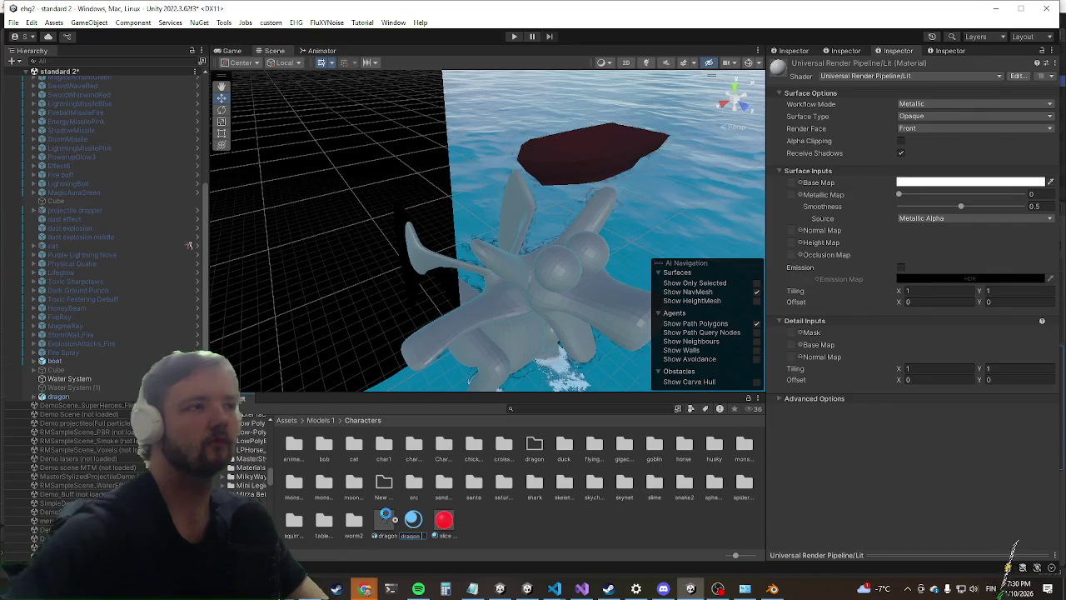
Step: Select the dragon's Cube body mesh and look over its shader list without changing it
{"action": "left_click", "coordinate": [451, 334]}
{"action": "left_click", "coordinate": [451, 339]}
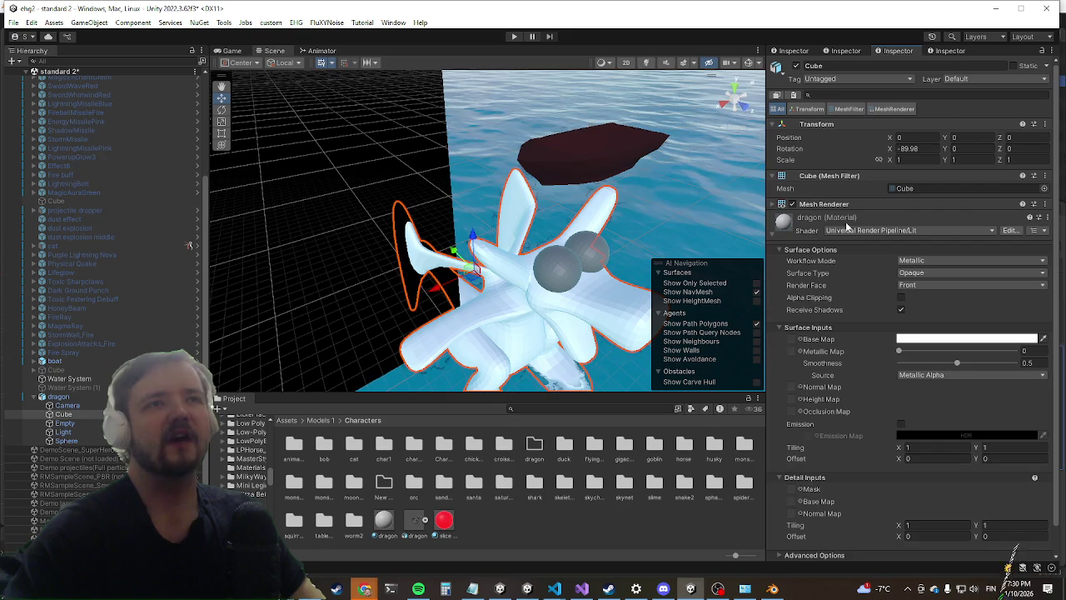
{"action": "left_click", "coordinate": [841, 231]}
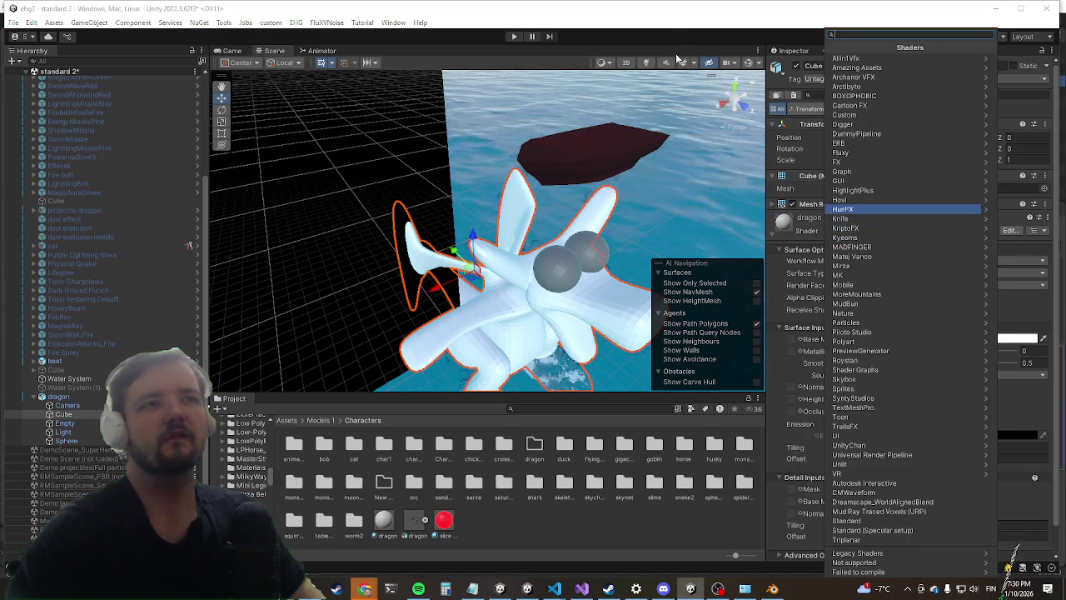
{"action": "key", "text": "Escape"}
Step: Set the body material's Base Map colour to red, then to blue
{"action": "left_click", "coordinate": [967, 339]}
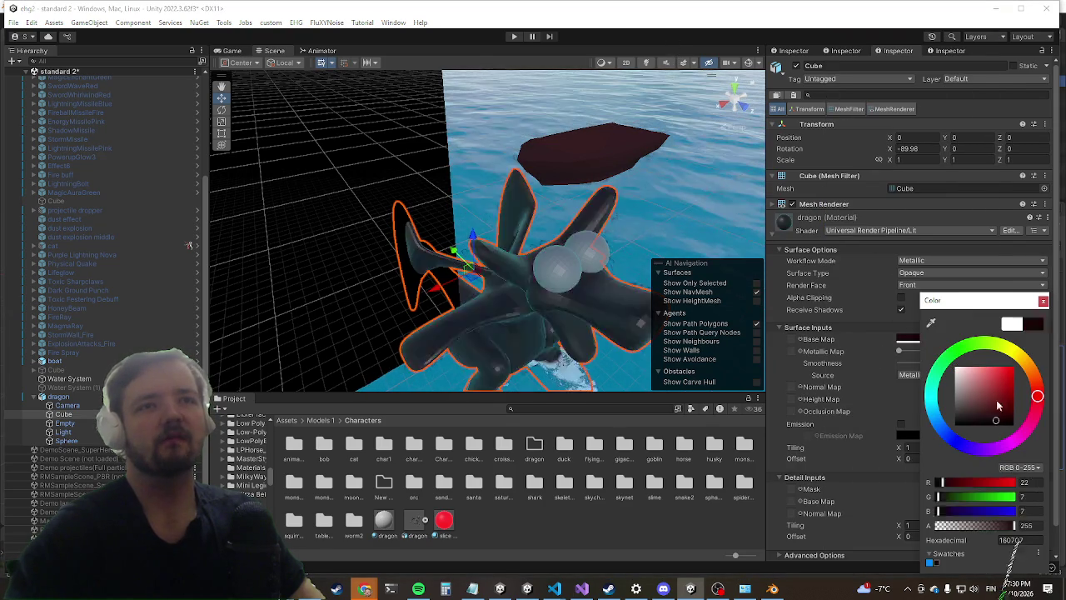
{"action": "left_click", "coordinate": [450, 269]}
{"action": "left_click", "coordinate": [916, 339]}
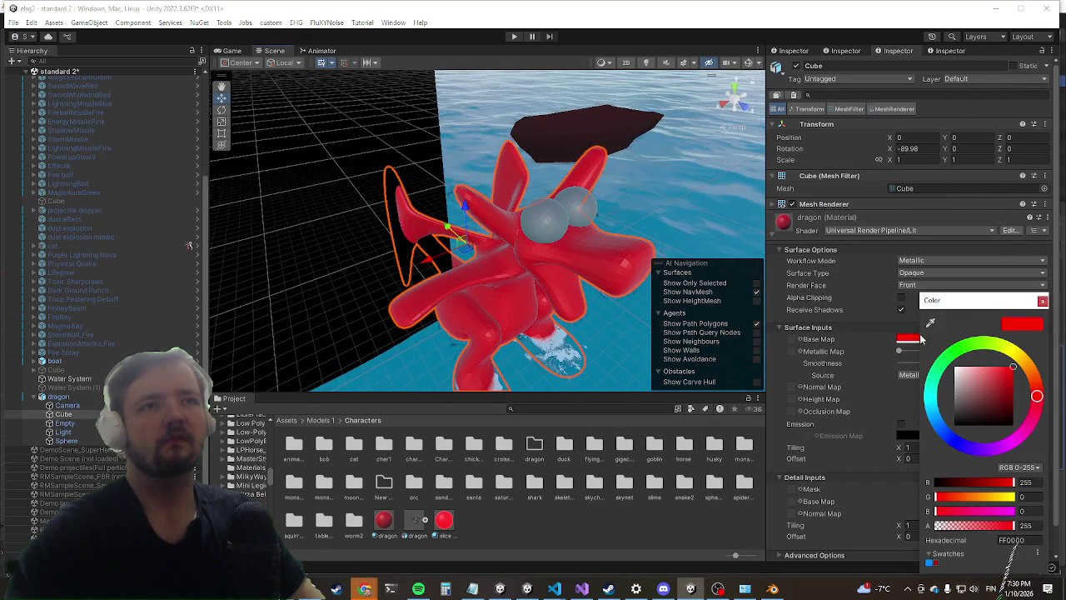
{"action": "left_click", "coordinate": [956, 444]}
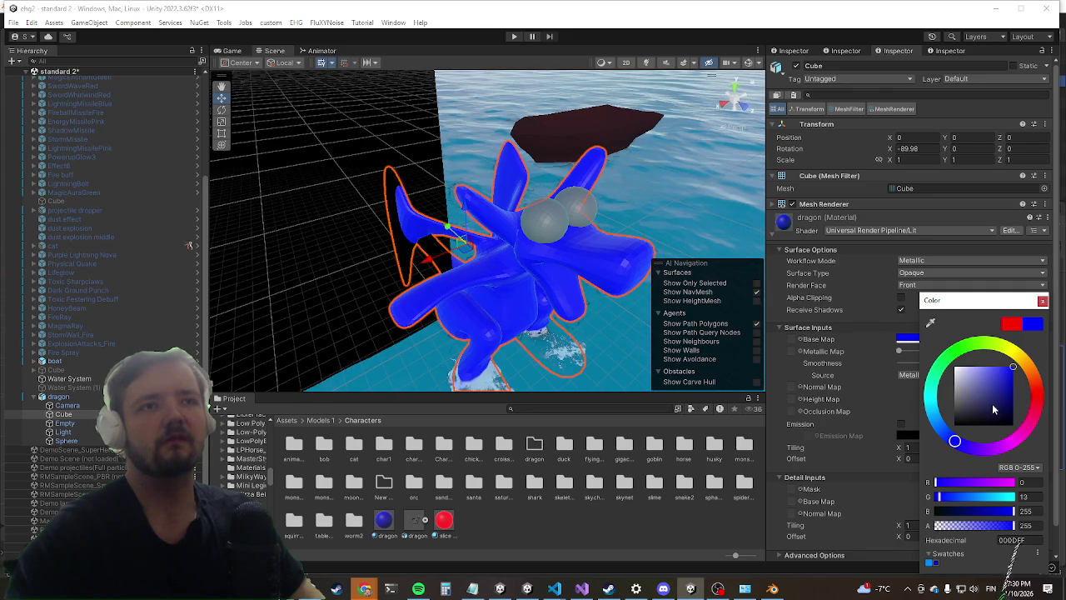
{"action": "left_click", "coordinate": [584, 408]}
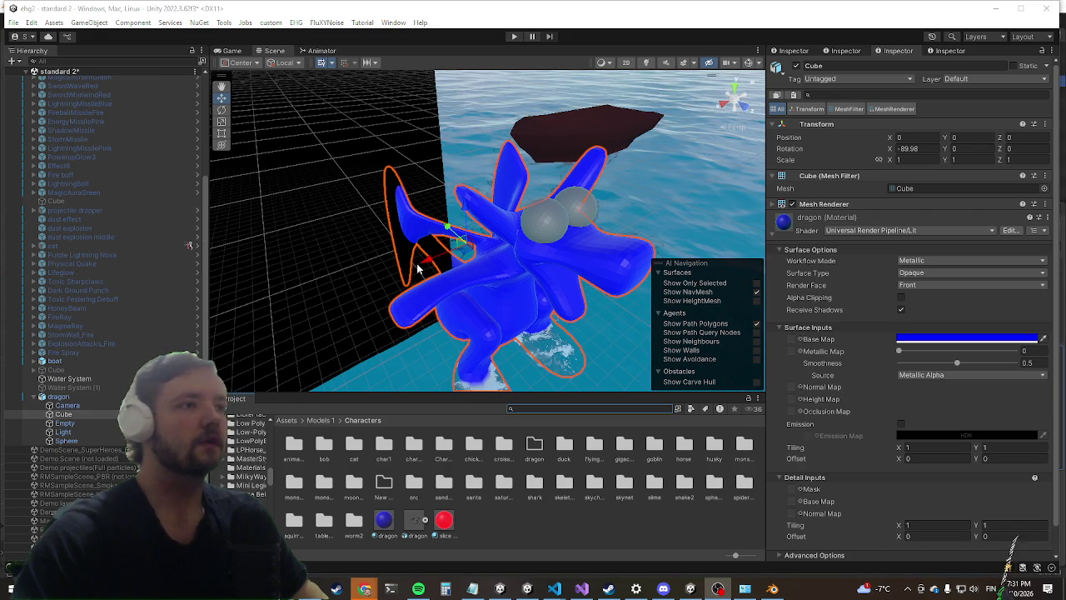
{"action": "left_click", "coordinate": [542, 409]}
Step: Orbit the Scene view around the dragon and select the dragon root object
{"action": "left_click_drag", "start_coordinate": [516, 367], "coordinate": [426, 293]}
{"action": "scroll", "coordinate": [429, 275], "scroll_direction": "up", "scroll_amount": 3}
{"action": "scroll", "coordinate": [429, 282], "scroll_direction": "down", "scroll_amount": 5}
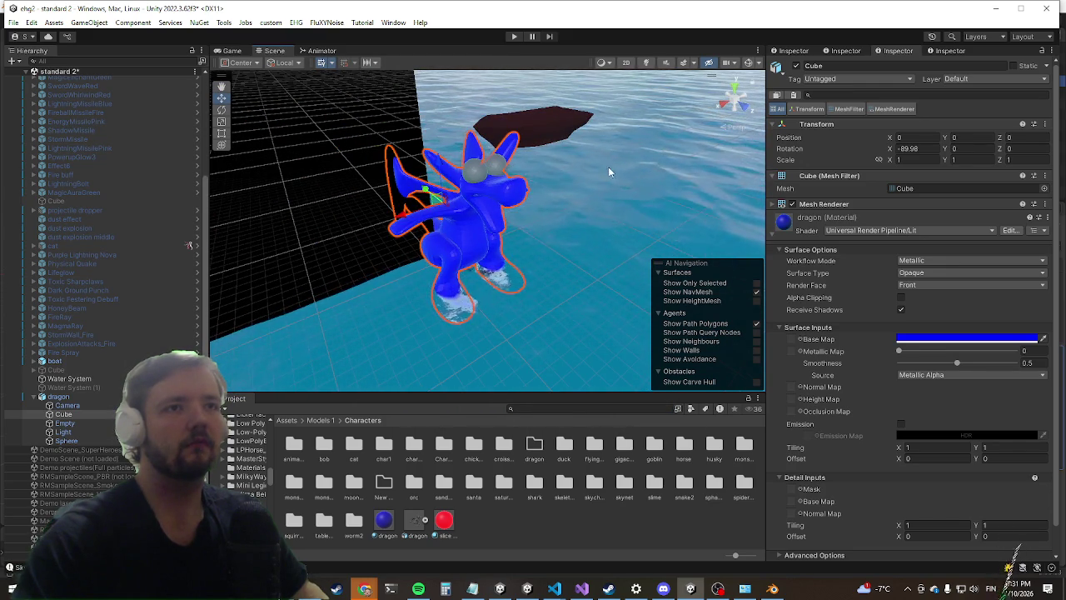
{"action": "left_click_drag", "start_coordinate": [428, 274], "coordinate": [325, 288]}
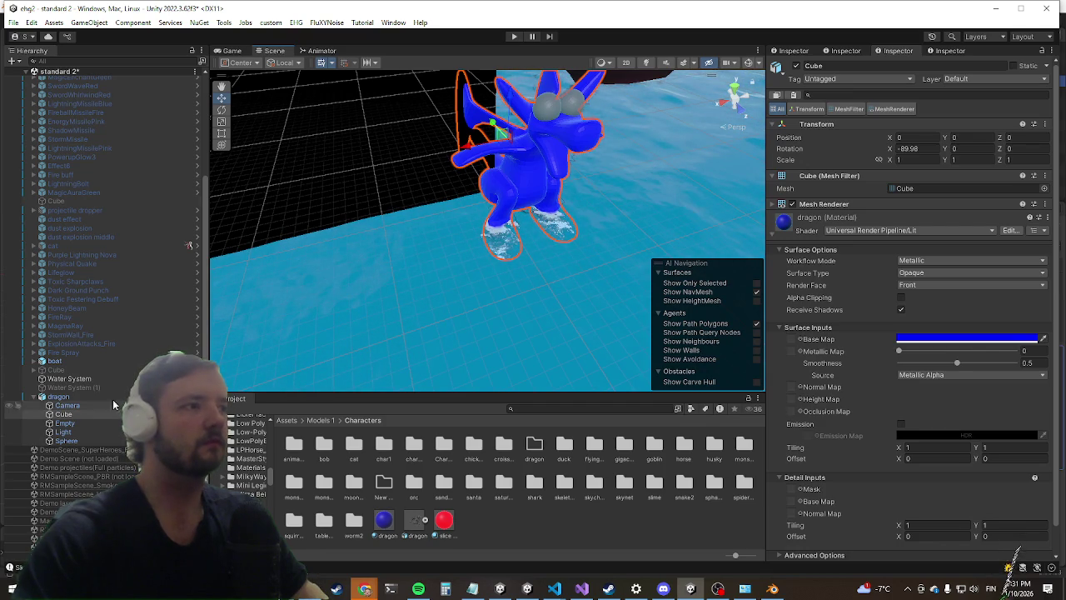
{"action": "left_click", "coordinate": [519, 243]}
{"action": "left_click_drag", "start_coordinate": [639, 219], "coordinate": [542, 226]}
Step: Search the project for 'harold enc' in list view and open the HaroldEncounter prefab
{"action": "left_click", "coordinate": [570, 408]}
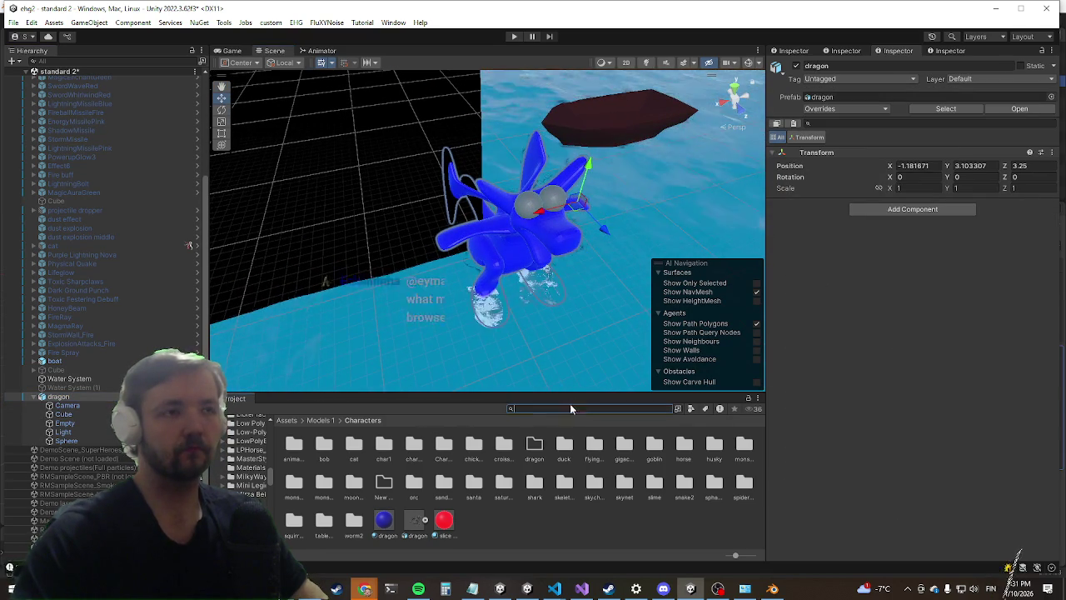
{"action": "type", "text": "harold enc"}
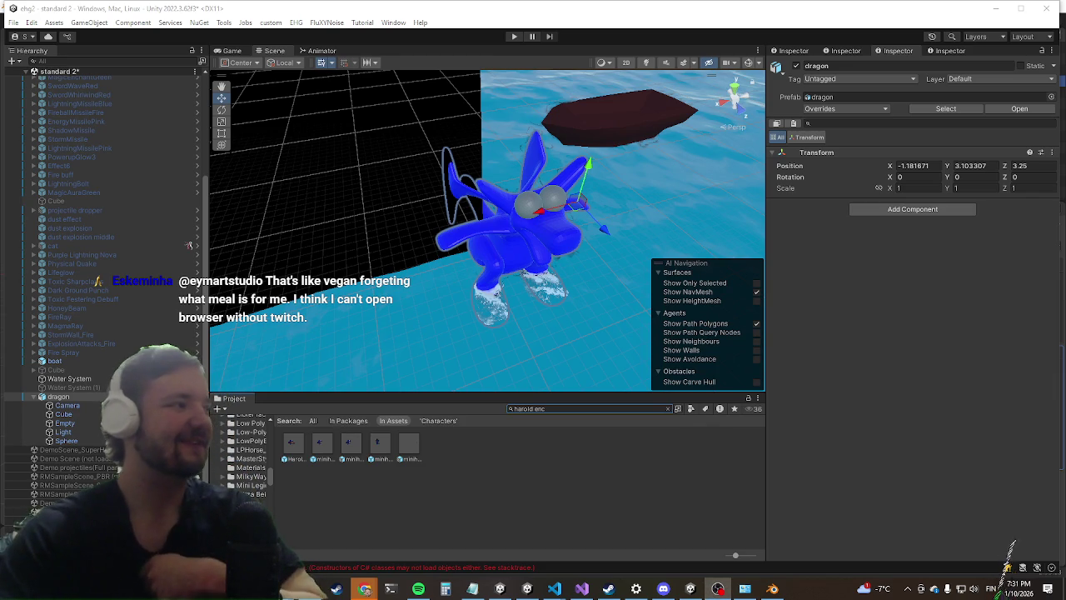
{"action": "left_click_drag", "start_coordinate": [735, 556], "coordinate": [728, 556]}
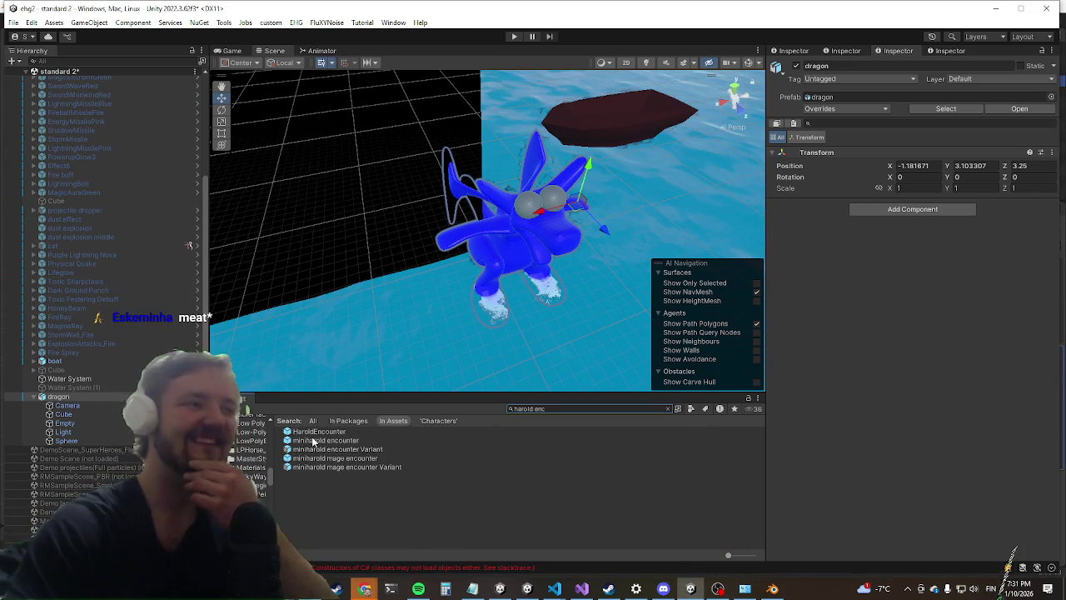
{"action": "double_click", "coordinate": [314, 433]}
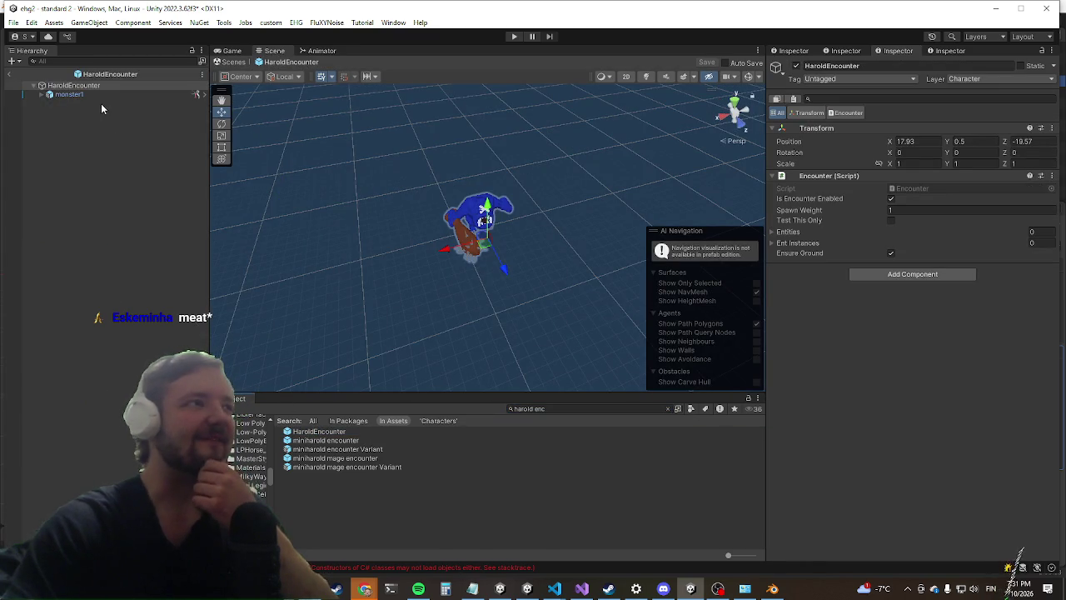
{"action": "left_click", "coordinate": [101, 97]}
{"action": "left_click", "coordinate": [41, 94]}
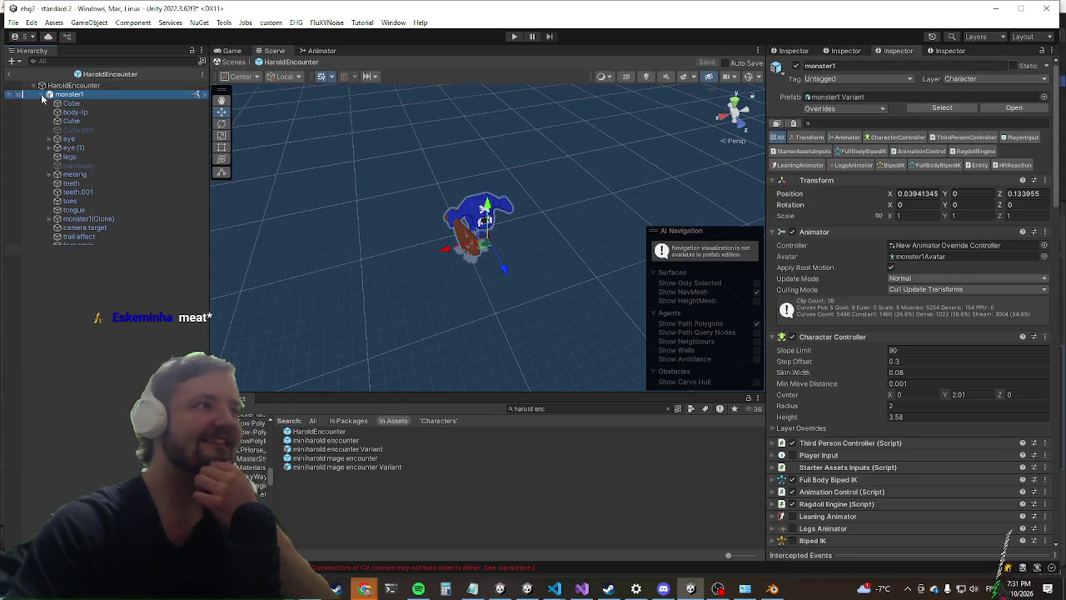
{"action": "left_click", "coordinate": [75, 104]}
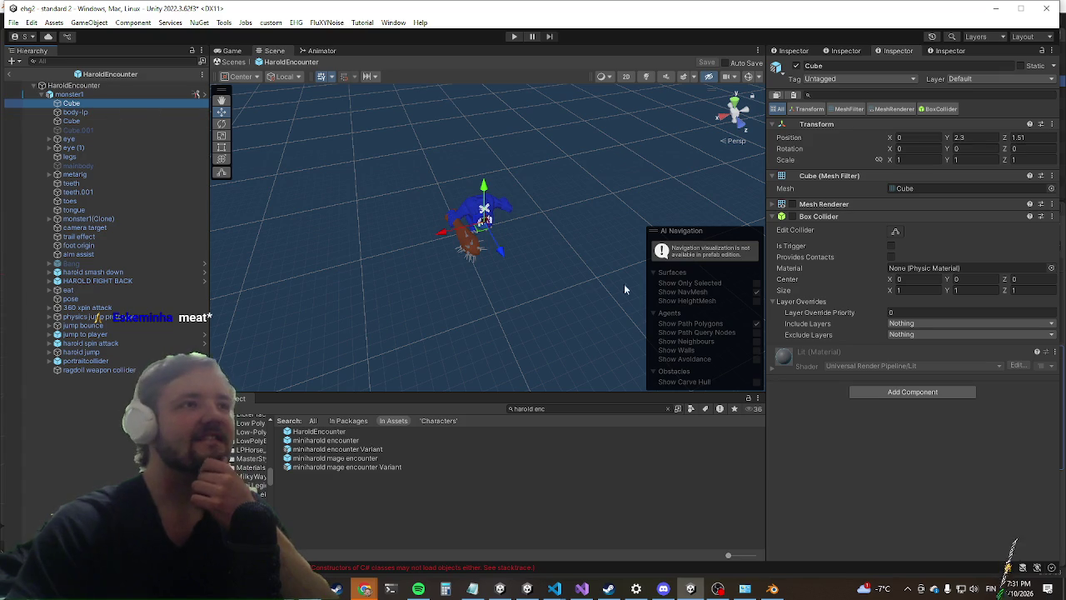
{"action": "scroll", "coordinate": [450, 214], "scroll_direction": "up", "scroll_amount": 10}
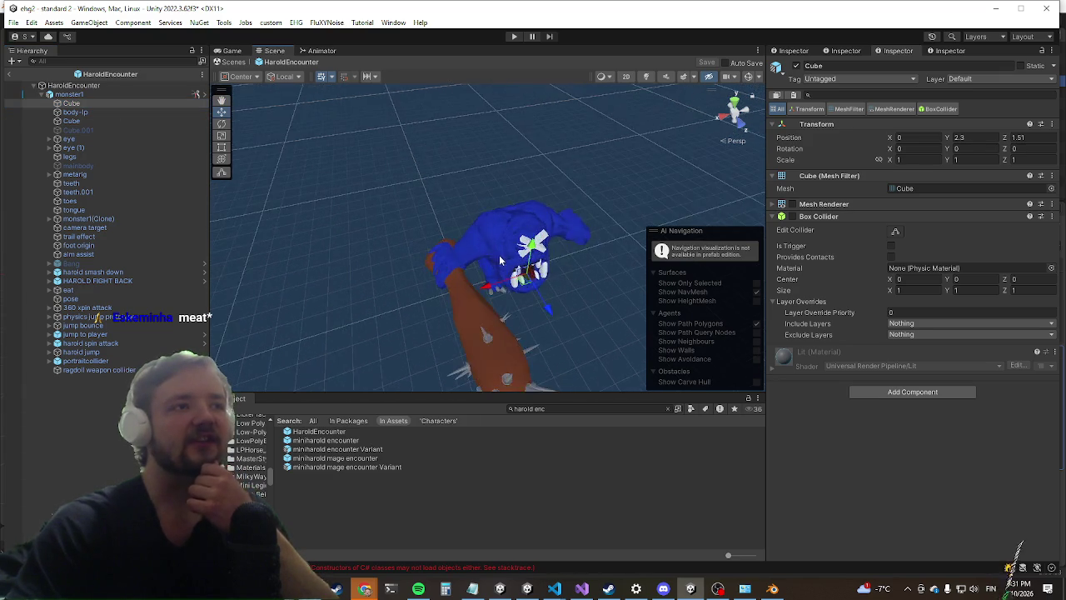
{"action": "left_click", "coordinate": [490, 238]}
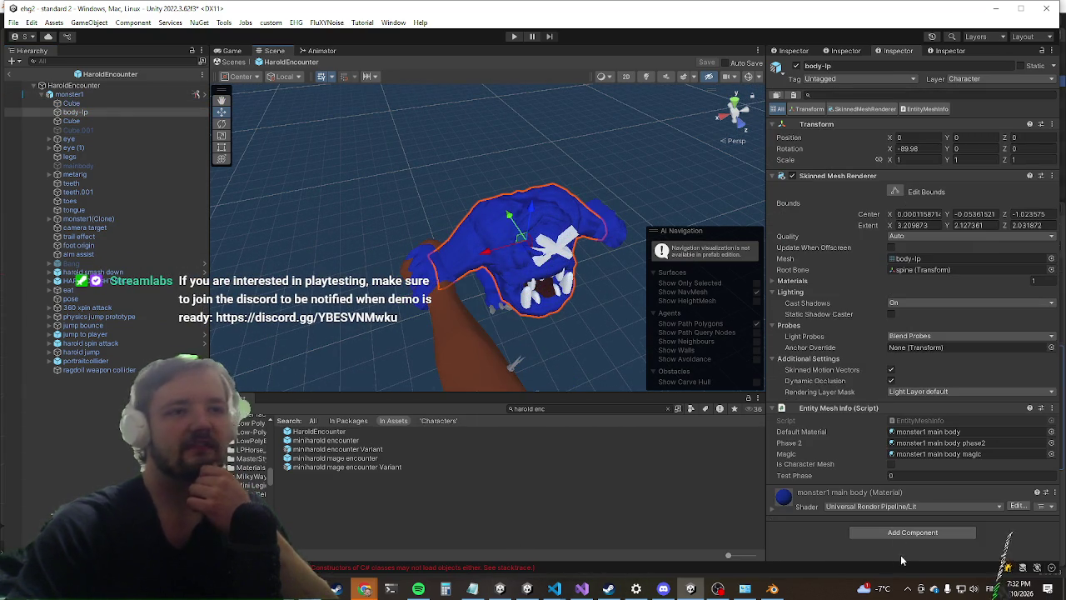
{"action": "scroll", "coordinate": [827, 452], "scroll_direction": "down", "scroll_amount": 4}
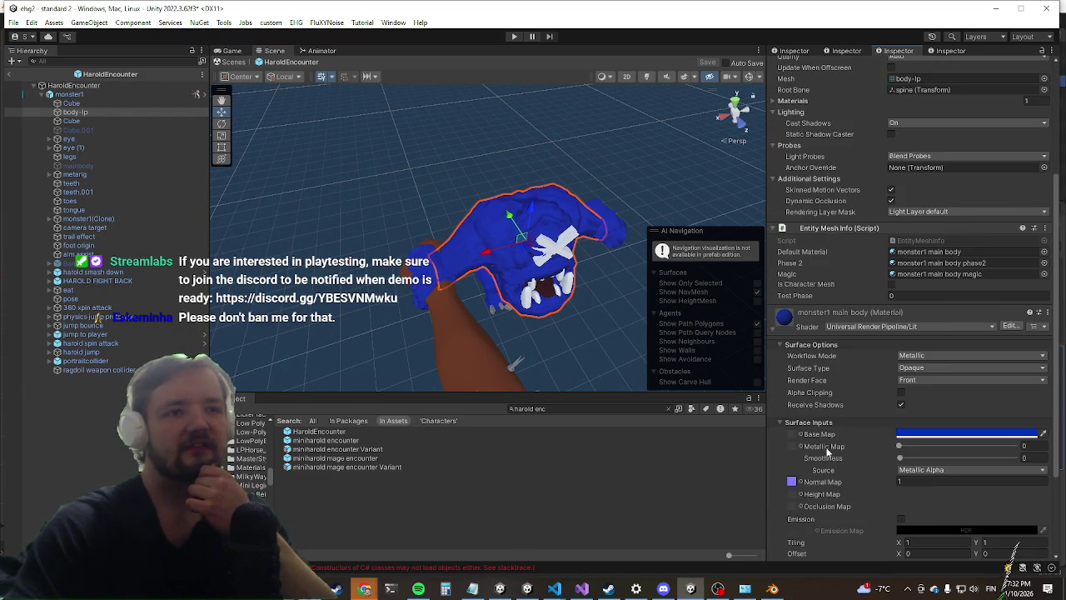
{"action": "left_click", "coordinate": [917, 433]}
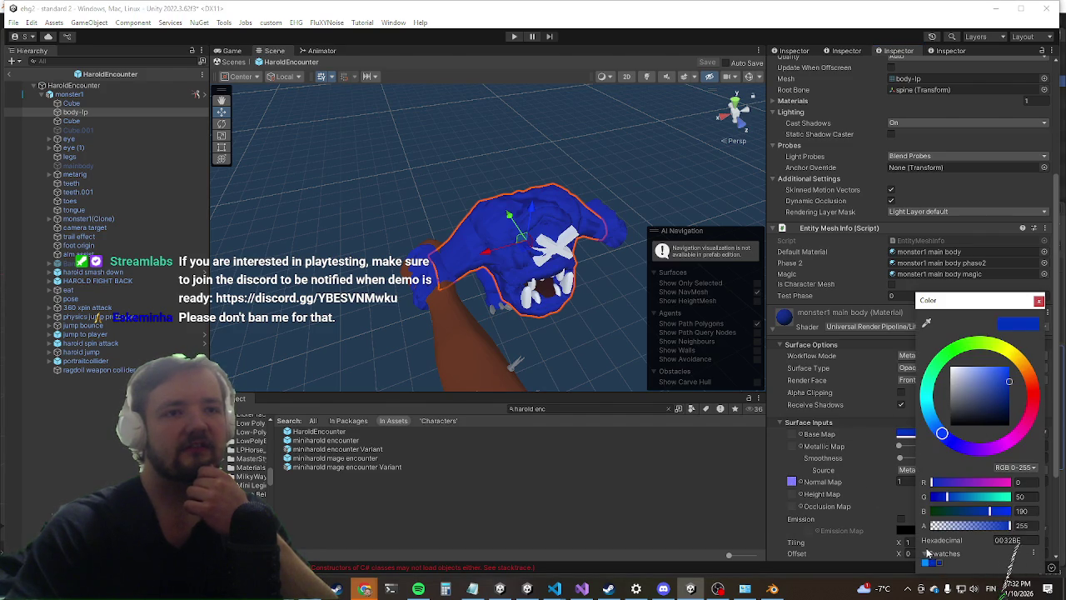
{"action": "key", "text": "Escape"}
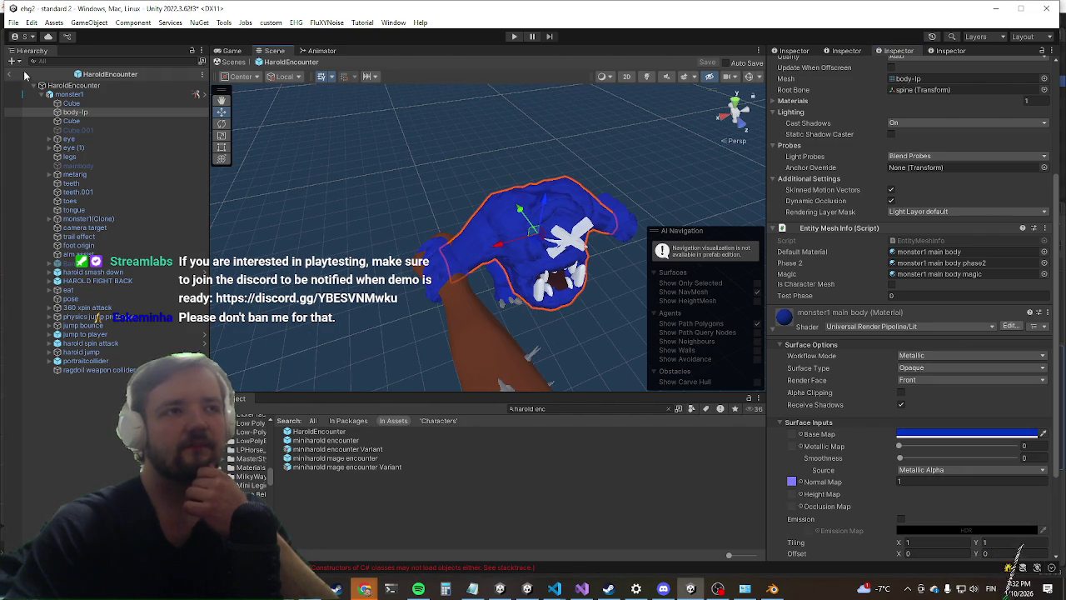
{"action": "left_click", "coordinate": [10, 78]}
{"action": "left_click", "coordinate": [10, 78]}
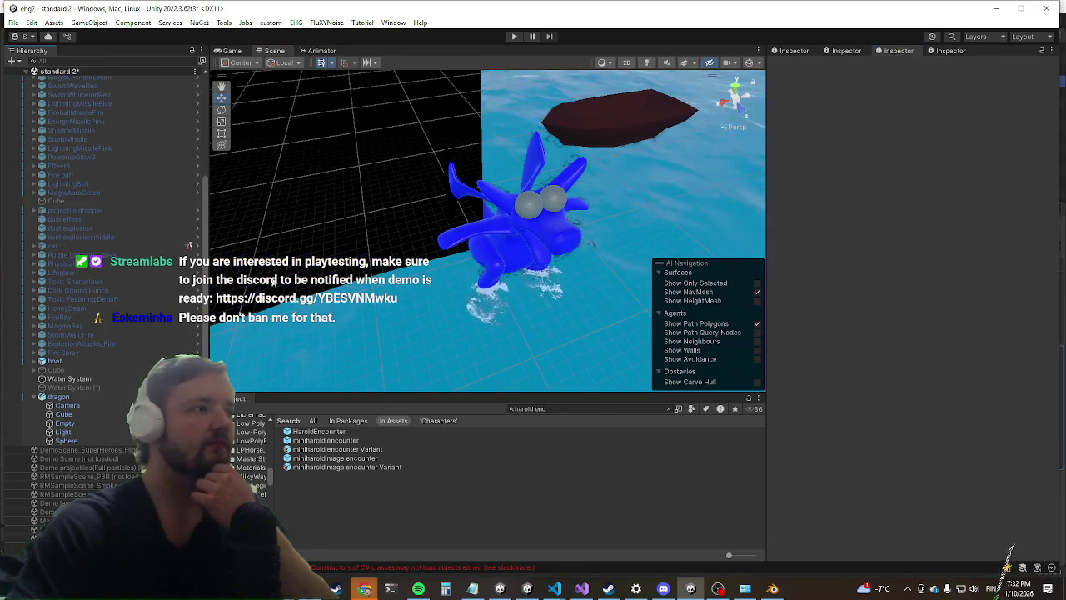
Step: Set the dragon Cube's Base Map colour to hex 0032BE and collapse the material properties
{"action": "left_click", "coordinate": [539, 233]}
{"action": "left_click", "coordinate": [540, 233]}
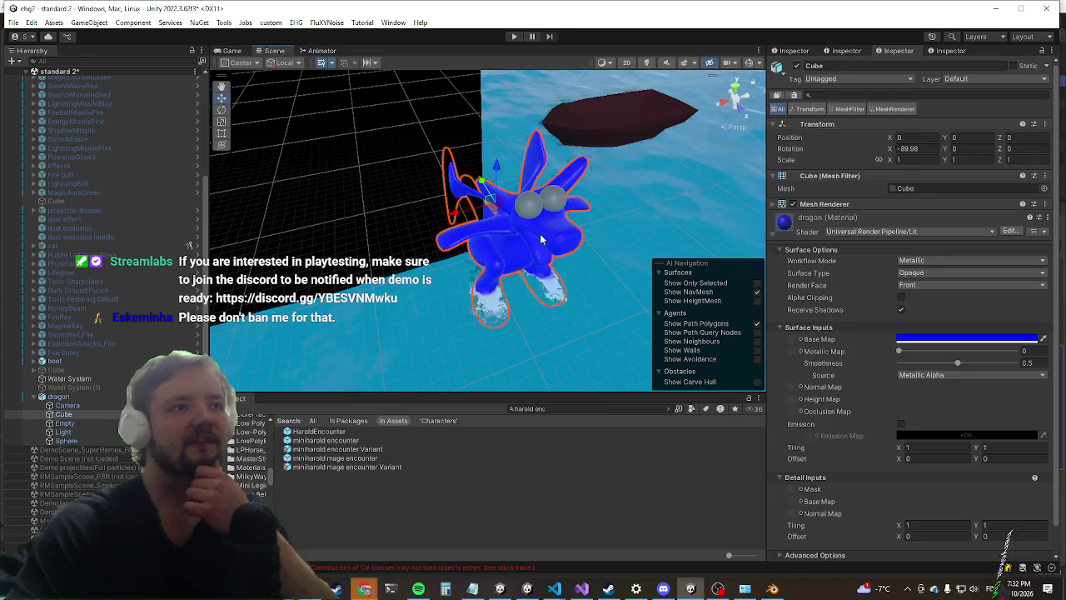
{"action": "left_click", "coordinate": [944, 340]}
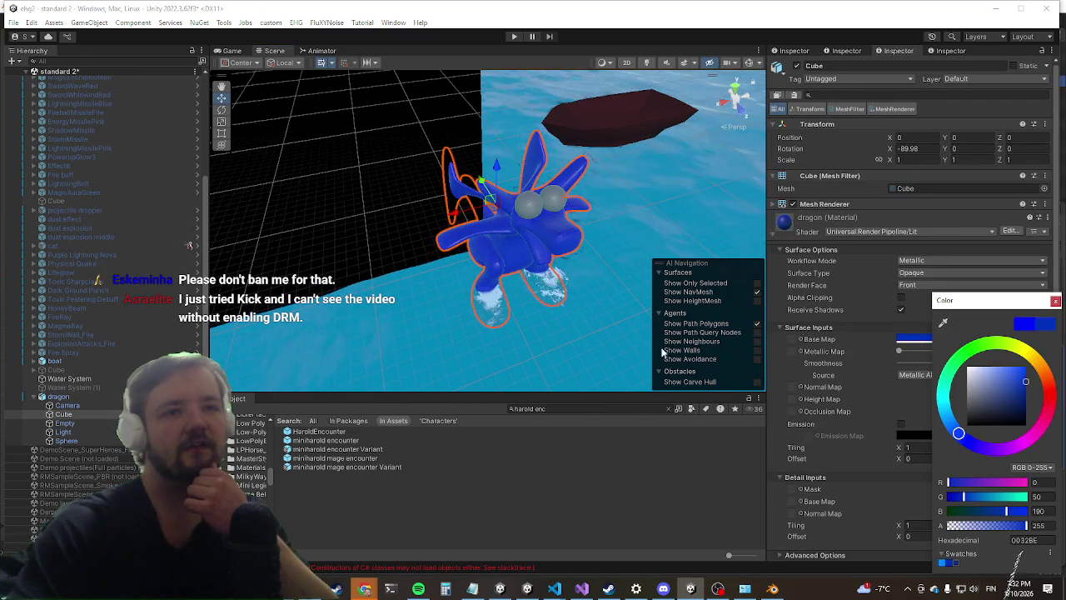
{"action": "left_click", "coordinate": [853, 367]}
{"action": "scroll", "coordinate": [487, 229], "scroll_direction": "up", "scroll_amount": 6}
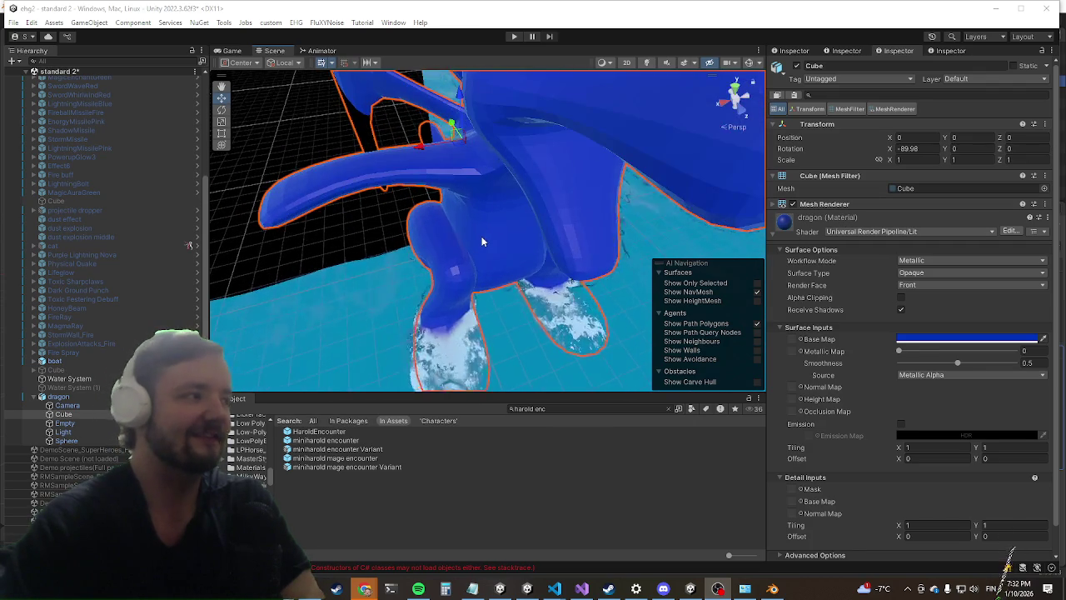
{"action": "left_click", "coordinate": [804, 218]}
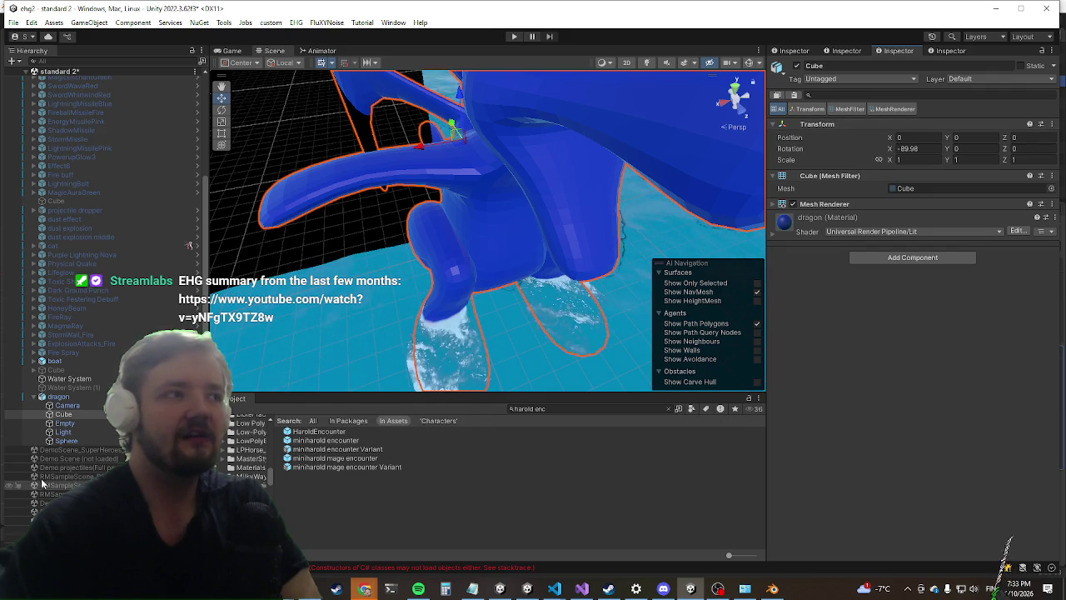
Step: Set the dragon model's import Normals to Calculate, then start Play mode to test it
{"action": "left_click", "coordinate": [80, 398]}
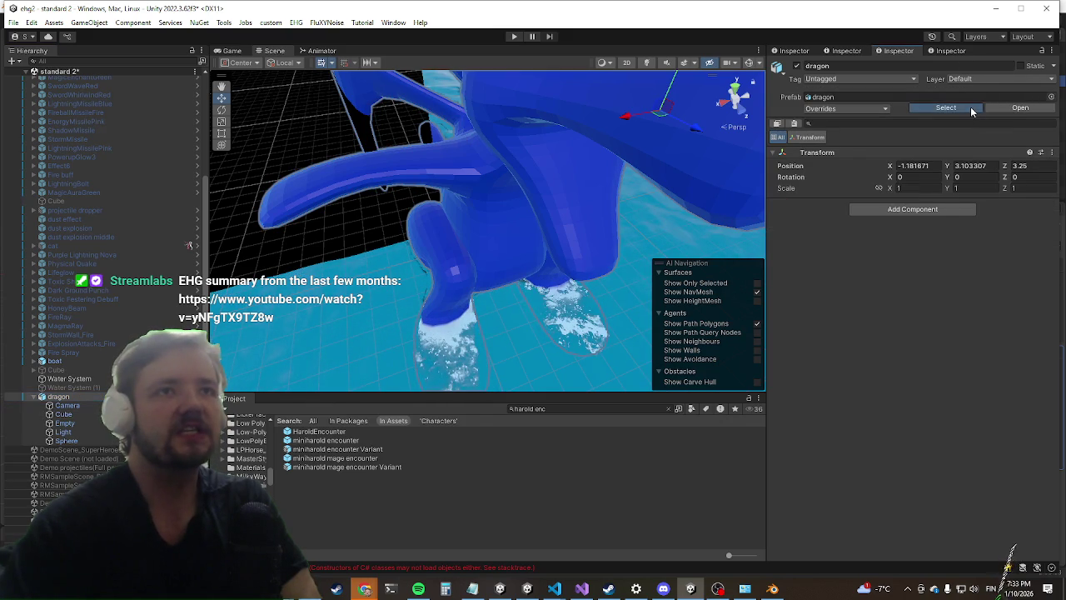
{"action": "left_click", "coordinate": [971, 106]}
{"action": "key", "text": "f"}
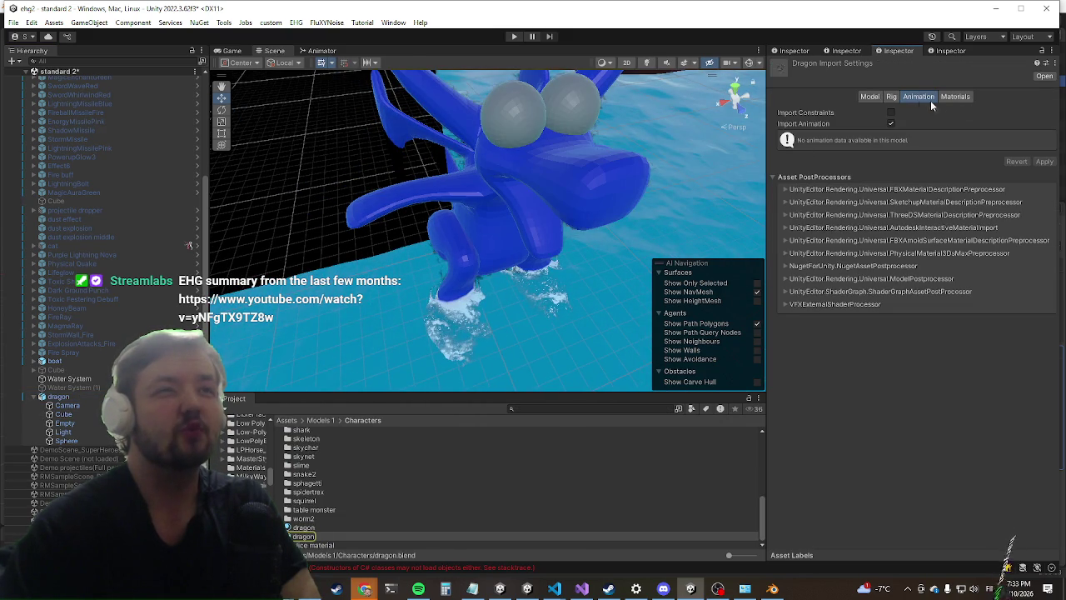
{"action": "left_click", "coordinate": [869, 97]}
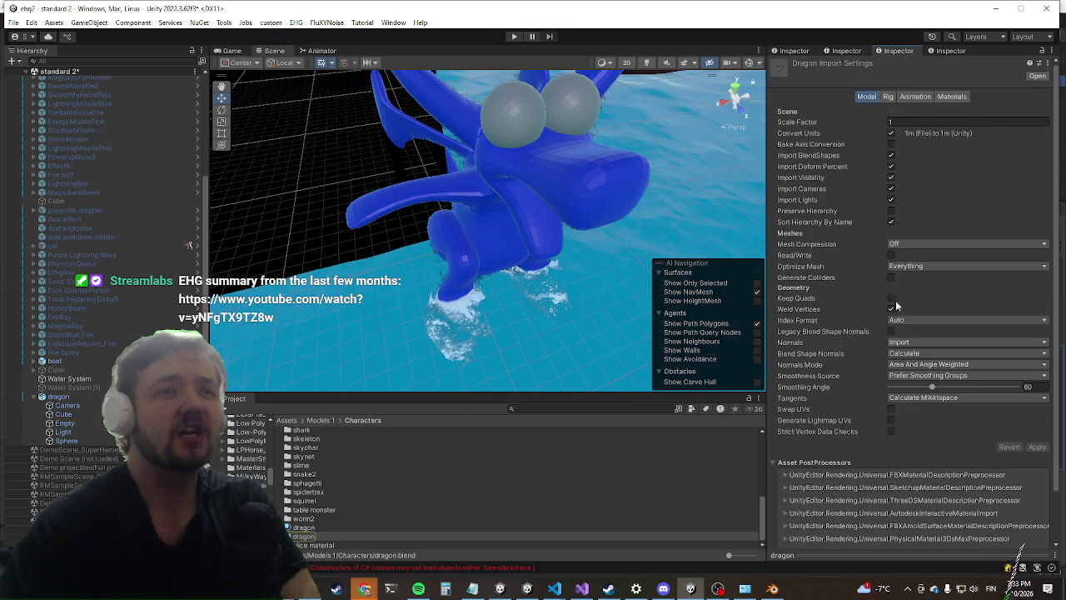
{"action": "left_click", "coordinate": [921, 342]}
{"action": "left_click", "coordinate": [916, 364]}
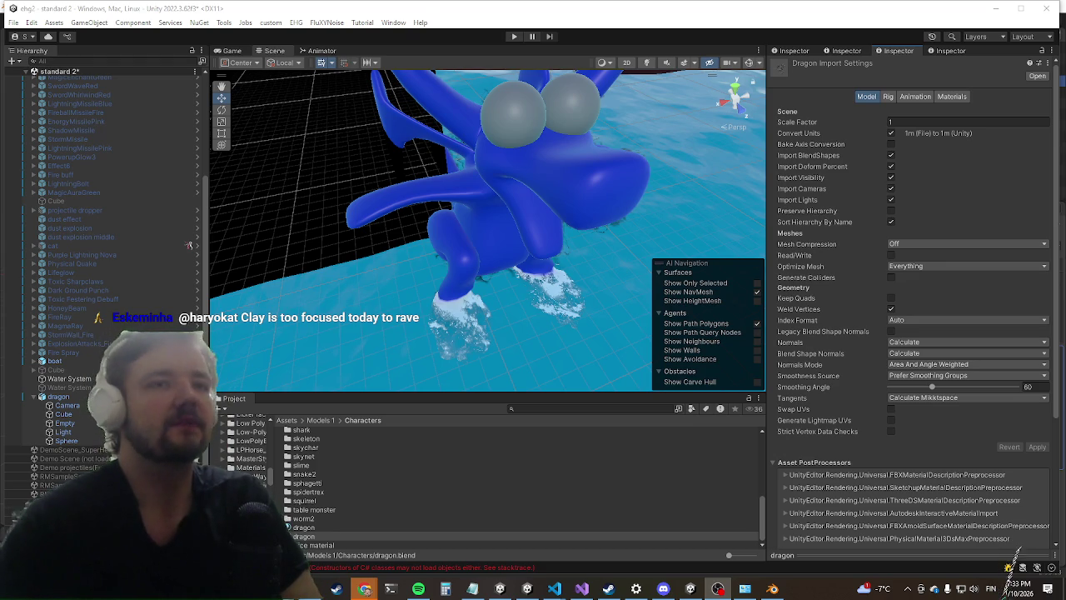
{"action": "left_click", "coordinate": [512, 36]}
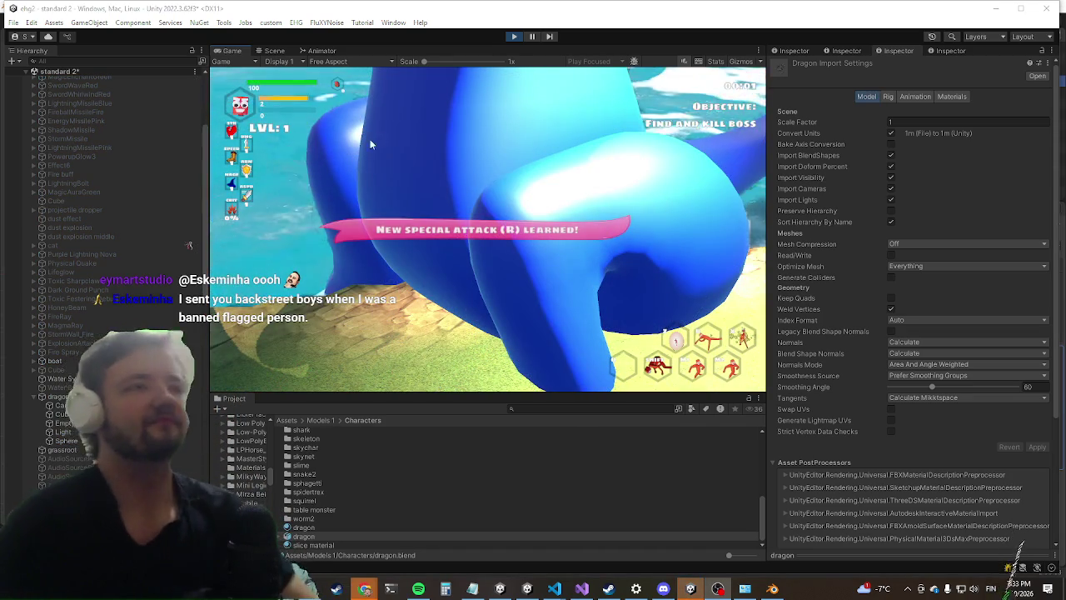
{"action": "left_click", "coordinate": [514, 36]}
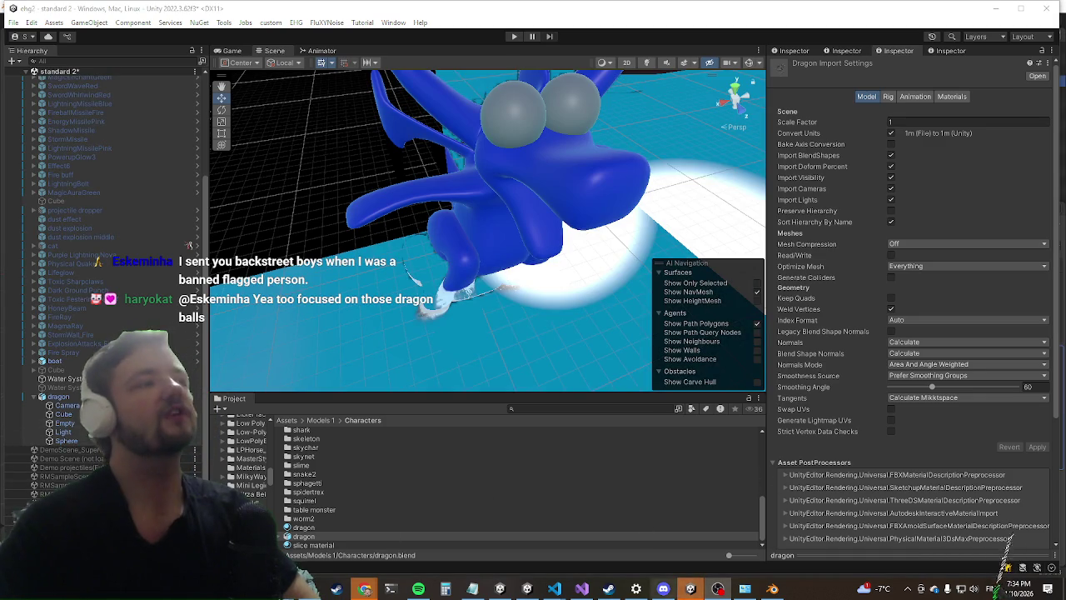
{"action": "left_click", "coordinate": [773, 589]}
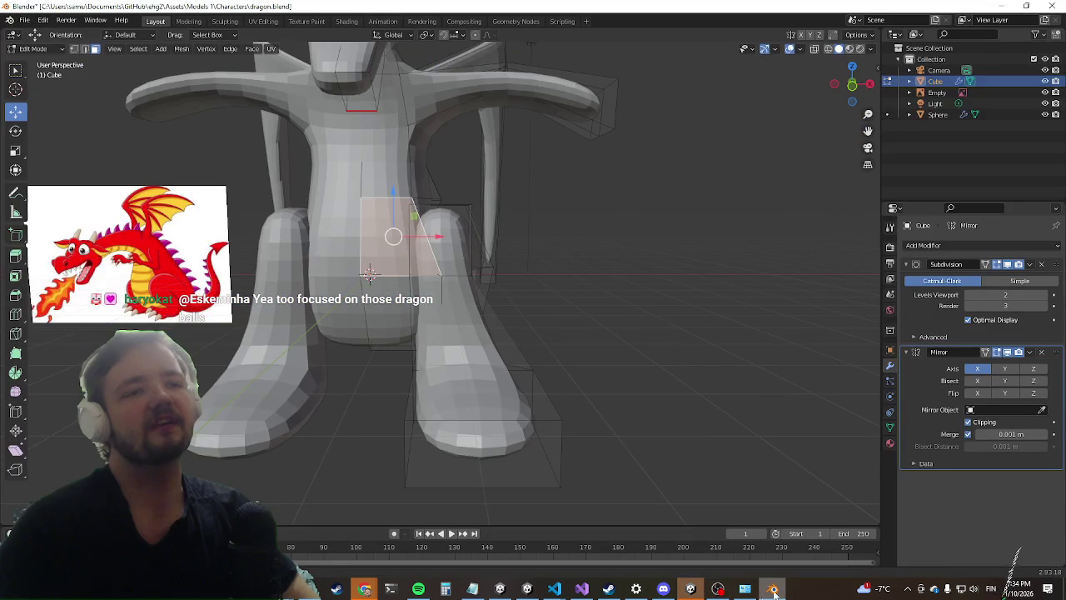
Step: Delete the Camera and Light objects from the dragon scene
{"action": "left_click", "coordinate": [939, 70]}
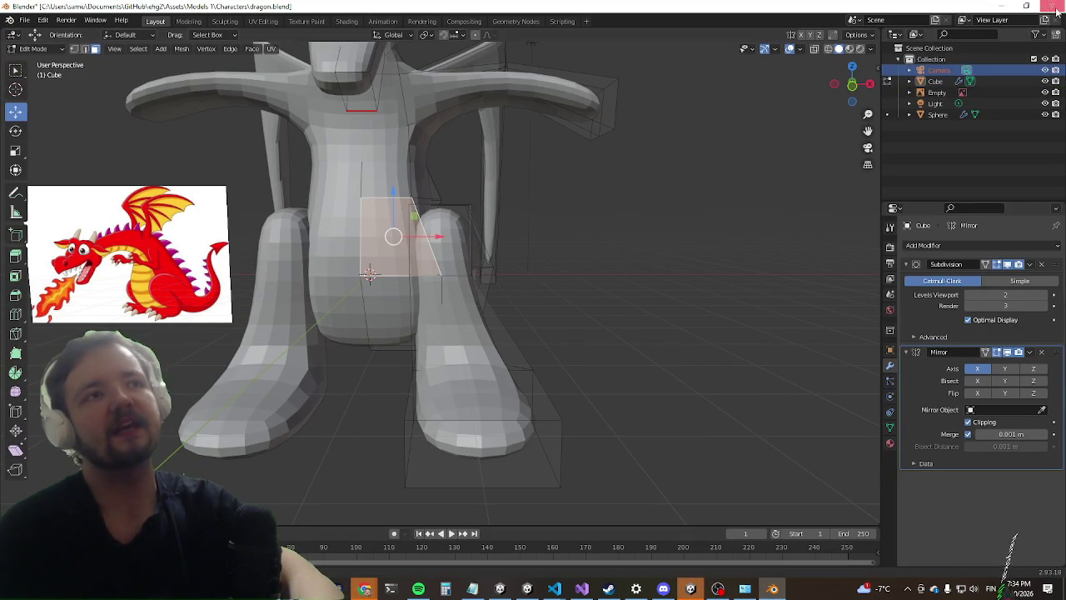
{"action": "scroll", "coordinate": [553, 269], "scroll_direction": "up", "scroll_amount": 4}
{"action": "key", "text": "Tab"}
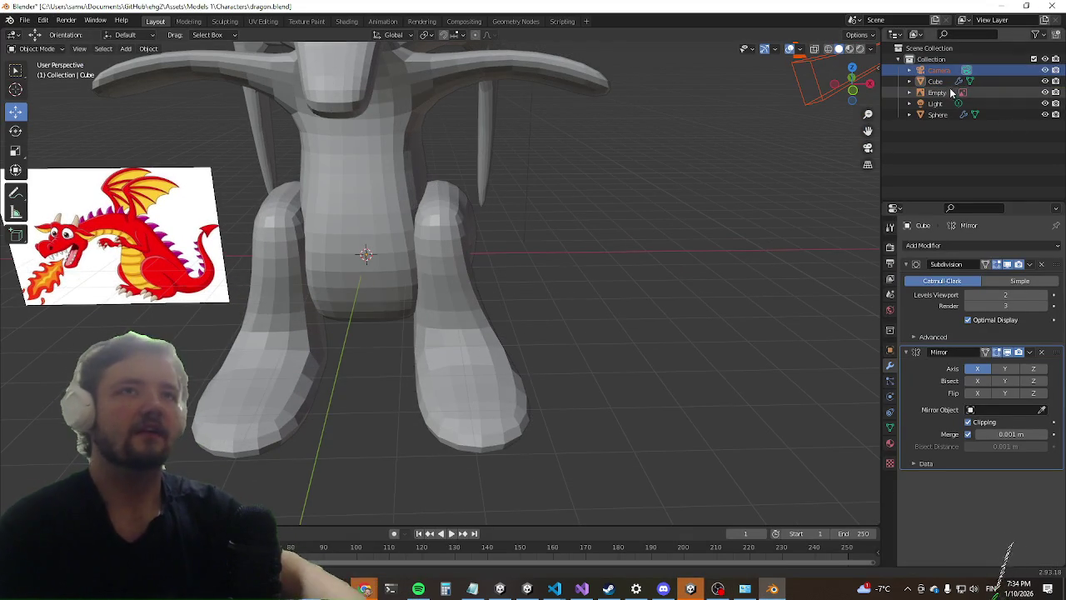
{"action": "key", "text": "Delete"}
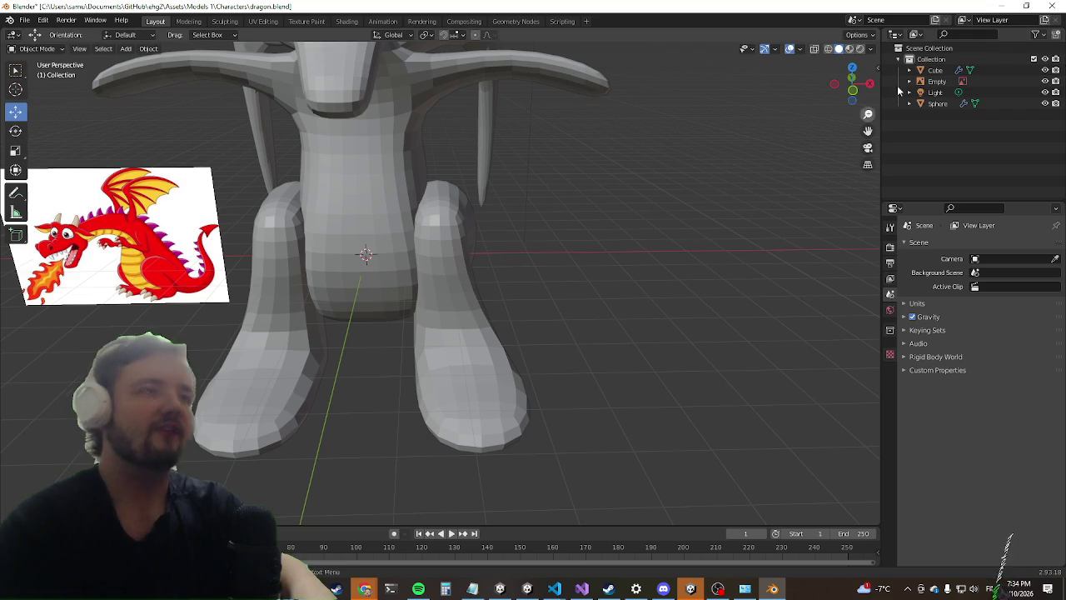
{"action": "left_click", "coordinate": [933, 91]}
{"action": "key", "text": "Delete"}
Step: Save dragon.blend and minimize Blender to return to Unity
{"action": "mouse_move", "coordinate": [574, 252]}
{"action": "left_mouse_down"}
{"action": "mouse_move", "coordinate": [568, 303]}
{"action": "mouse_move", "coordinate": [613, 195]}
{"action": "left_mouse_up"}
{"action": "key", "text": "ctrl+s"}
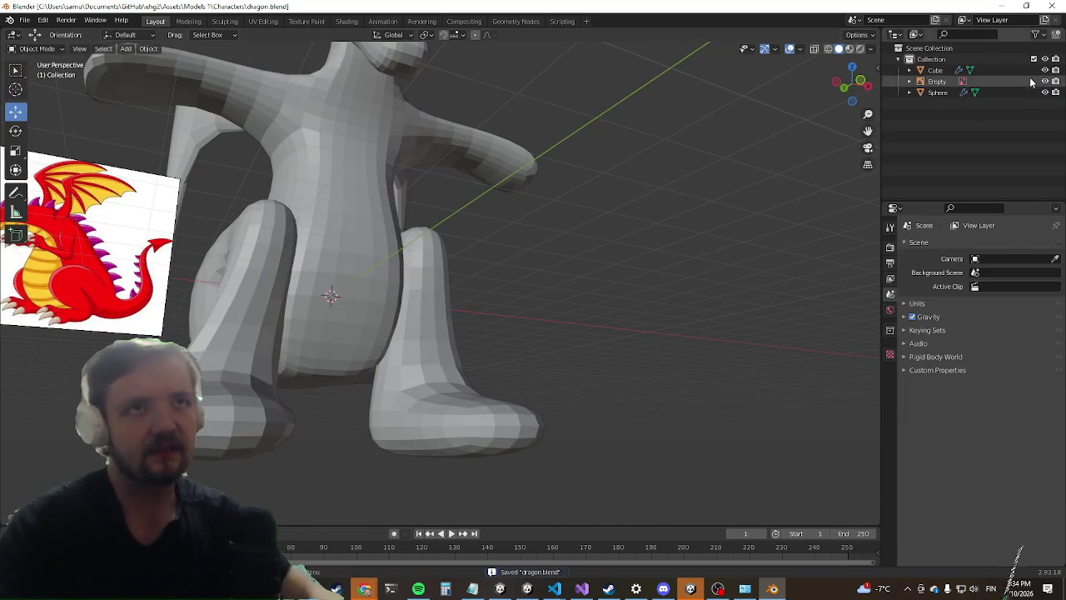
{"action": "left_click", "coordinate": [1005, 7]}
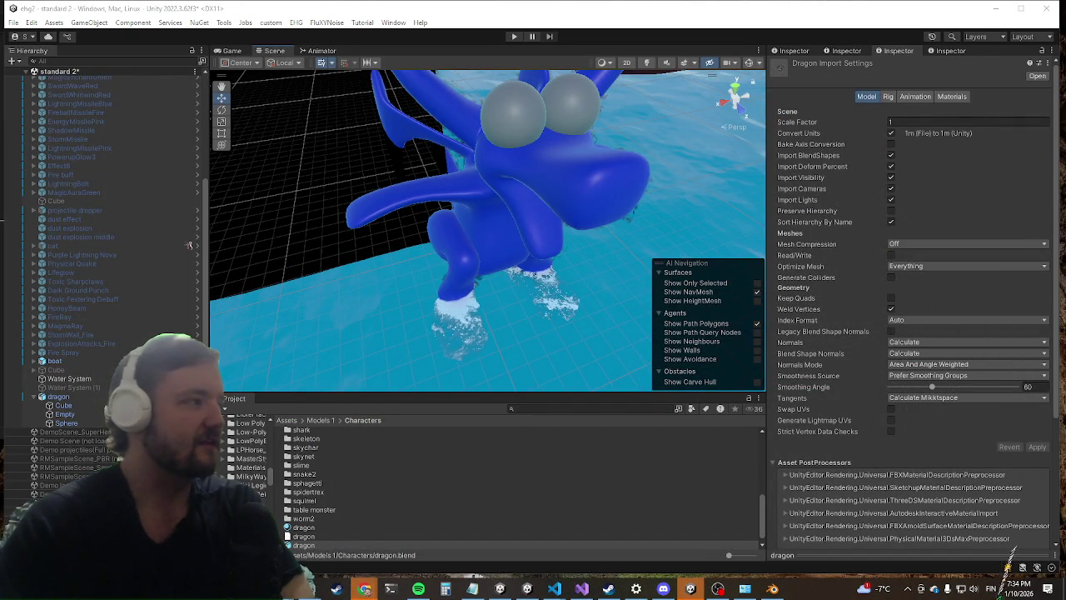
Step: Enter Play mode and run through the level in a maximized Game view
{"action": "scroll", "coordinate": [372, 268], "scroll_direction": "down", "scroll_amount": 8}
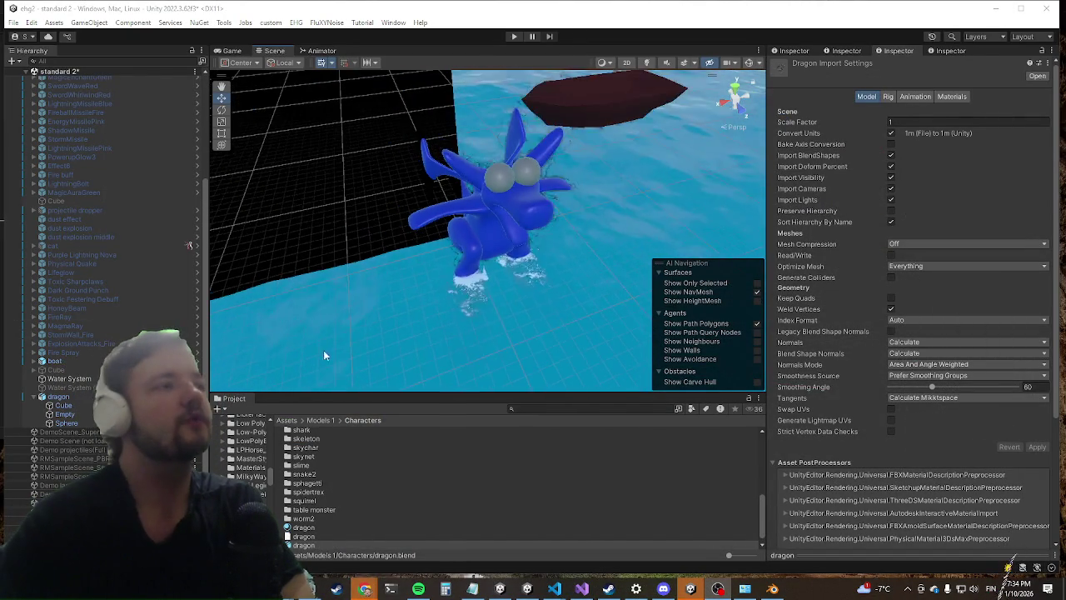
{"action": "left_click", "coordinate": [514, 36]}
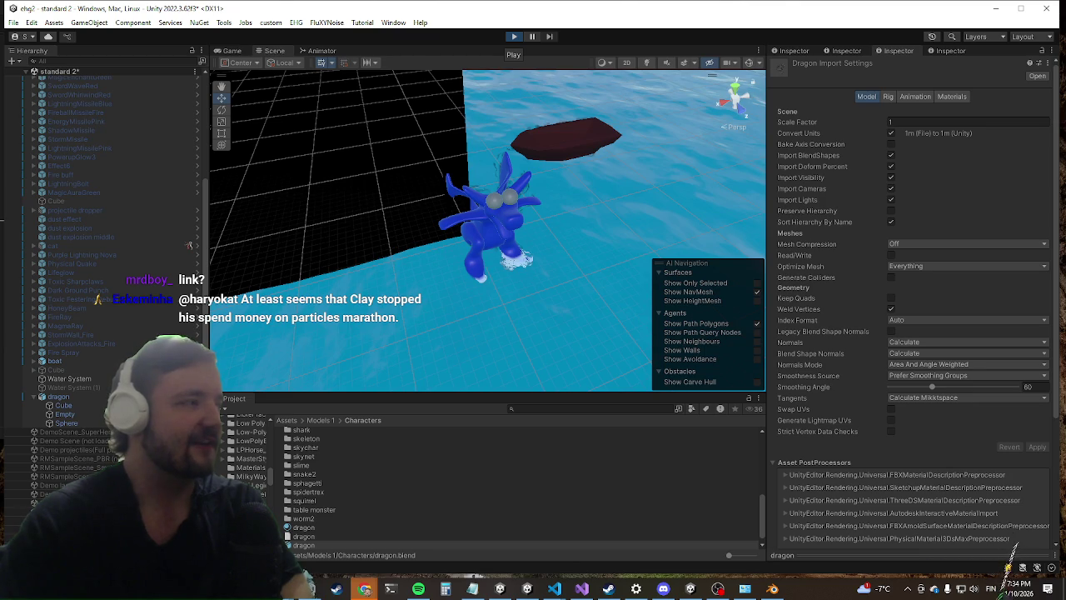
{"action": "left_click", "coordinate": [514, 37]}
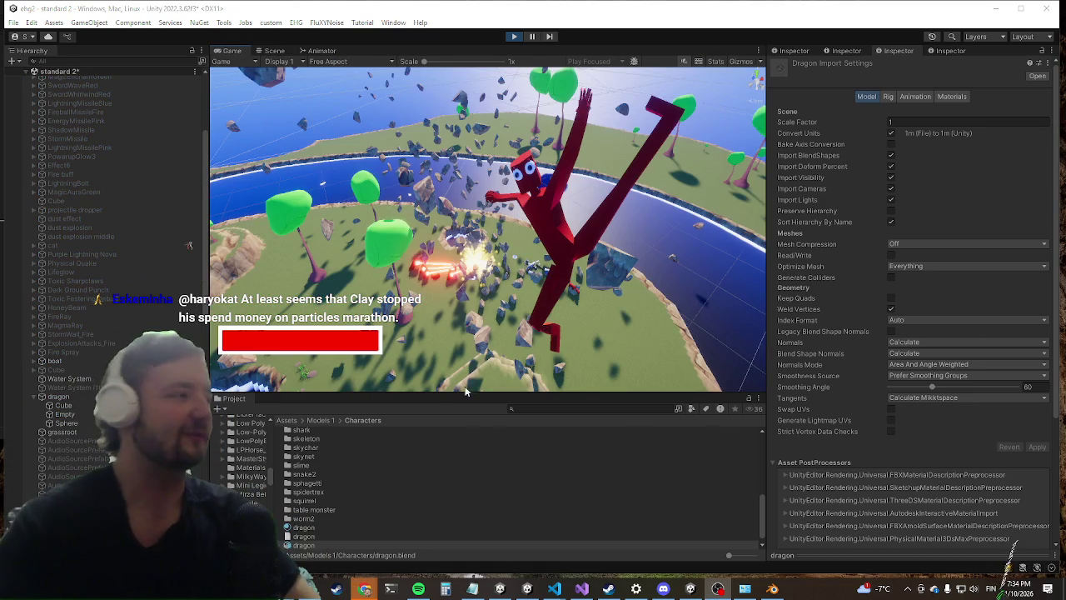
{"action": "key", "text": "shift+space"}
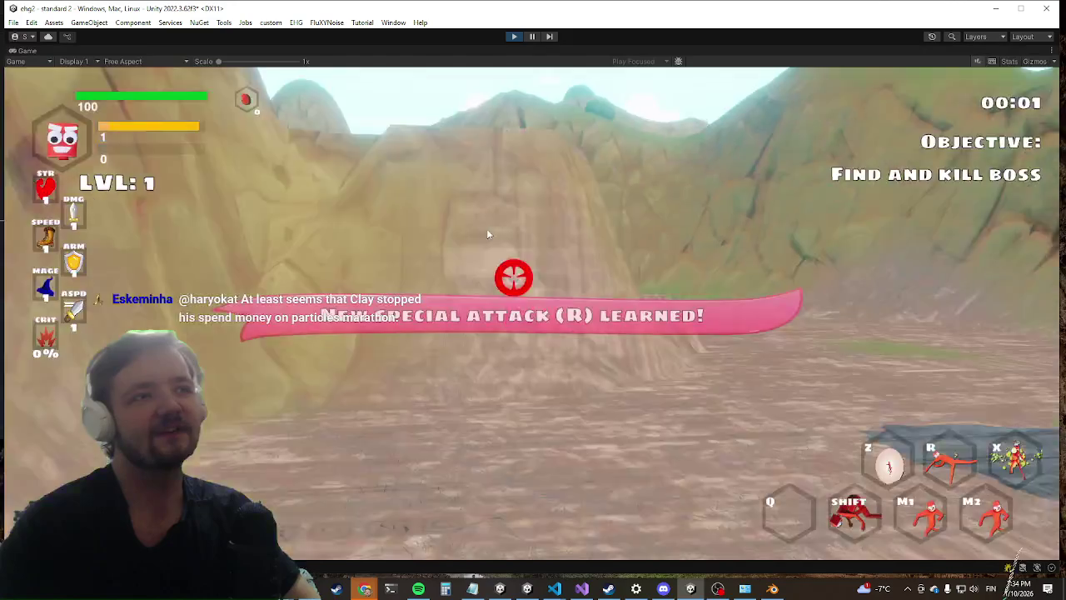
{"action": "key", "text": "shift"}
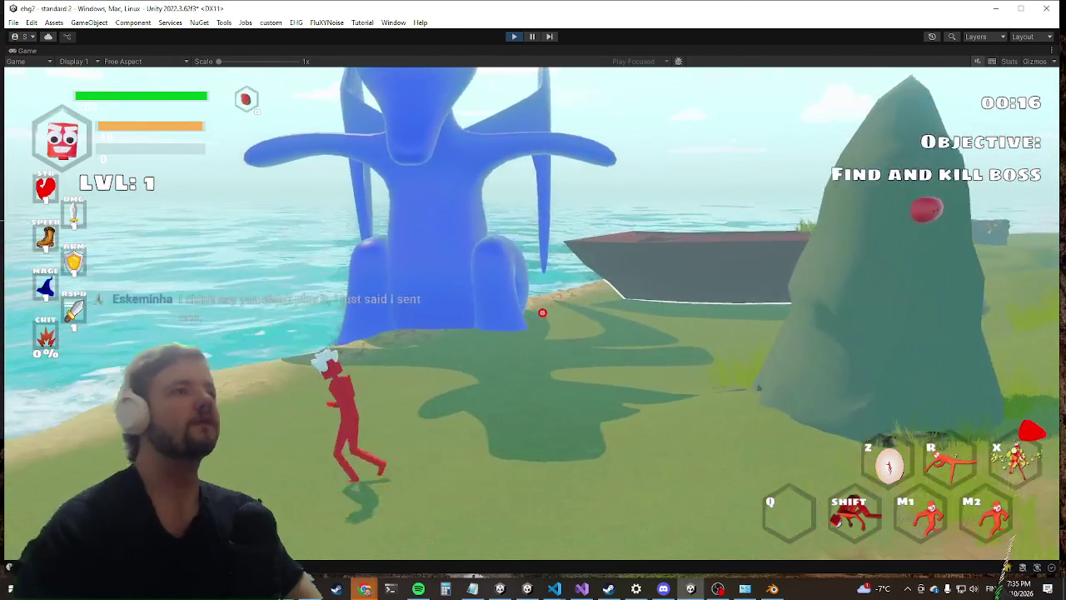
Step: Pause the enemy AI with the pauseai console command and un-maximize the Game view
{"action": "key", "text": "grave"}
{"action": "type", "text": "pauseai"}
{"action": "key", "text": "Return"}
{"action": "key", "text": "grave"}
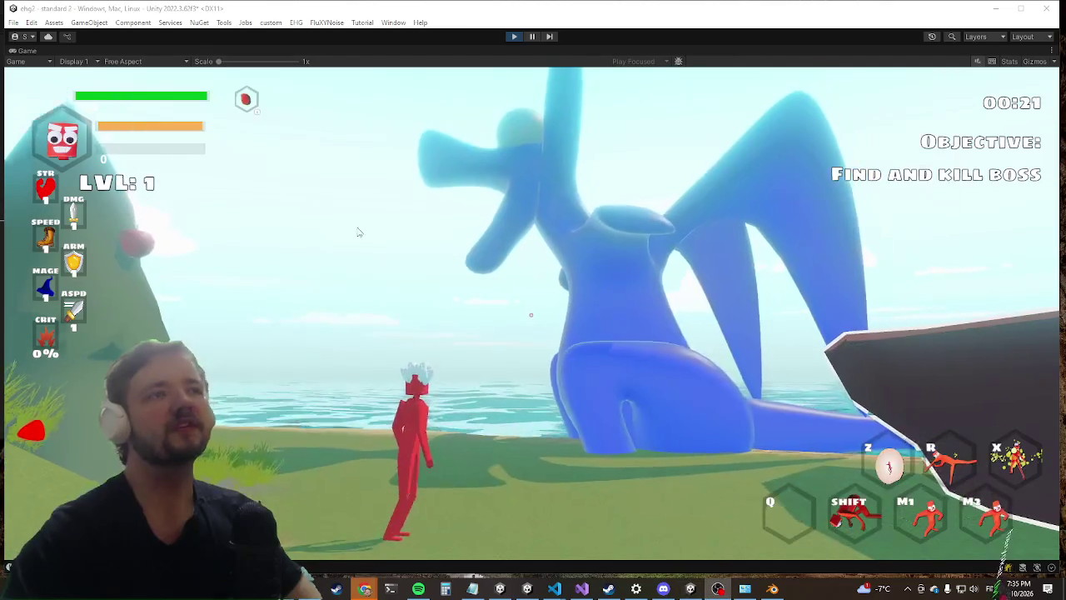
{"action": "right_click", "coordinate": [29, 51]}
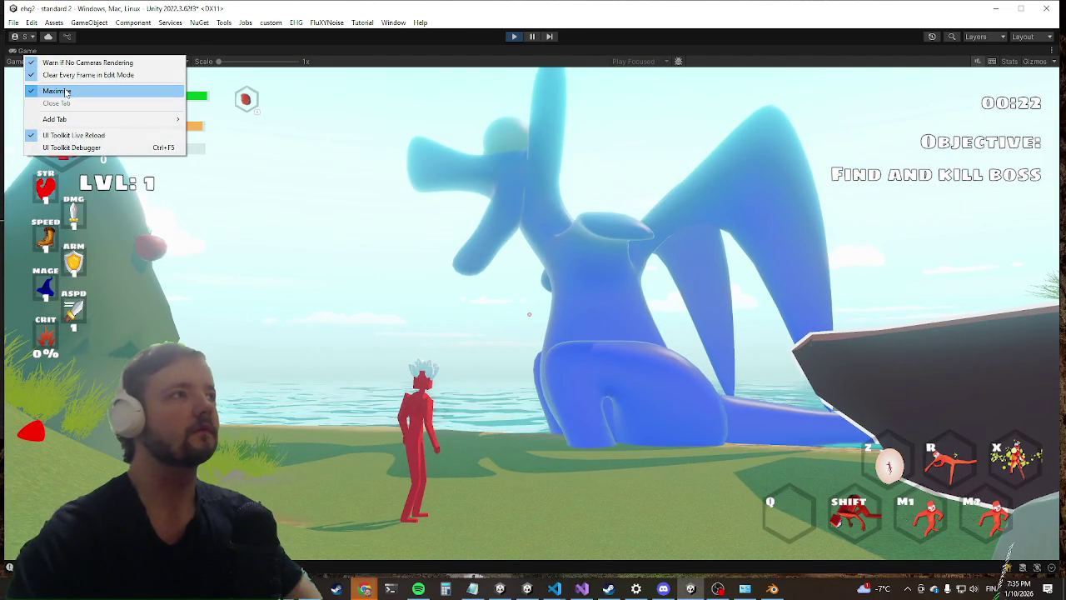
{"action": "left_click", "coordinate": [66, 94]}
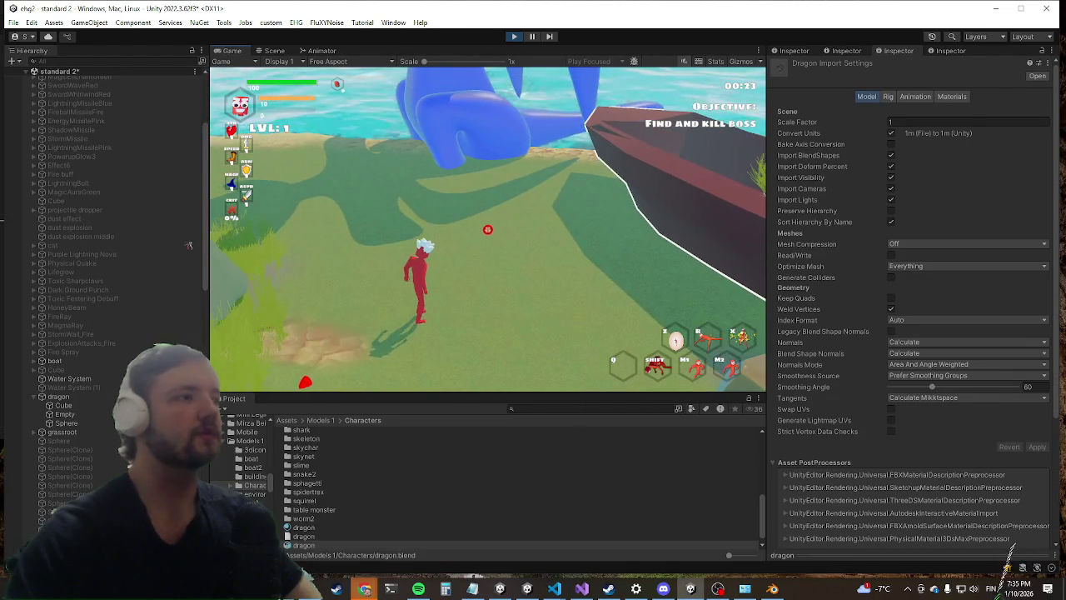
Step: Move the dragon to X -5.51, Y 4.63
{"action": "key", "text": "super"}
{"action": "left_click", "coordinate": [62, 406]}
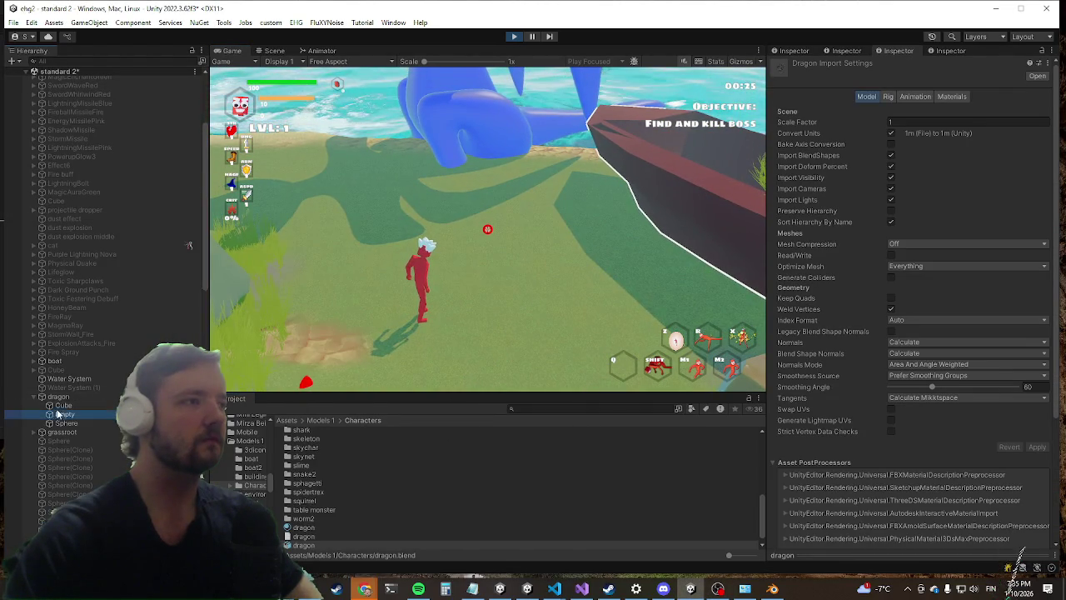
{"action": "left_click", "coordinate": [58, 397]}
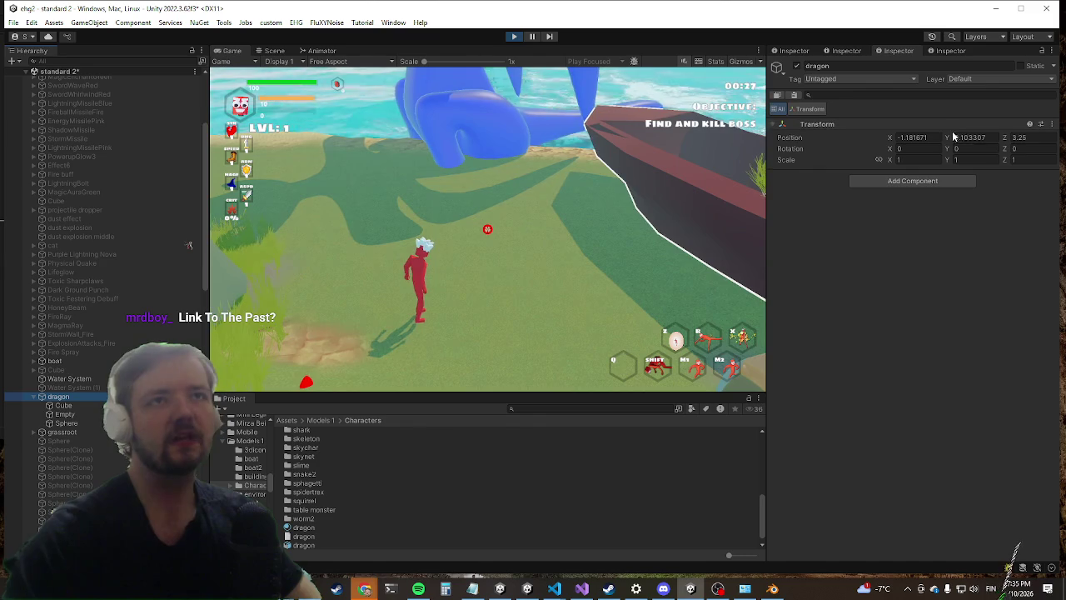
{"action": "left_click_drag", "start_coordinate": [951, 133], "coordinate": [960, 107]}
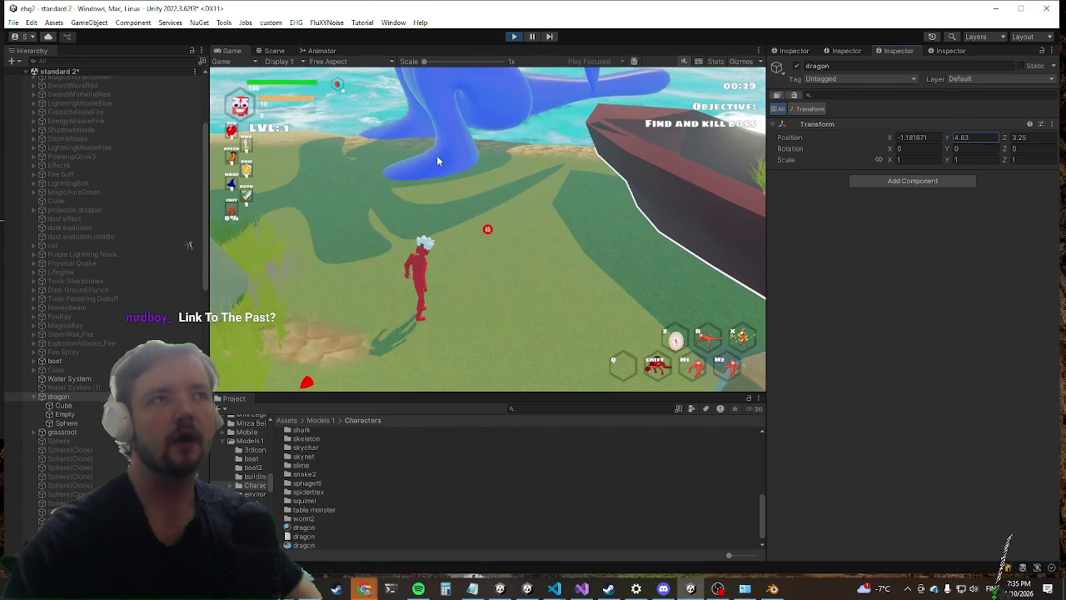
{"action": "left_click_drag", "start_coordinate": [890, 138], "coordinate": [844, 141]}
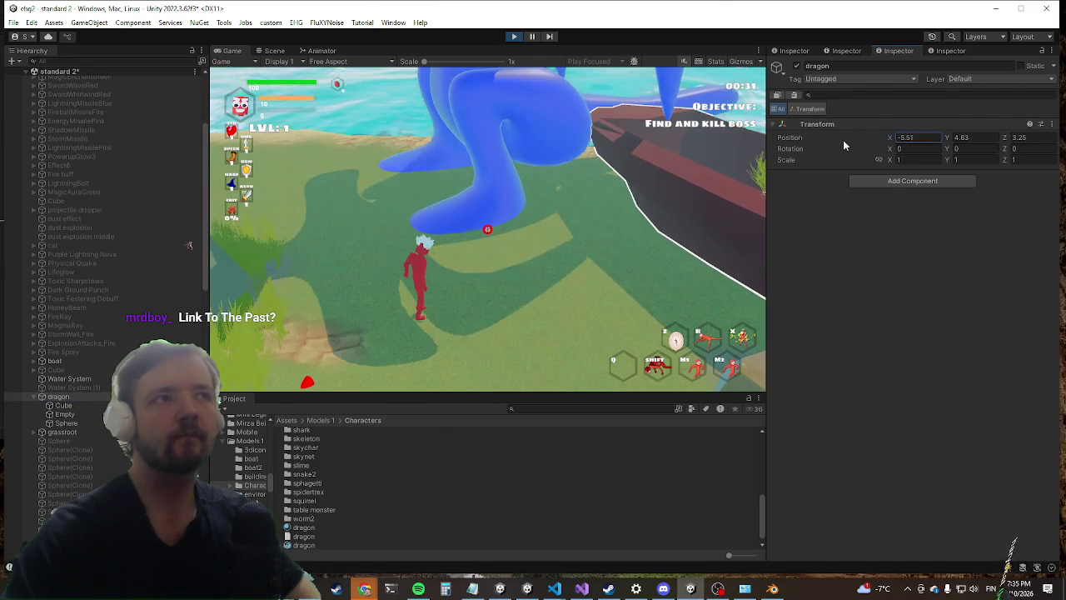
Step: Set the dragon Cube material's Smoothness to 0 and assign gigachad hp as its Normal Map
{"action": "left_click", "coordinate": [102, 406]}
{"action": "left_click", "coordinate": [833, 218]}
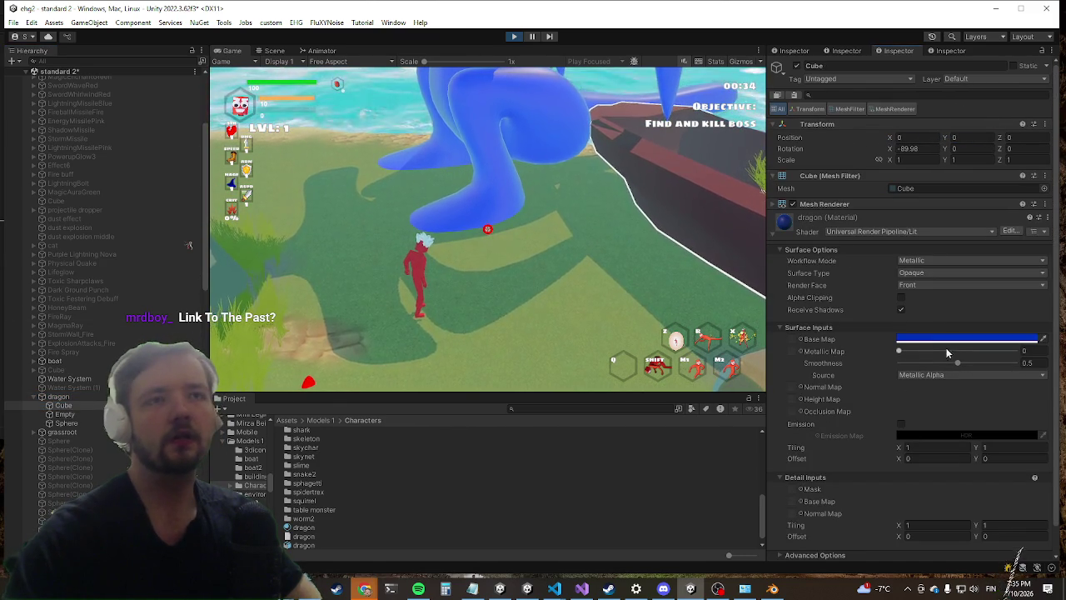
{"action": "left_click_drag", "start_coordinate": [947, 362], "coordinate": [865, 353]}
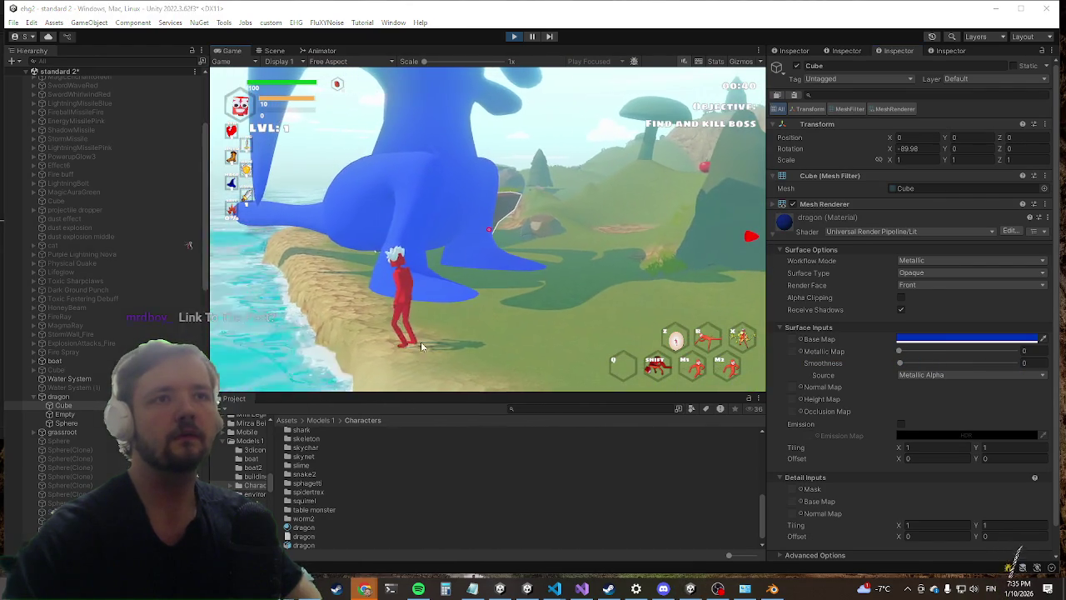
{"action": "key", "text": "super"}
{"action": "left_click", "coordinate": [800, 388]}
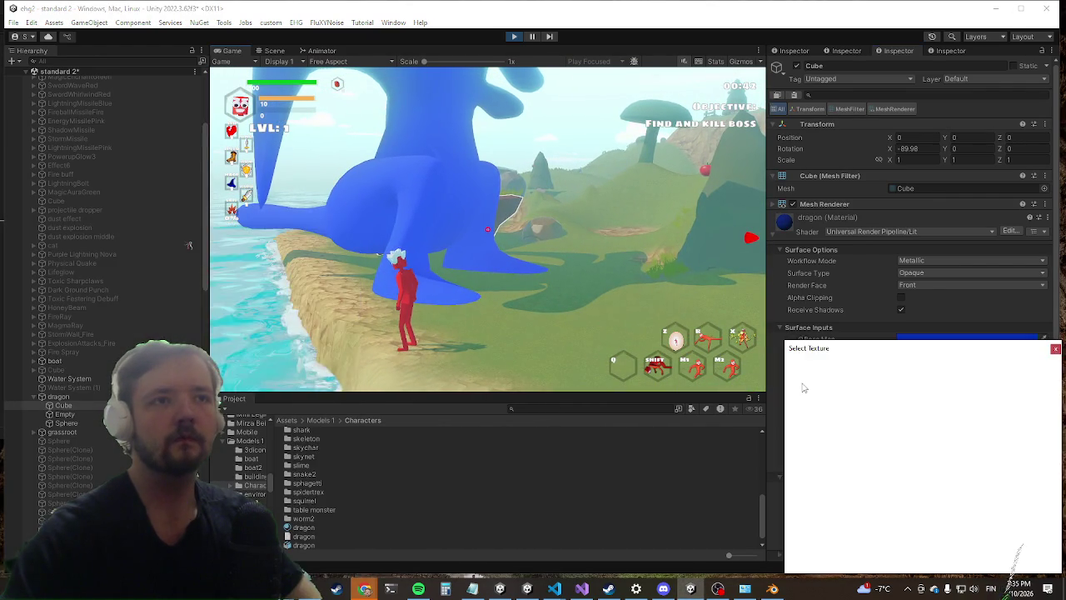
{"action": "scroll", "coordinate": [873, 453], "scroll_direction": "up", "scroll_amount": 10}
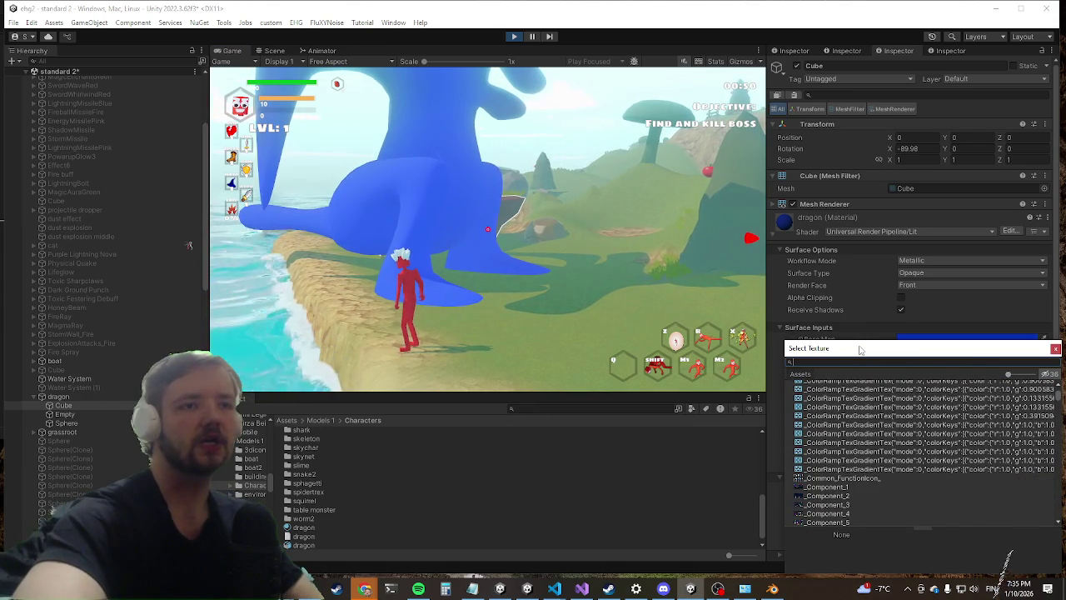
{"action": "type", "text": "gigac"}
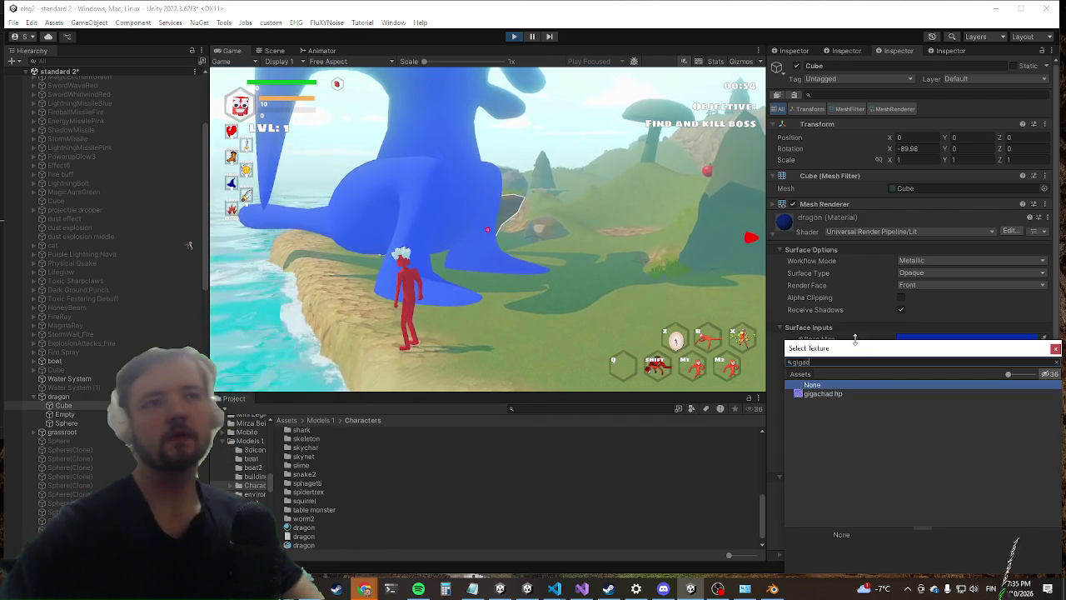
{"action": "double_click", "coordinate": [838, 394]}
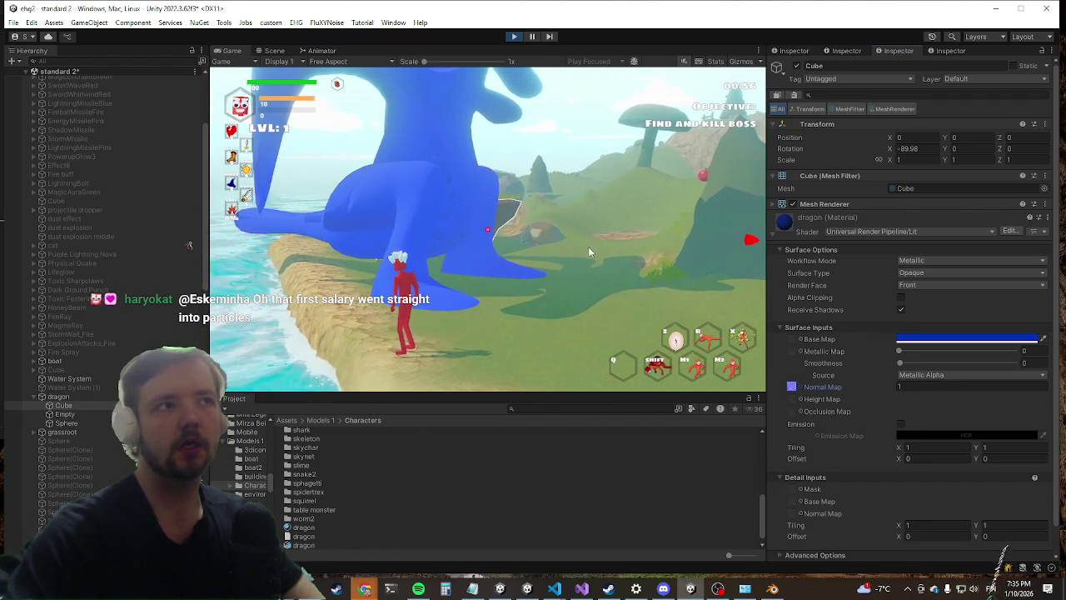
{"action": "left_click", "coordinate": [588, 247]}
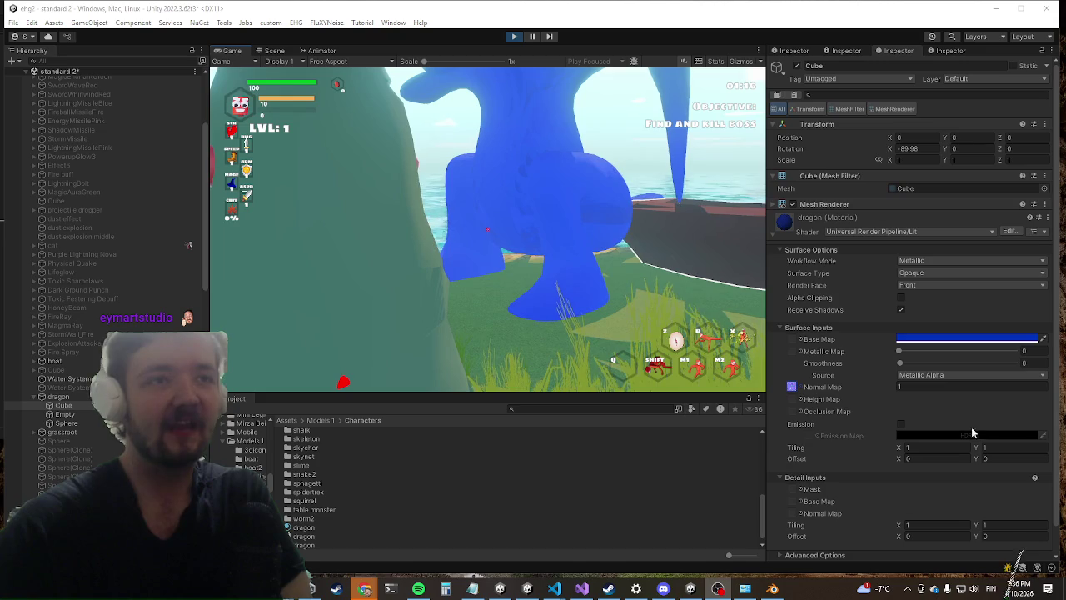
{"action": "left_click", "coordinate": [804, 390]}
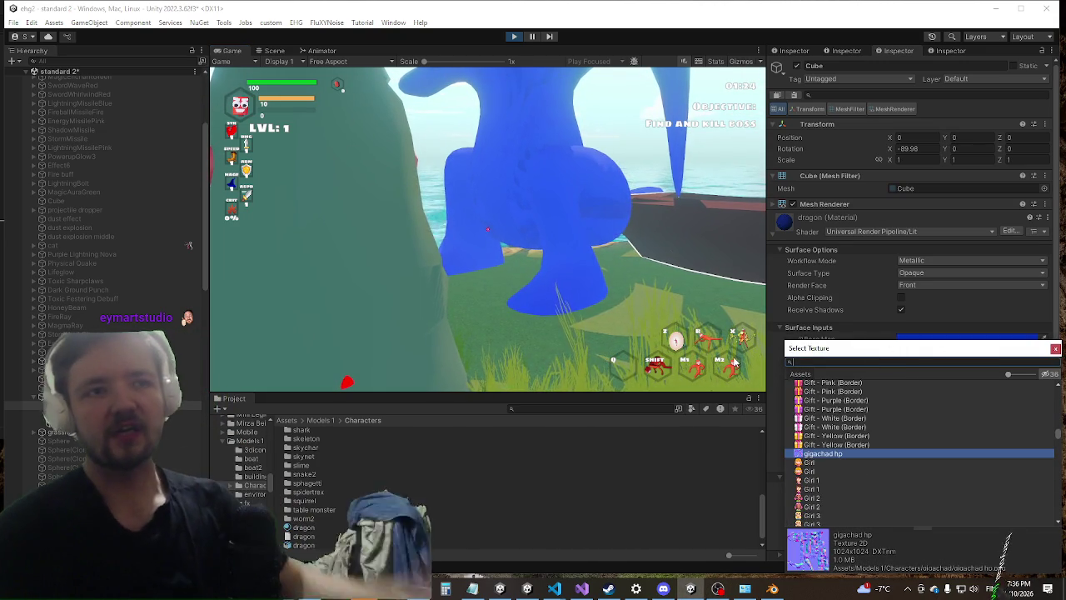
{"action": "scroll", "coordinate": [858, 474], "scroll_direction": "down", "scroll_amount": 5}
{"action": "scroll", "coordinate": [841, 480], "scroll_direction": "down", "scroll_amount": 3}
{"action": "scroll", "coordinate": [837, 481], "scroll_direction": "down", "scroll_amount": 3}
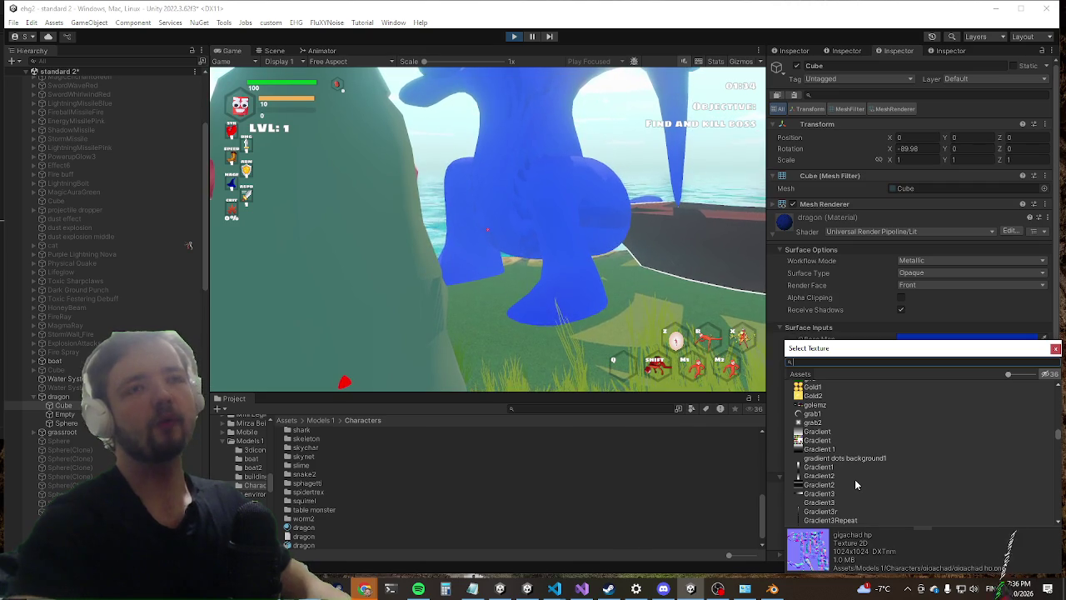
{"action": "type", "text": "t"}
{"action": "key", "text": "BackSpace"}
{"action": "key", "text": "BackSpace"}
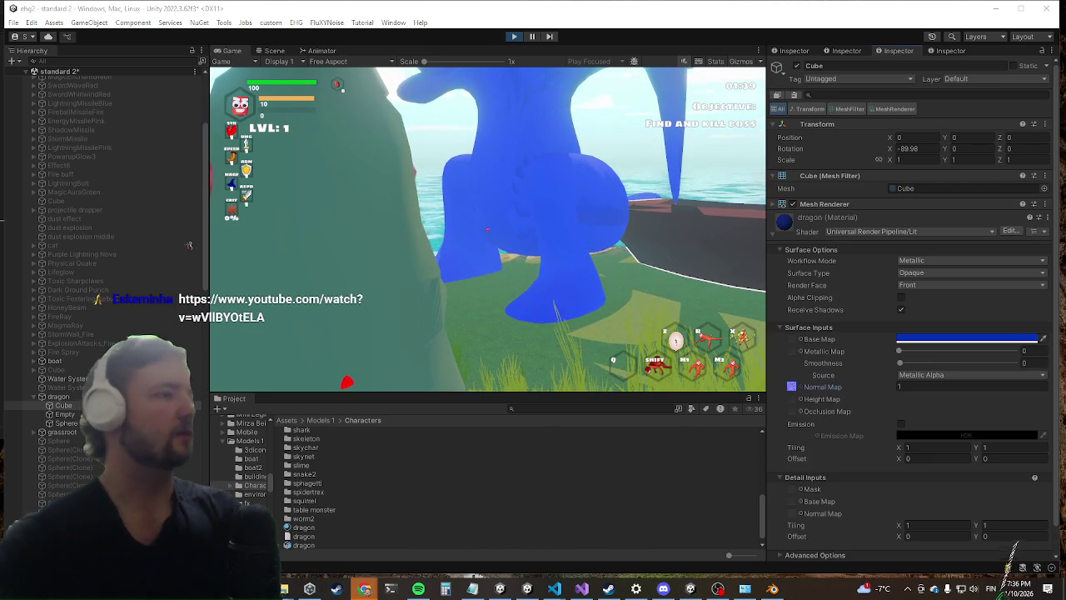
{"action": "key", "text": "Return"}
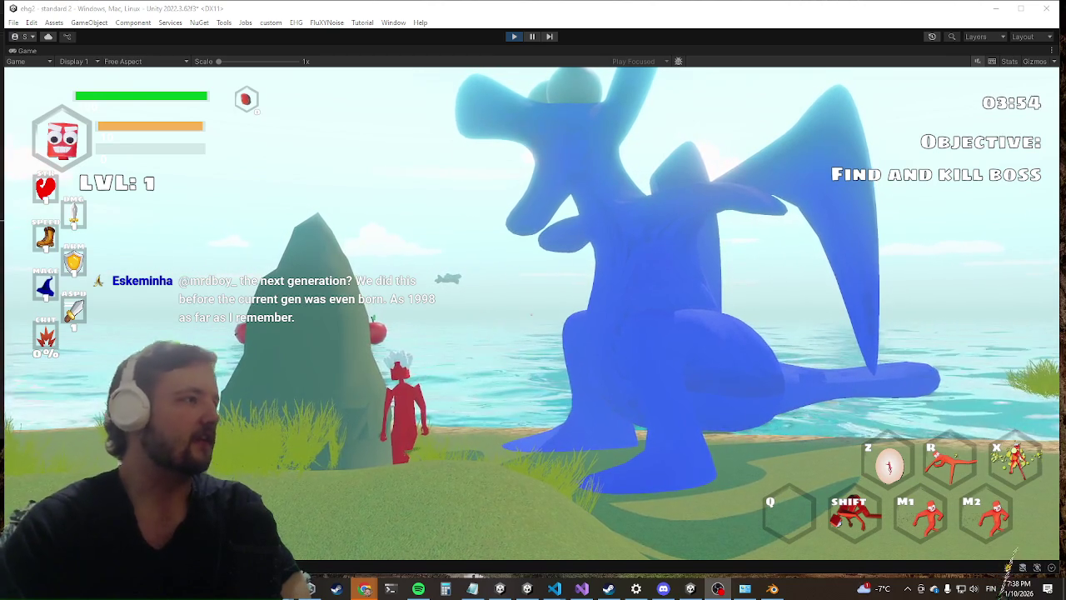
Step: Bring Blender's dragon forward, then launch GitHub Desktop by searching 'github' in the Start menu
{"action": "left_click", "coordinate": [772, 590]}
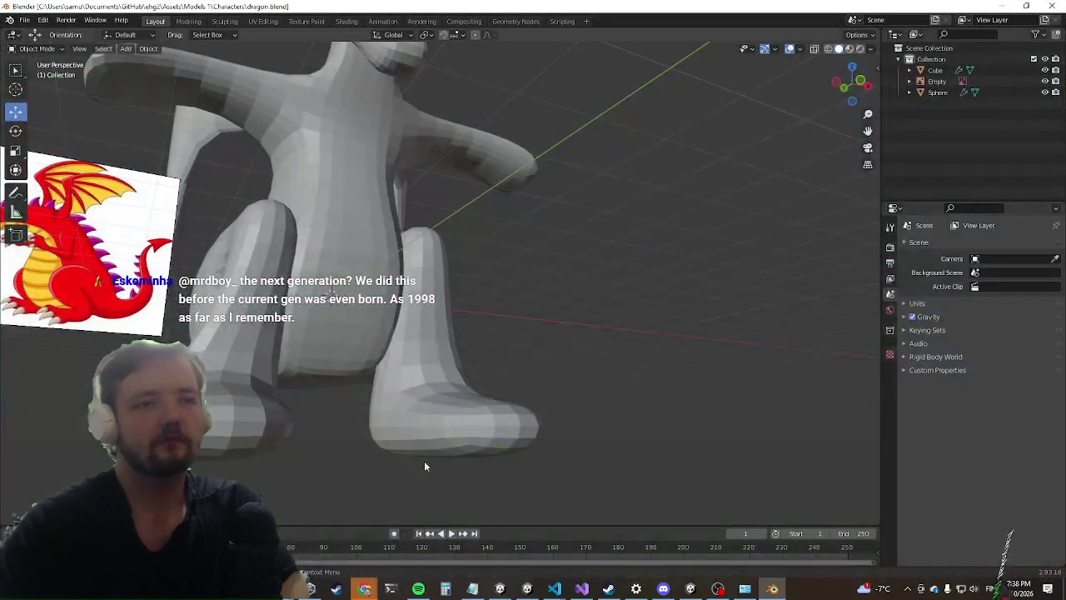
{"action": "left_click_drag", "start_coordinate": [492, 131], "coordinate": [470, 133]}
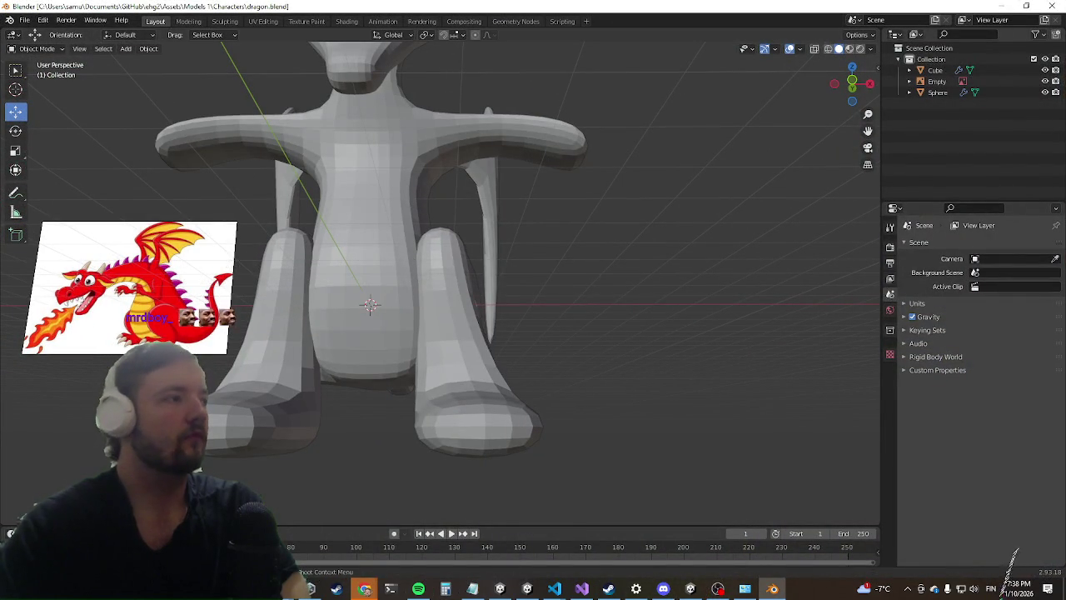
{"action": "key", "text": "super"}
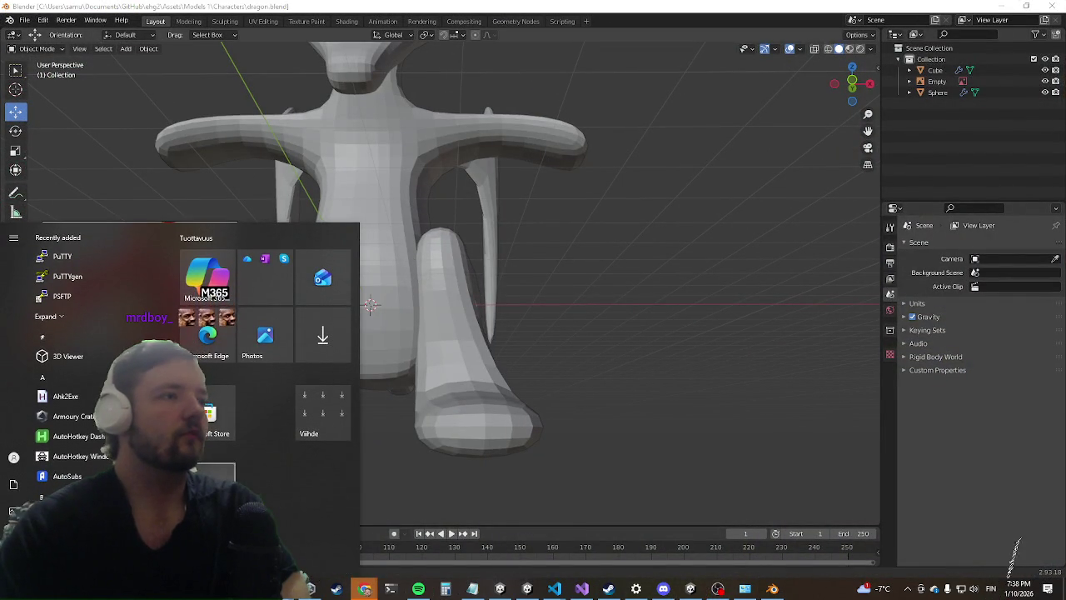
{"action": "type", "text": "github"}
{"action": "key", "text": "Return"}
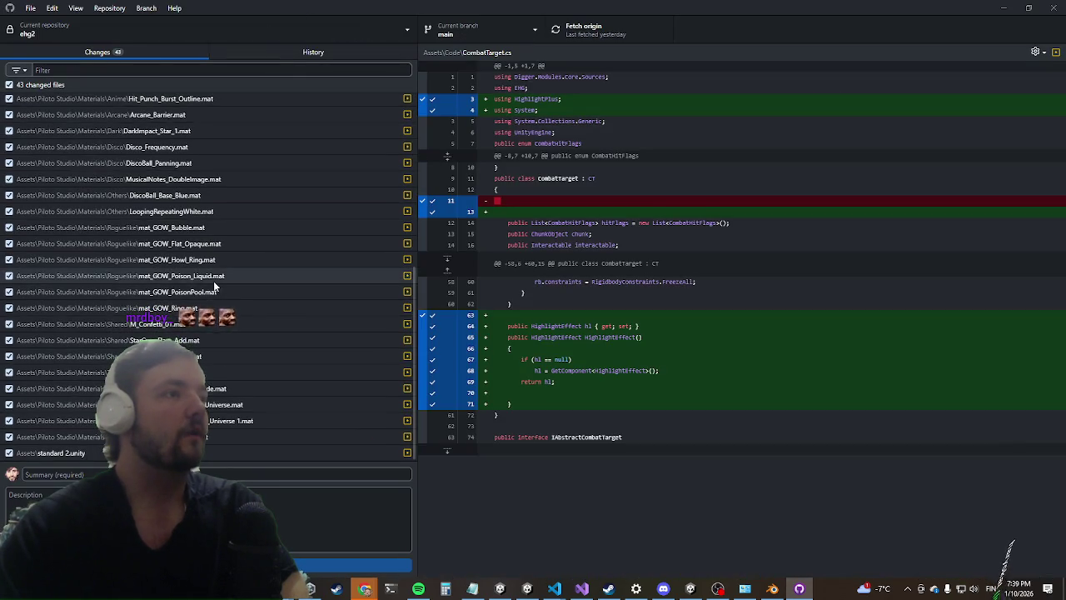
Step: Review GitHub Desktop's 43 changed files, then minimize it to return to the Blender dragon
{"action": "scroll", "coordinate": [214, 280], "scroll_direction": "up", "scroll_amount": 5}
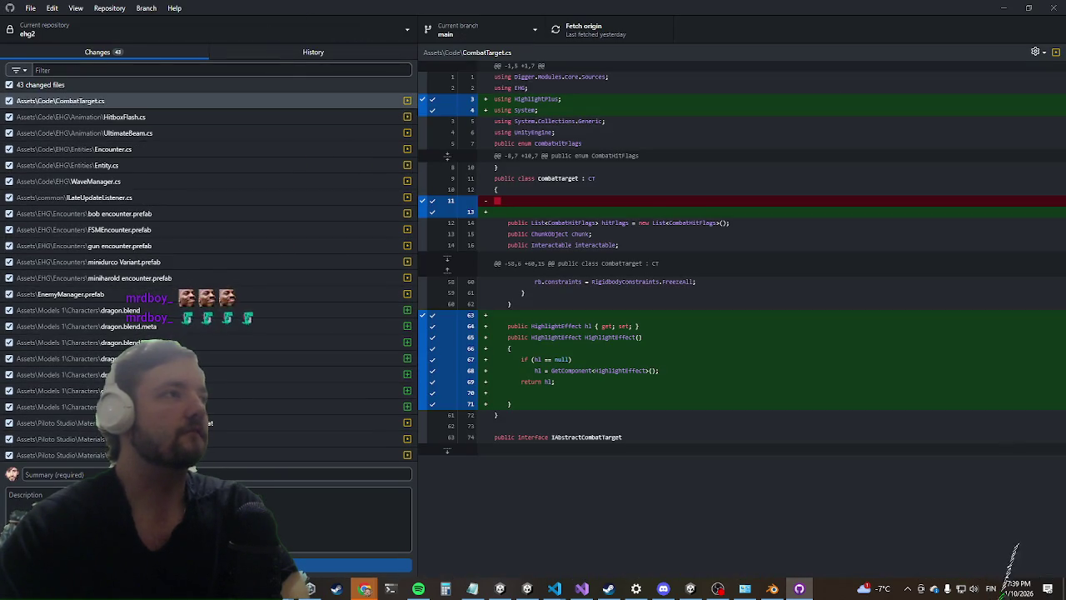
{"action": "left_click", "coordinate": [151, 474]}
{"action": "type", "text": "1"}
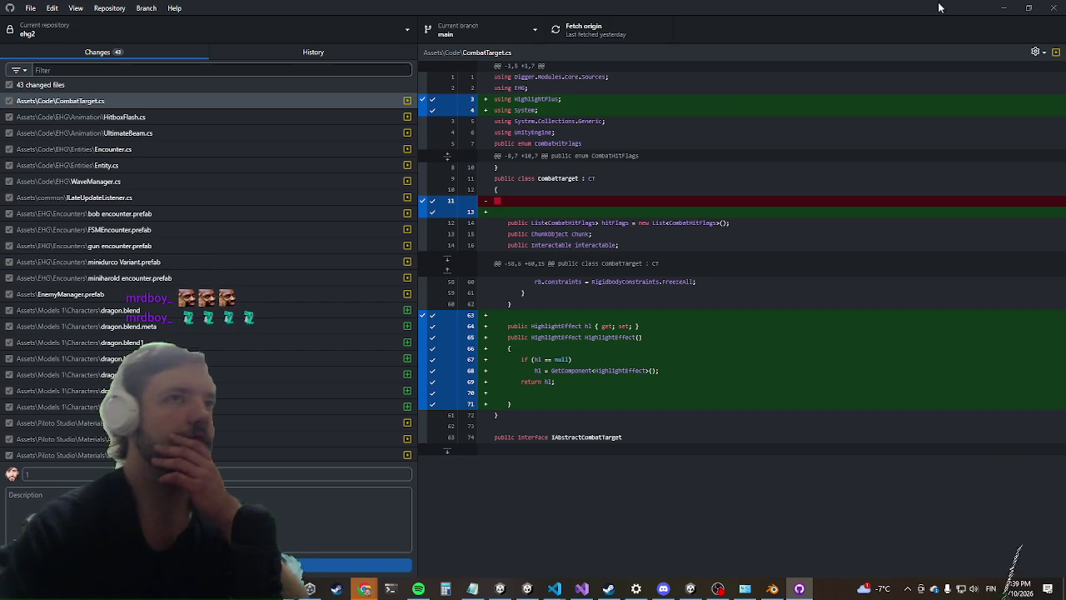
{"action": "left_click", "coordinate": [1004, 8]}
{"action": "left_click_drag", "start_coordinate": [301, 287], "coordinate": [433, 282]}
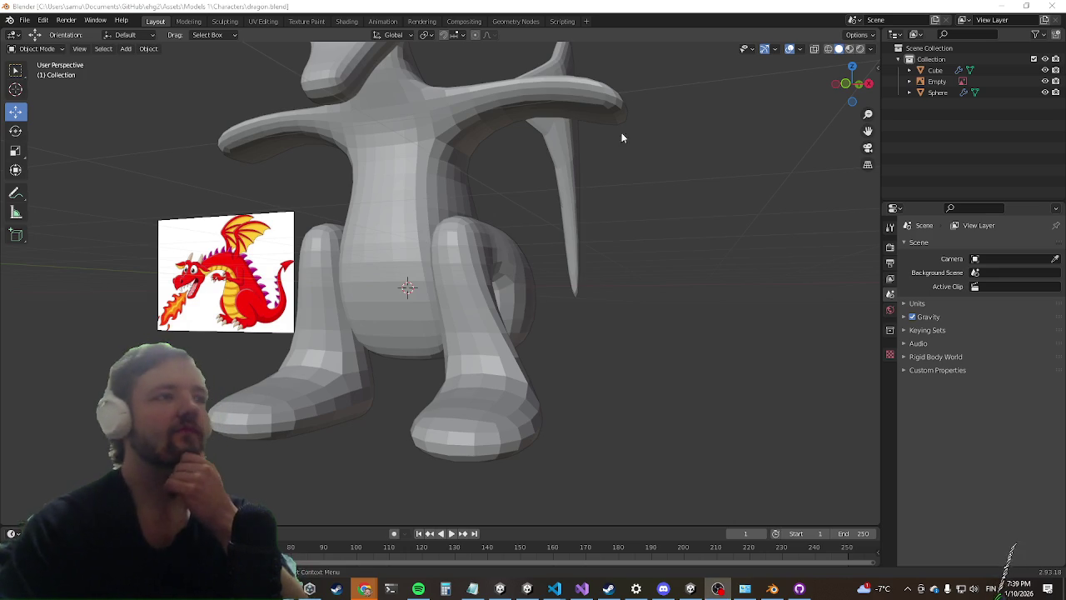
Step: Add an Armature at the origin and expand its Viewport Display panel
{"action": "mouse_move", "coordinate": [671, 102]}
{"action": "left_mouse_down"}
{"action": "mouse_move", "coordinate": [564, 222]}
{"action": "mouse_move", "coordinate": [487, 250]}
{"action": "mouse_move", "coordinate": [360, 152]}
{"action": "left_mouse_up"}
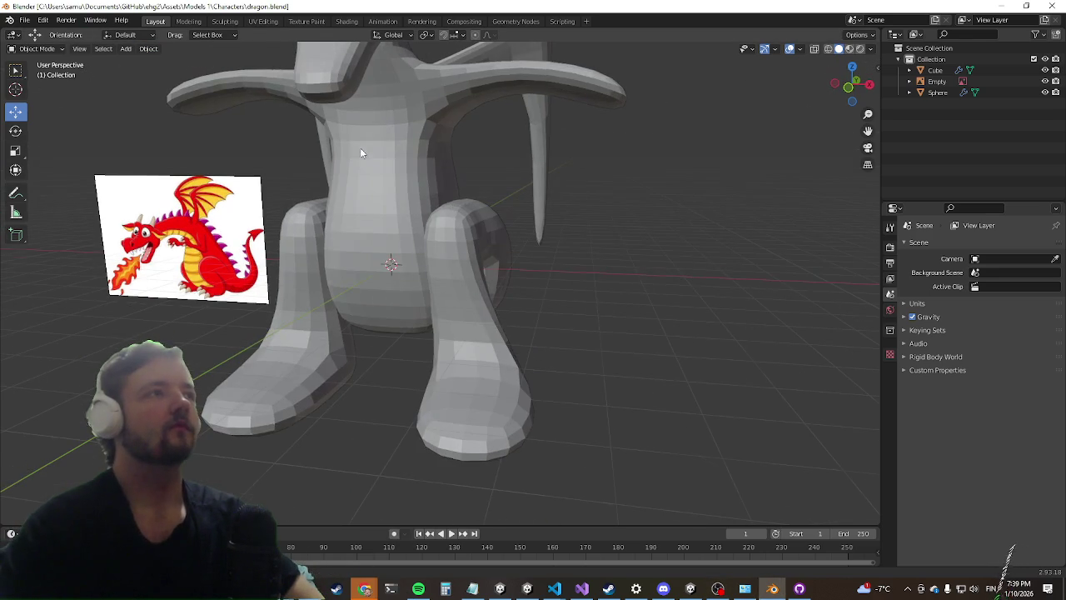
{"action": "left_click", "coordinate": [127, 50]}
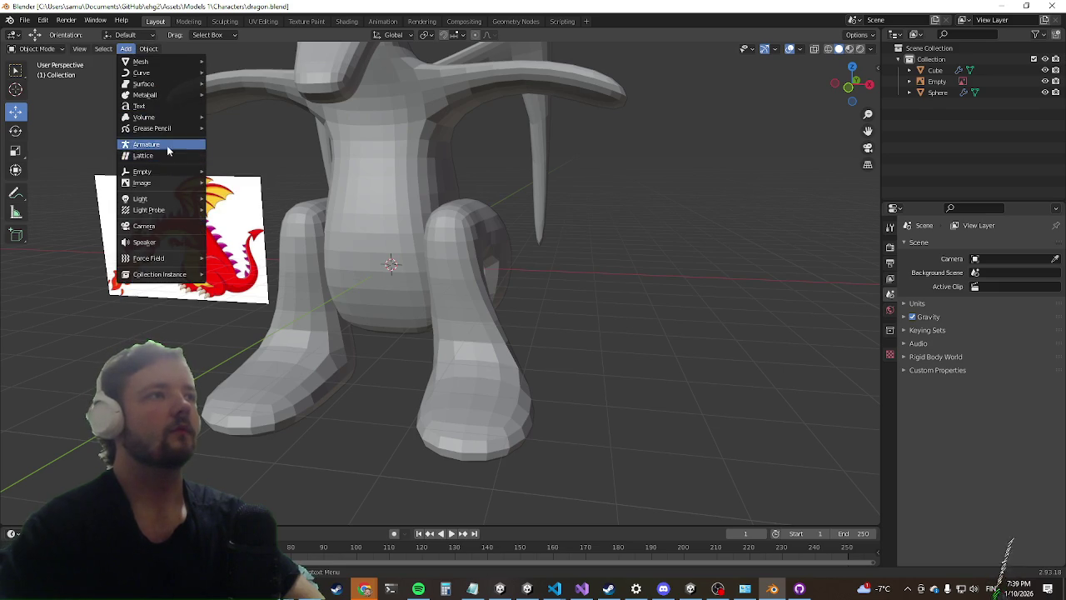
{"action": "left_click", "coordinate": [167, 145]}
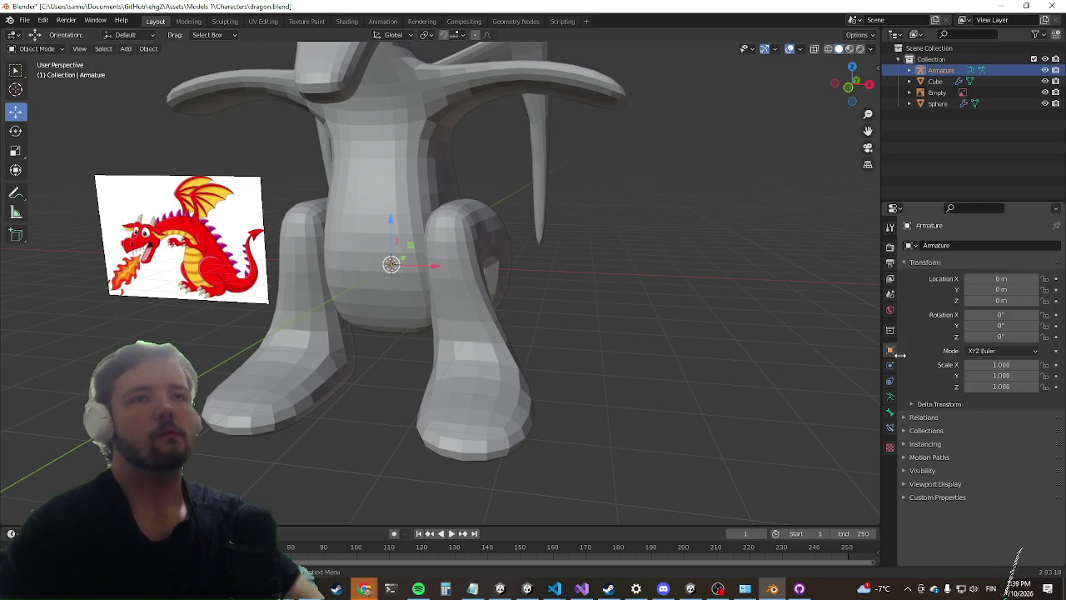
{"action": "left_click", "coordinate": [934, 485]}
{"action": "scroll", "coordinate": [1018, 508], "scroll_direction": "down", "scroll_amount": 1}
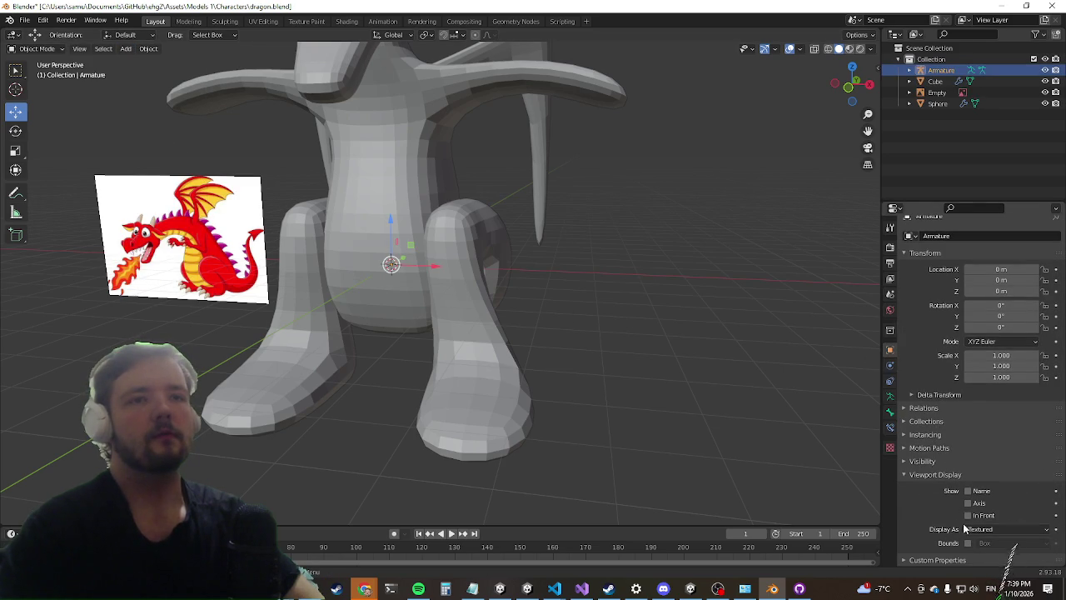
{"action": "scroll", "coordinate": [444, 240], "scroll_direction": "up", "scroll_amount": 2}
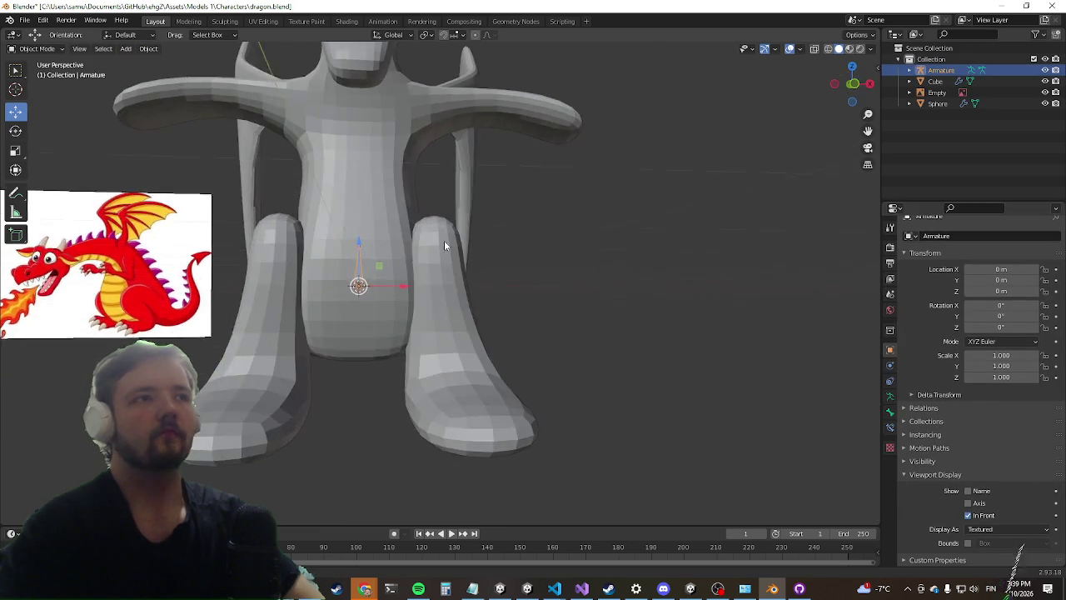
Step: Open the Add menu again, then the File menu
{"action": "left_click", "coordinate": [125, 52]}
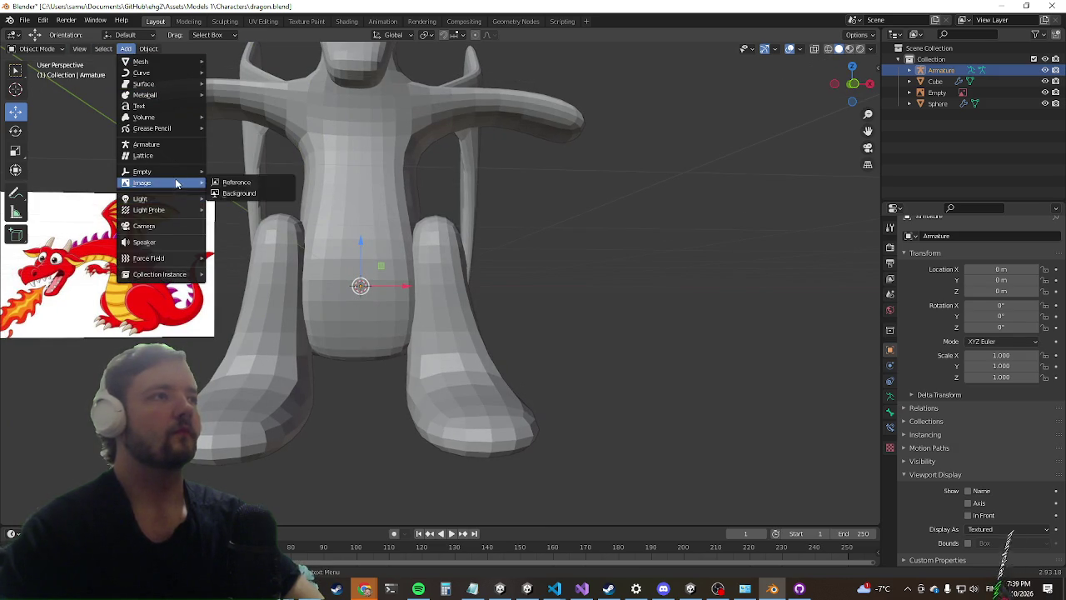
{"action": "mouse_move", "coordinate": [190, 174]}
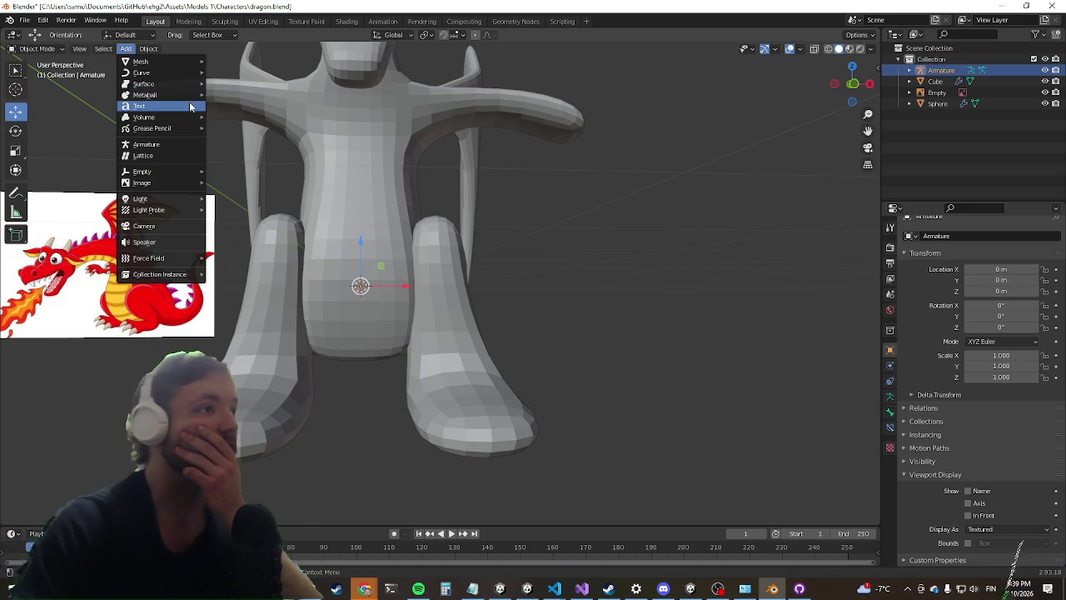
{"action": "left_click", "coordinate": [25, 21]}
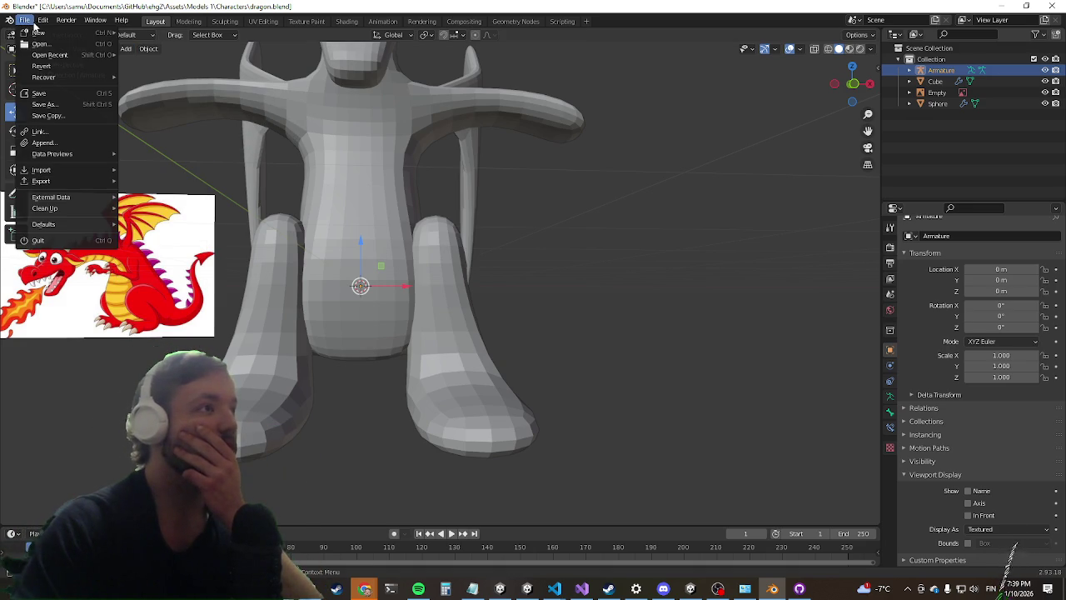
Step: Open Blender Preferences and look through the Animation, Navigation and Input sections
{"action": "mouse_move", "coordinate": [40, 22]}
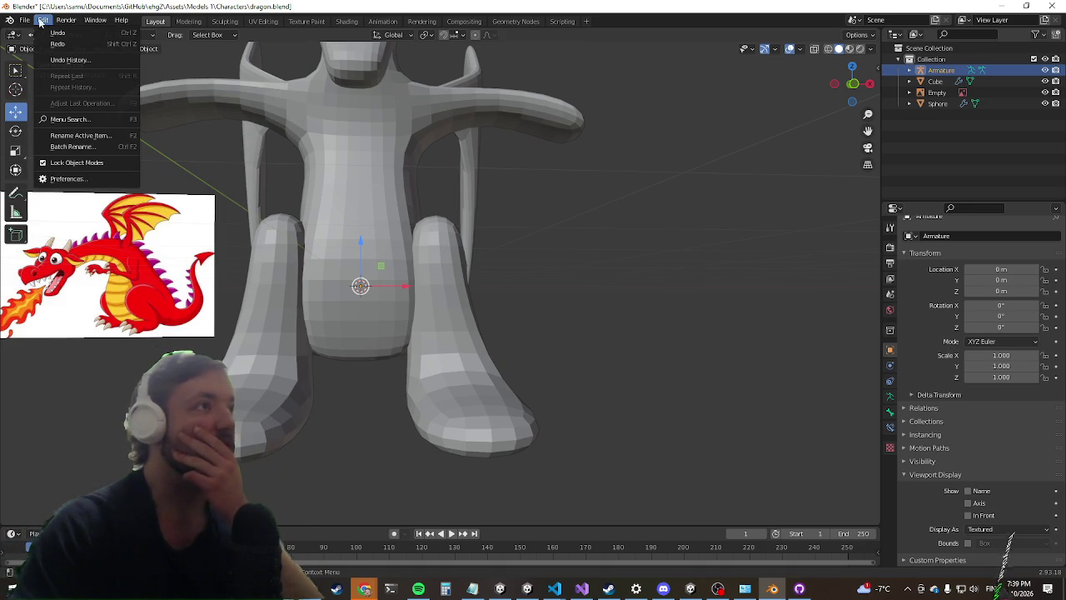
{"action": "left_click", "coordinate": [96, 180]}
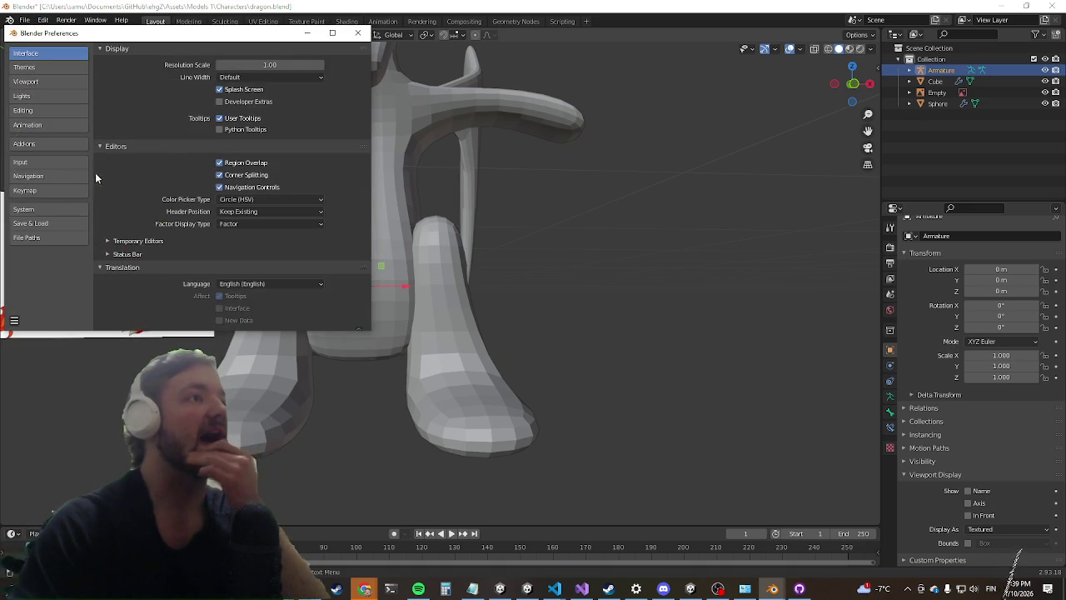
{"action": "left_click", "coordinate": [68, 124]}
{"action": "left_click", "coordinate": [53, 177]}
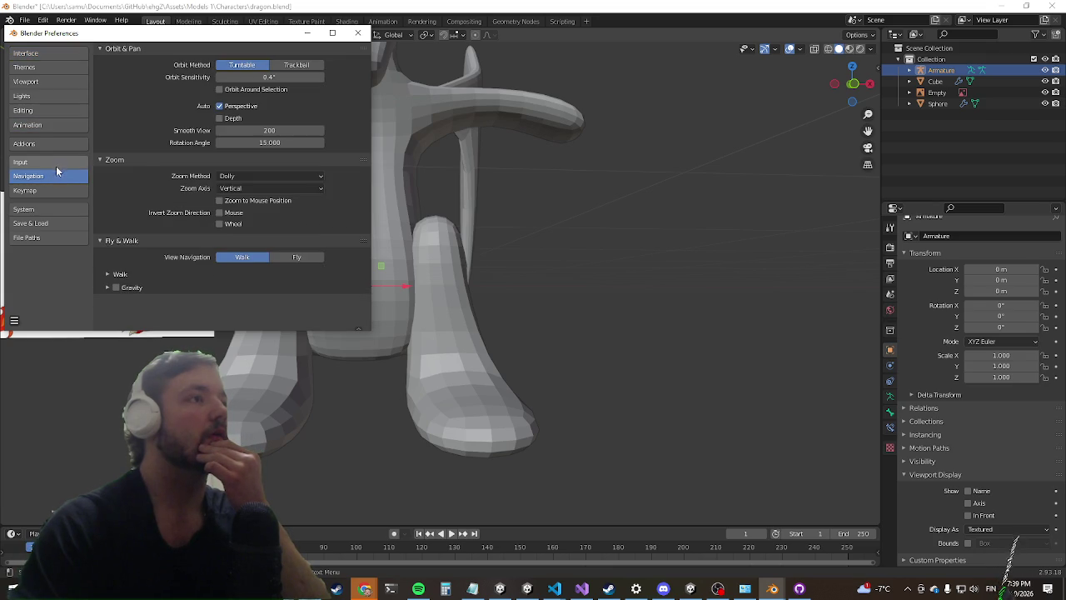
{"action": "left_click", "coordinate": [56, 164]}
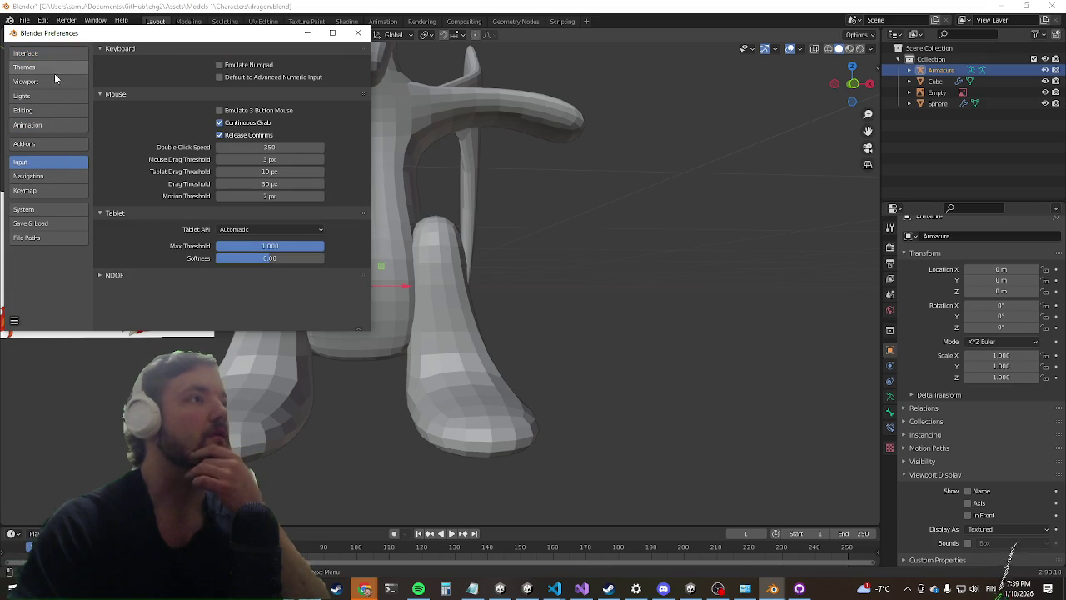
{"action": "left_click", "coordinate": [45, 145]}
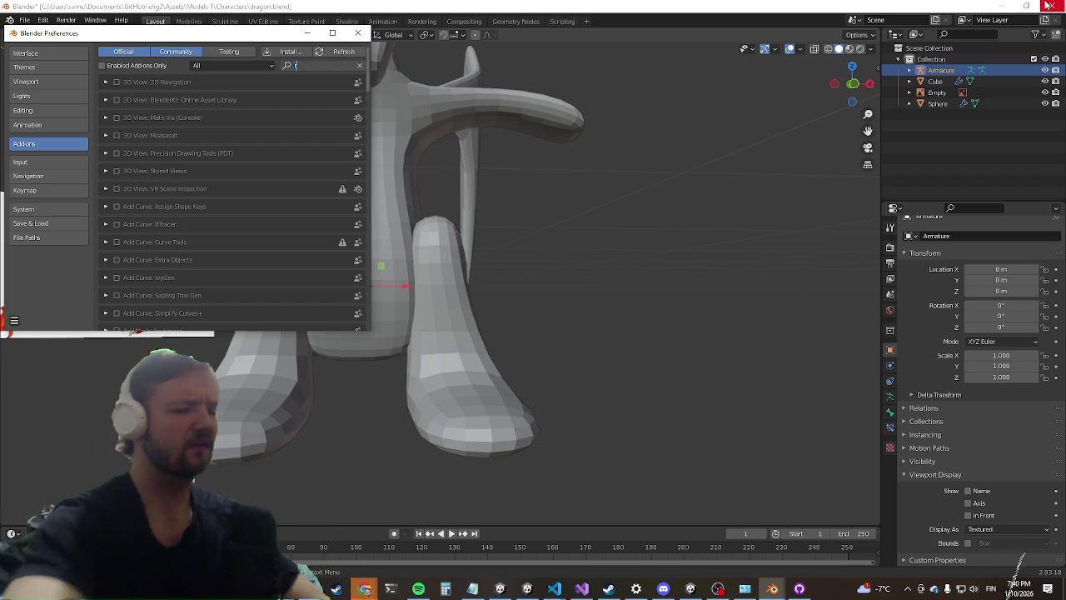
Step: Search add-ons for 'rggify', enable Rigging: Rigify and close Preferences
{"action": "left_click", "coordinate": [323, 66]}
{"action": "type", "text": "rggify"}
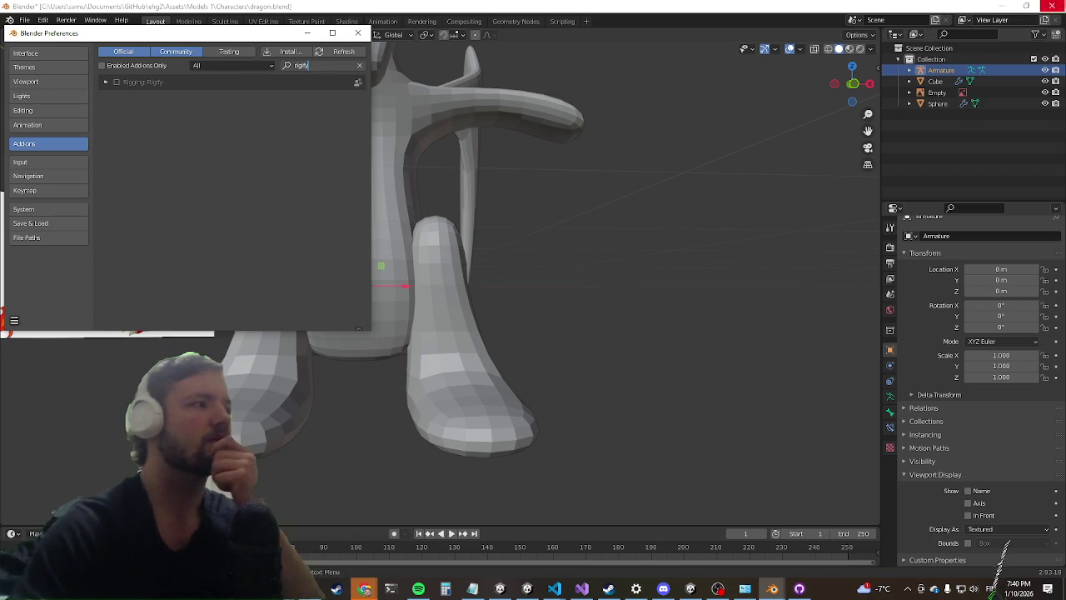
{"action": "left_click", "coordinate": [116, 83]}
{"action": "left_click", "coordinate": [367, 34]}
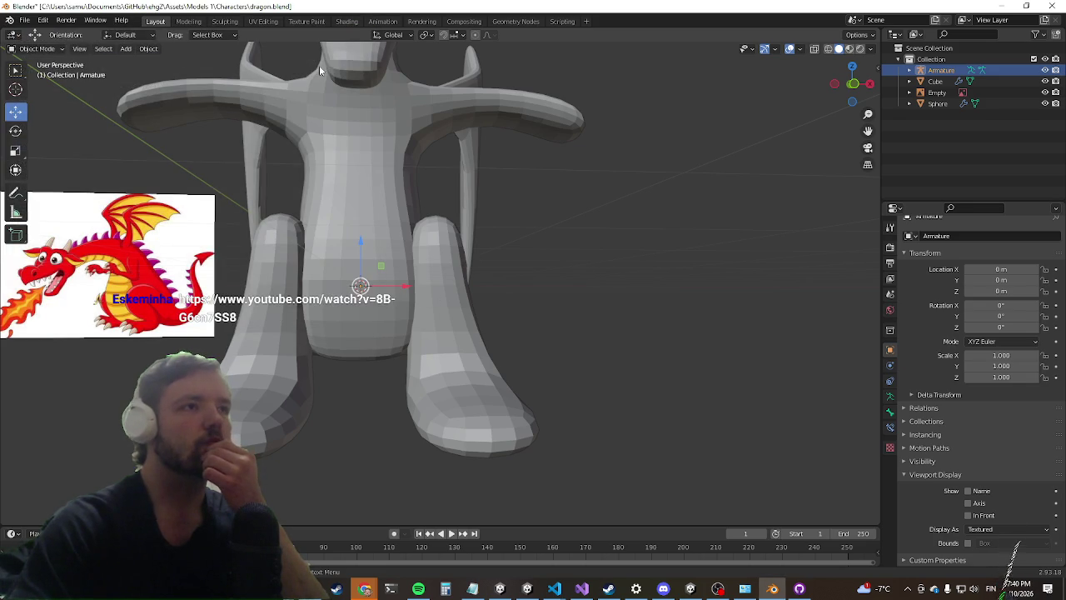
Step: Add a Human meta-rig to the scene, then undo it
{"action": "left_click", "coordinate": [126, 50]}
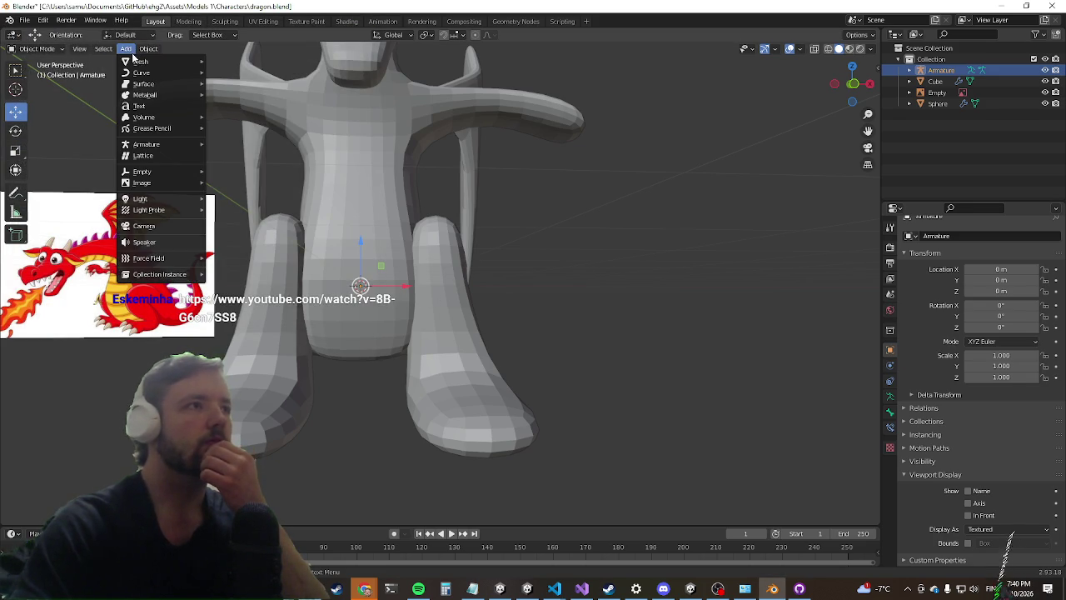
{"action": "mouse_move", "coordinate": [193, 146]}
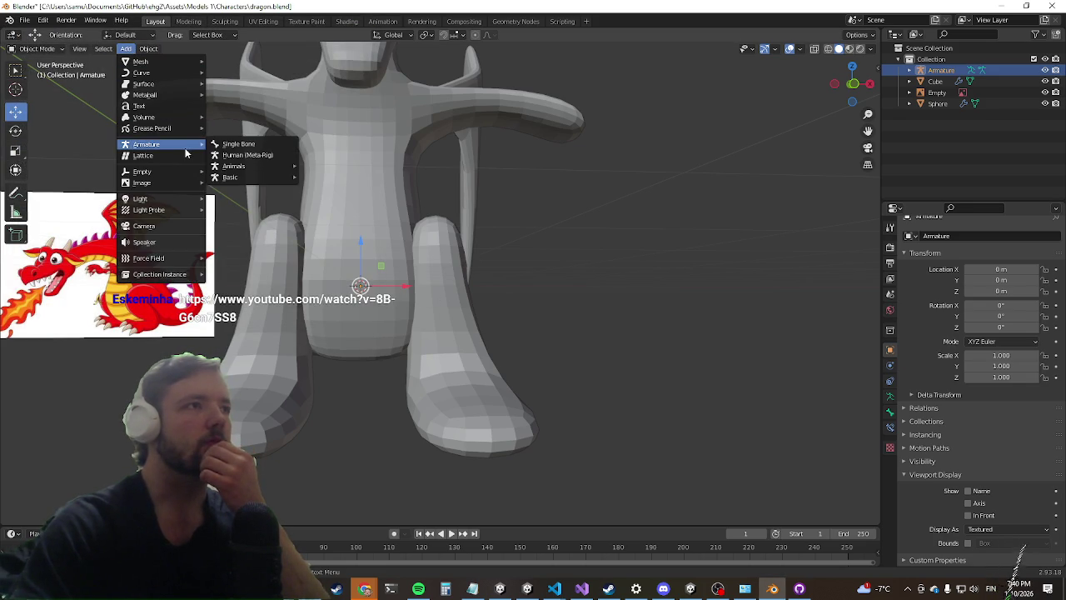
{"action": "left_click", "coordinate": [249, 156]}
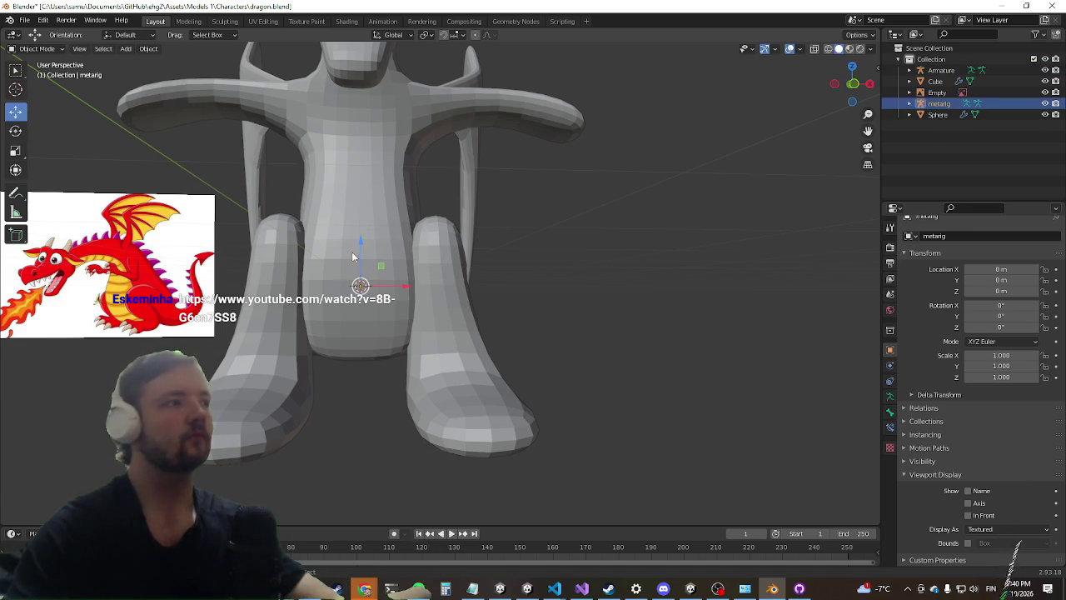
{"action": "key", "text": "ctrl+z"}
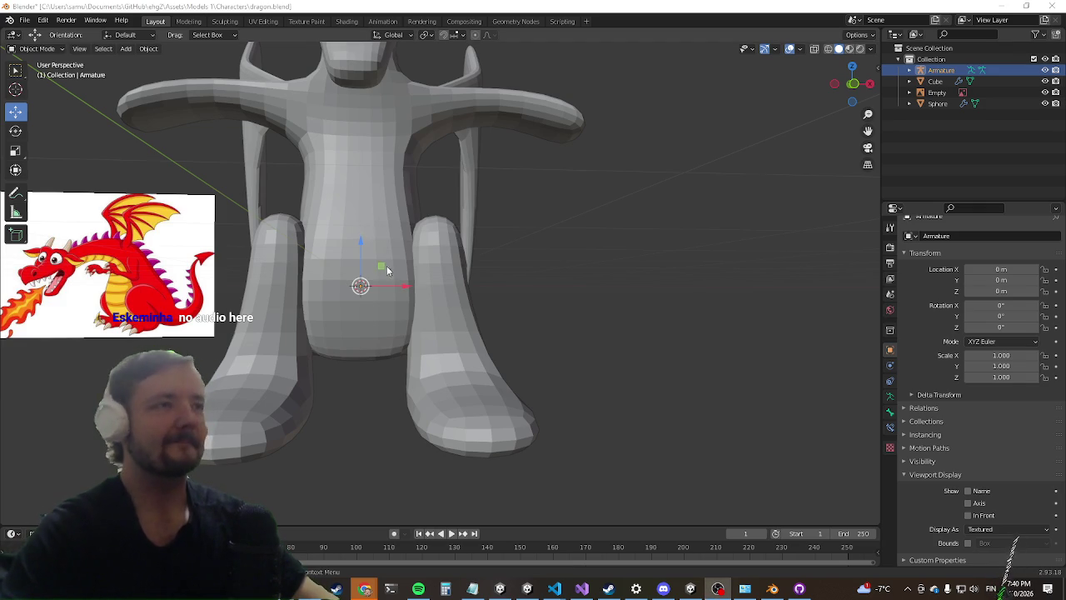
Step: Turn on In Front in the armature's Viewport Display so it shows through the dragon
{"action": "left_click_drag", "start_coordinate": [387, 269], "coordinate": [450, 249]}
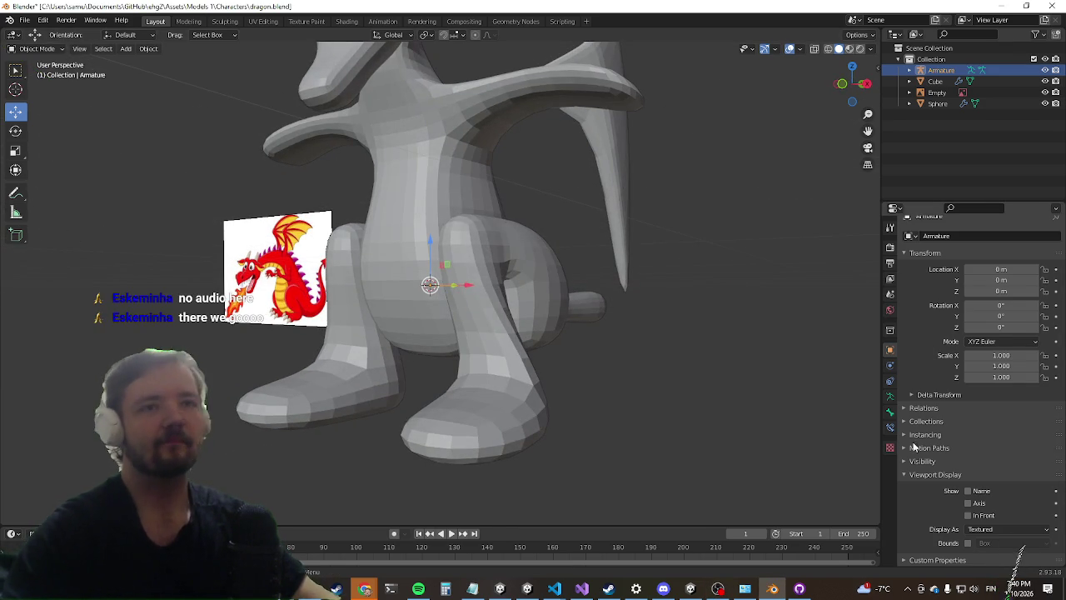
{"action": "left_click", "coordinate": [968, 516]}
{"action": "mouse_move", "coordinate": [347, 364]}
{"action": "left_mouse_down"}
{"action": "mouse_move", "coordinate": [352, 340]}
{"action": "mouse_move", "coordinate": [386, 349]}
{"action": "left_mouse_up"}
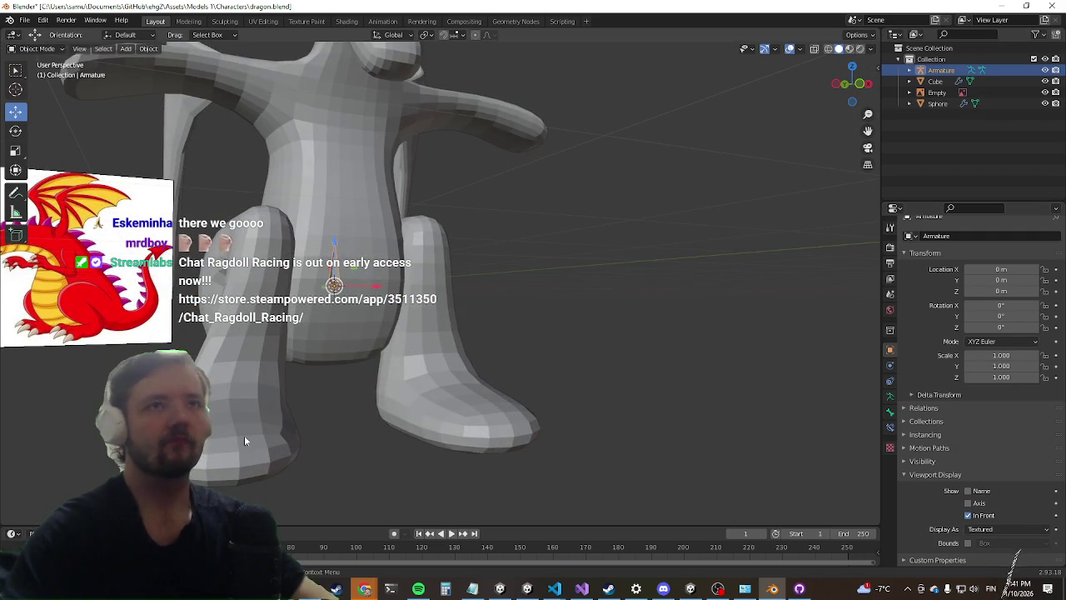
{"action": "left_click_drag", "start_coordinate": [308, 285], "coordinate": [367, 265]}
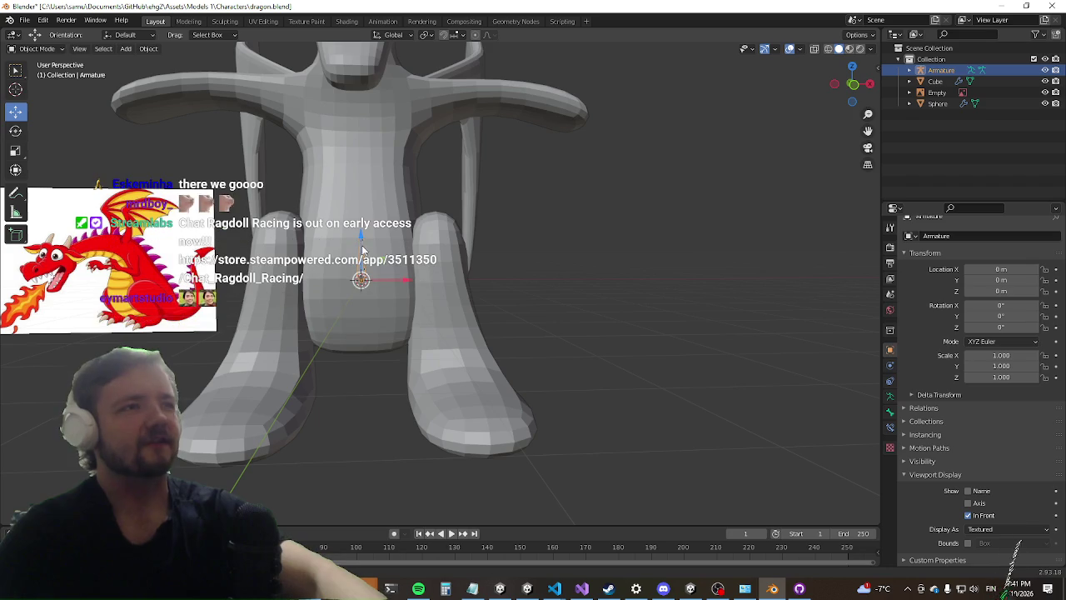
Step: Delete the existing armature and add a Basic Human metarig
{"action": "key", "text": "Delete"}
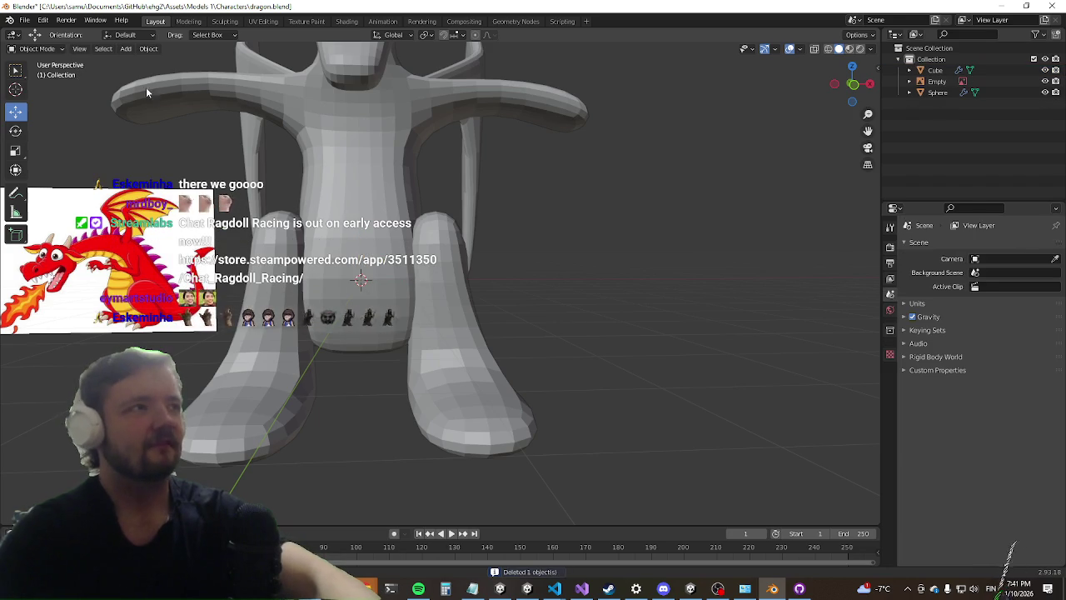
{"action": "left_click", "coordinate": [126, 49]}
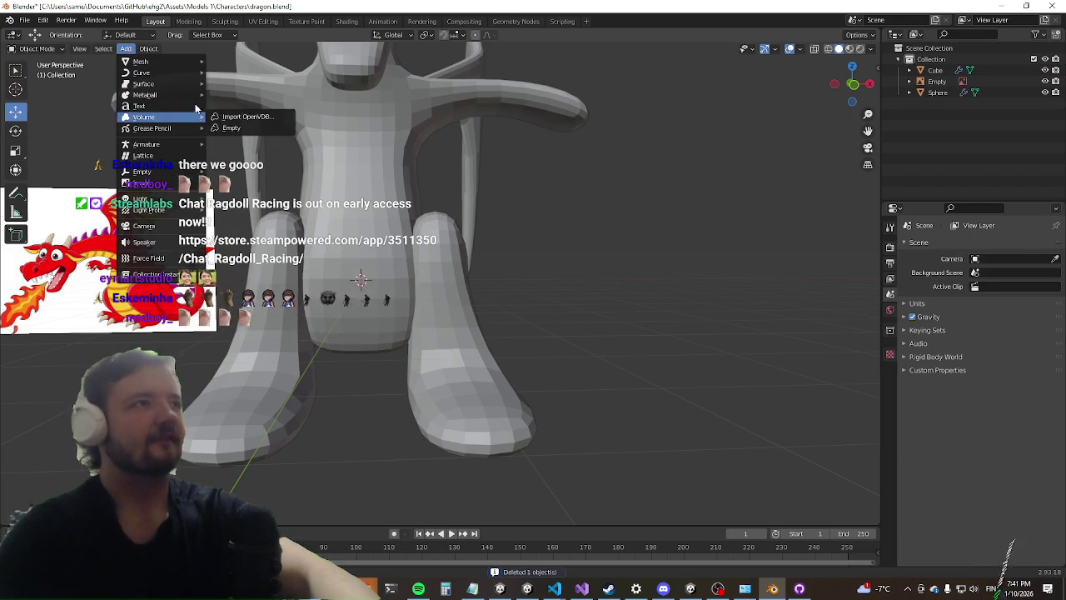
{"action": "mouse_move", "coordinate": [190, 148]}
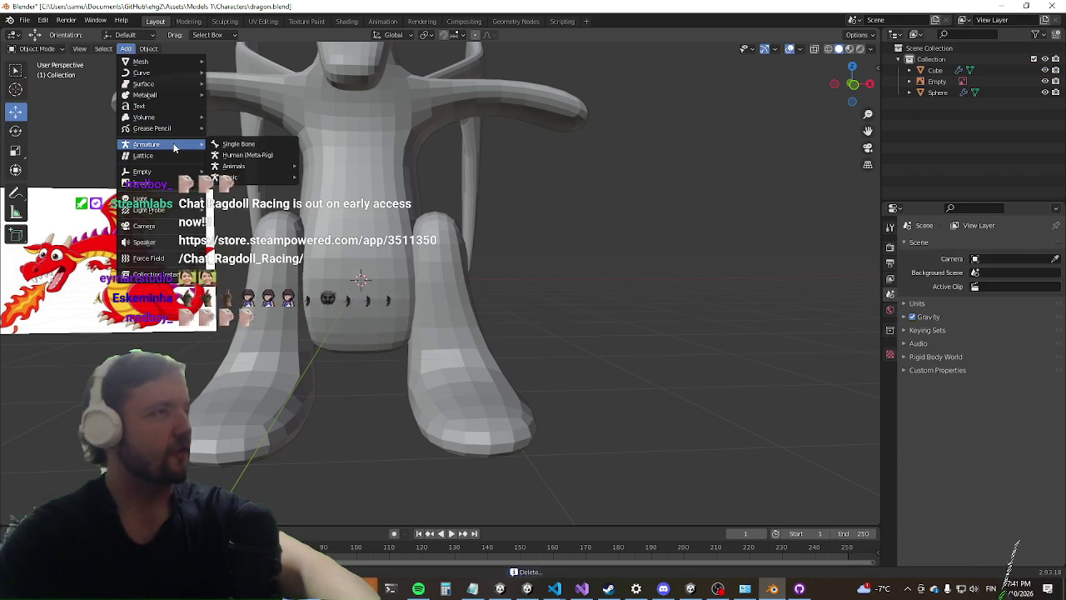
{"action": "mouse_move", "coordinate": [266, 167]}
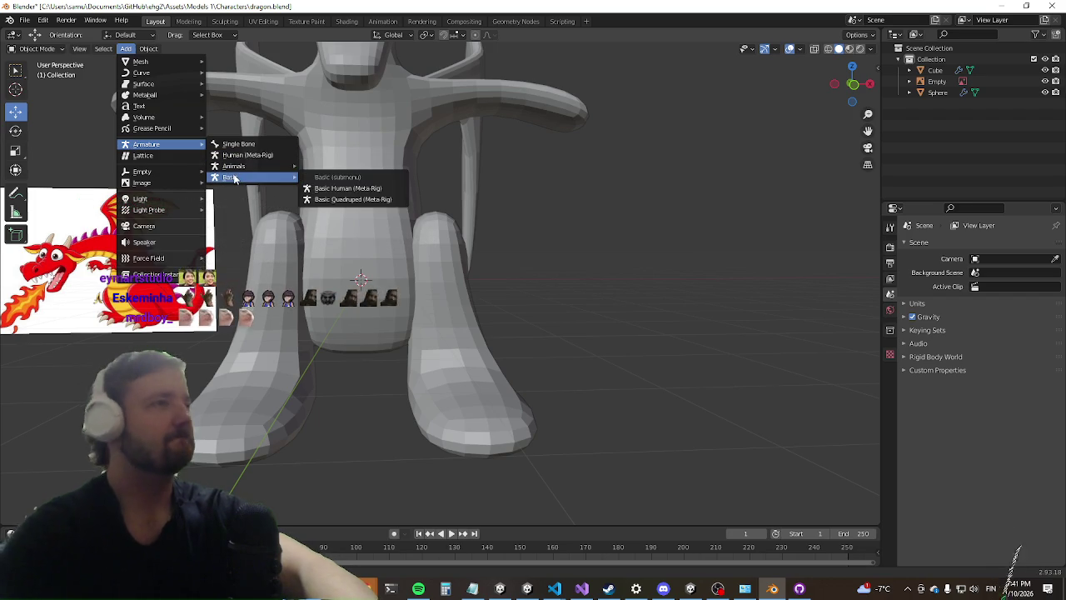
{"action": "left_click", "coordinate": [349, 188]}
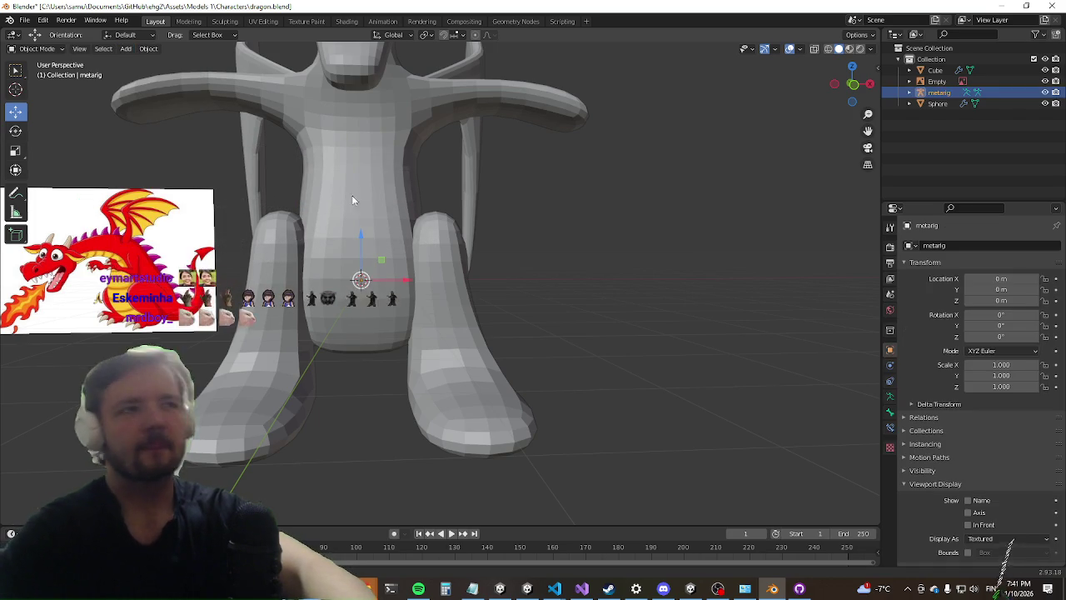
Step: Set the metarig to draw In Front and scale it up to 6.711 over the dragon
{"action": "mouse_move", "coordinate": [542, 434]}
{"action": "left_mouse_down"}
{"action": "mouse_move", "coordinate": [421, 376]}
{"action": "mouse_move", "coordinate": [517, 408]}
{"action": "left_mouse_up"}
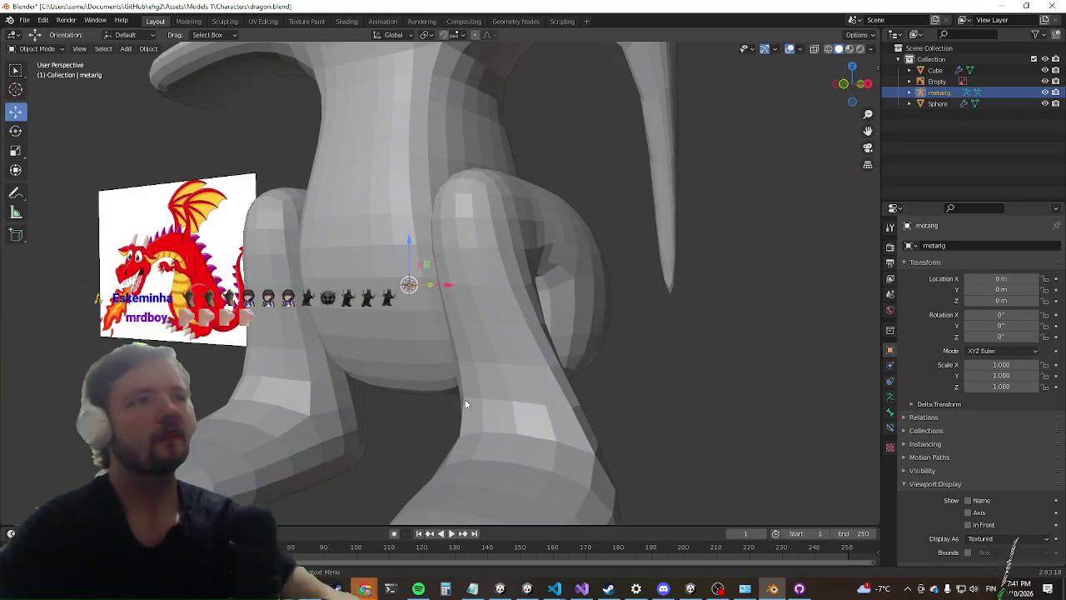
{"action": "left_click", "coordinate": [969, 525]}
{"action": "scroll", "coordinate": [507, 381], "scroll_direction": "down", "scroll_amount": 5}
{"action": "scroll", "coordinate": [469, 336], "scroll_direction": "up", "scroll_amount": 1}
{"action": "mouse_move", "coordinate": [469, 335]}
{"action": "left_mouse_down"}
{"action": "mouse_move", "coordinate": [361, 315]}
{"action": "mouse_move", "coordinate": [409, 305]}
{"action": "left_mouse_up"}
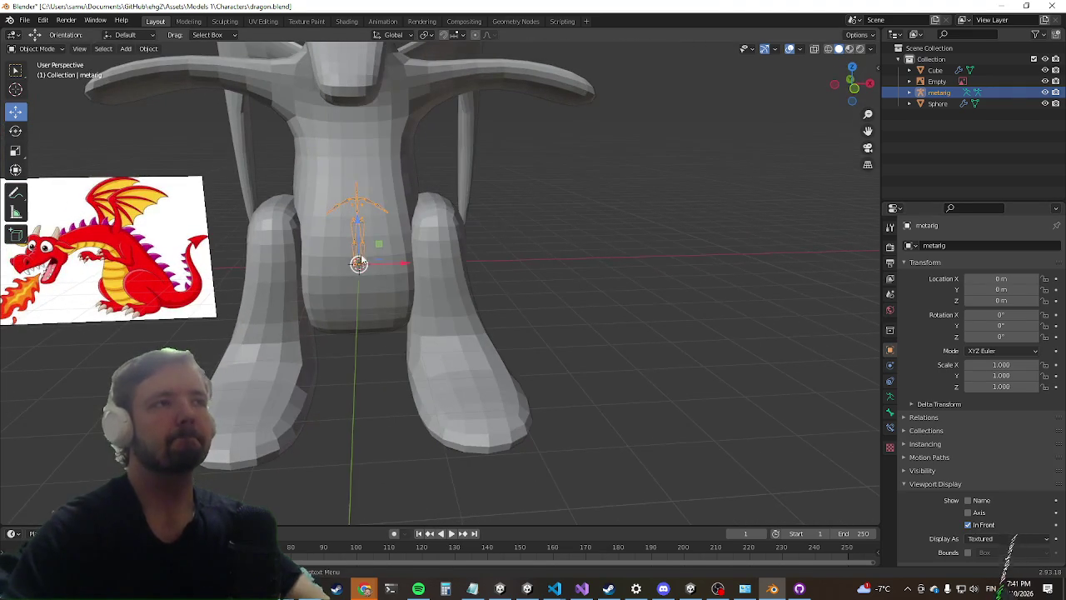
{"action": "key", "text": "s"}
{"action": "left_click", "coordinate": [441, 222]}
Step: Undo the metarig's object scale back to 1.000
{"action": "scroll", "coordinate": [441, 223], "scroll_direction": "down", "scroll_amount": 5}
{"action": "left_click_drag", "start_coordinate": [441, 223], "coordinate": [276, 299]}
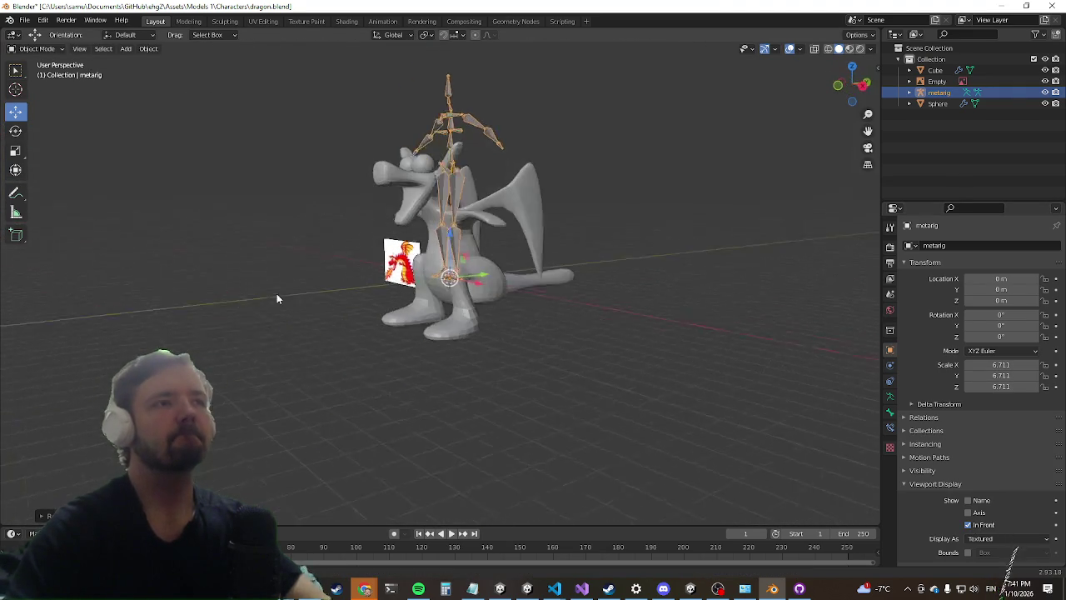
{"action": "left_click_drag", "start_coordinate": [385, 210], "coordinate": [454, 275]}
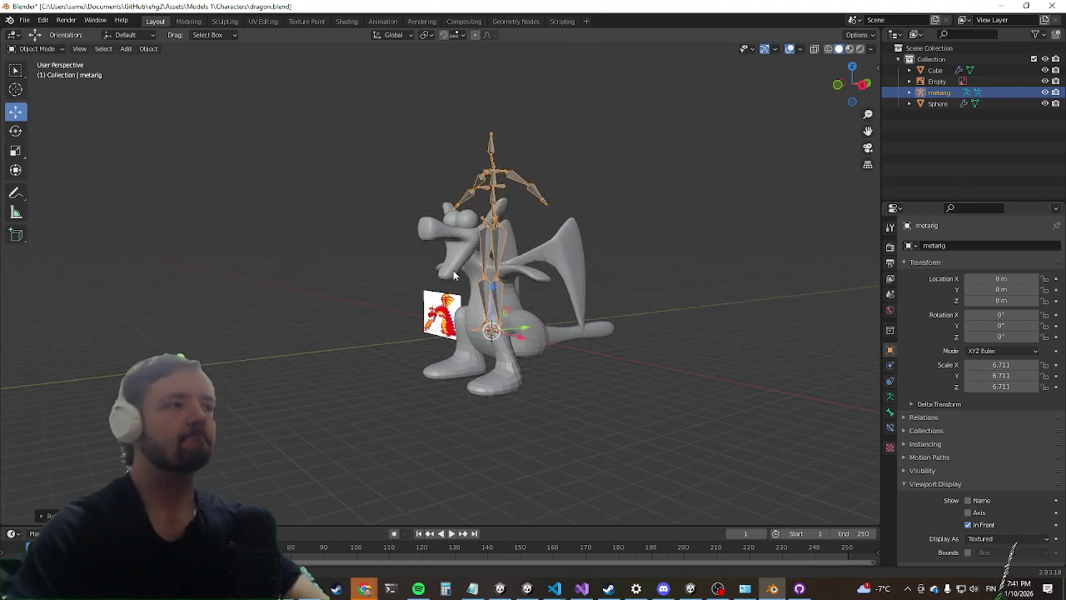
{"action": "scroll", "coordinate": [454, 275], "scroll_direction": "up", "scroll_amount": 3}
{"action": "left_click_drag", "start_coordinate": [351, 181], "coordinate": [367, 192]}
{"action": "key", "text": "ctrl+z"}
Step: Enter Edit Mode on the metarig and scale all bones up to the dragon's size
{"action": "scroll", "coordinate": [367, 192], "scroll_direction": "up", "scroll_amount": 2}
{"action": "key", "text": "Tab"}
{"action": "left_click_drag", "start_coordinate": [421, 328], "coordinate": [333, 342]}
{"action": "key", "text": "s"}
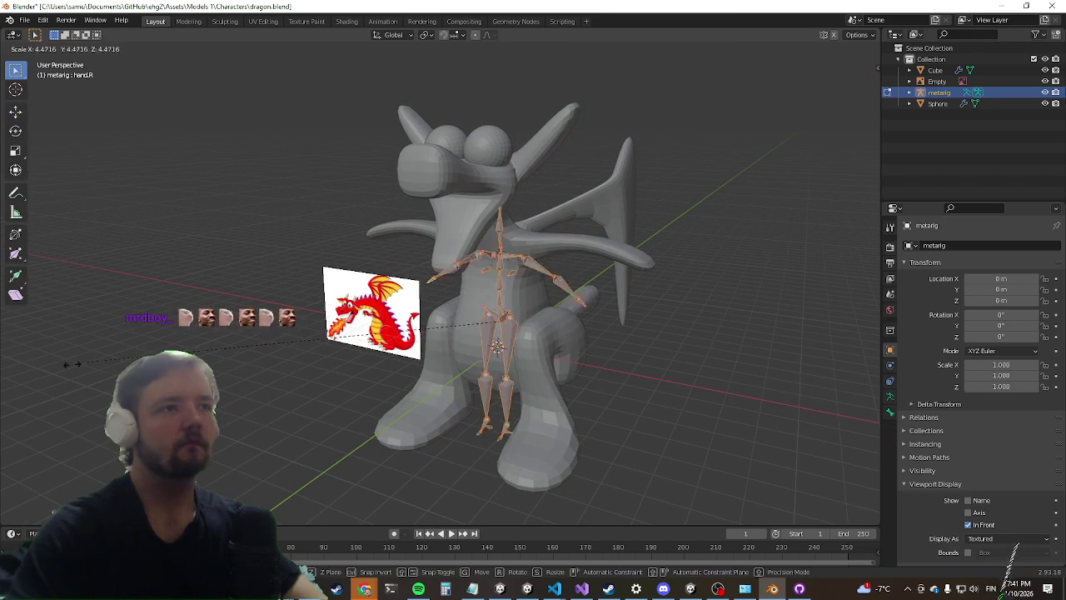
{"action": "key", "text": "Return"}
{"action": "scroll", "coordinate": [638, 252], "scroll_direction": "down", "scroll_amount": 2}
{"action": "left_click_drag", "start_coordinate": [638, 252], "coordinate": [488, 272]}
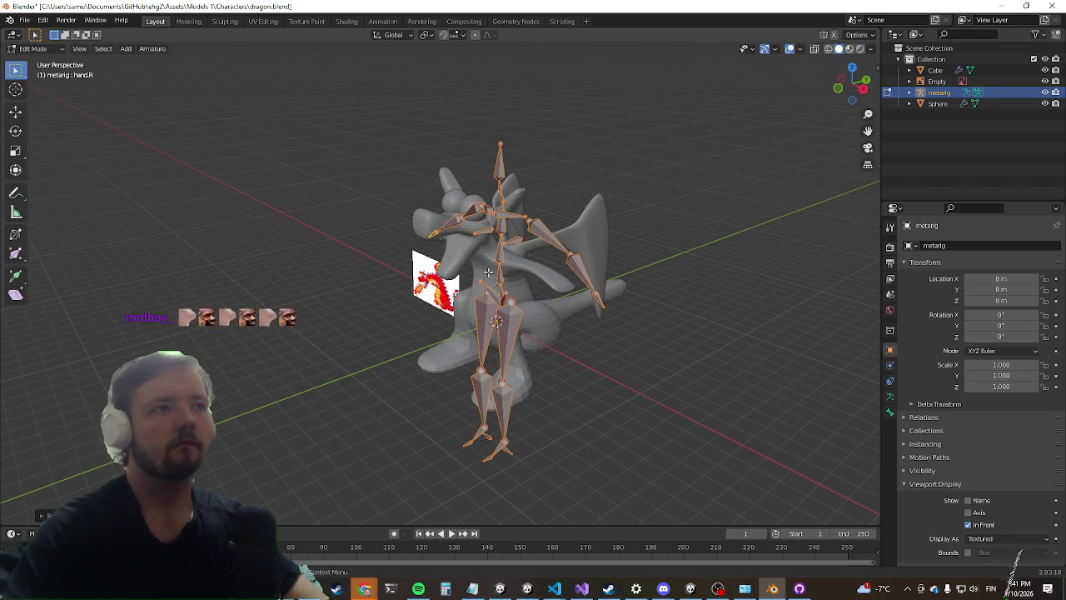
Step: Switch to the Move tool and show the bone transform values in the sidebar
{"action": "left_click", "coordinate": [15, 111]}
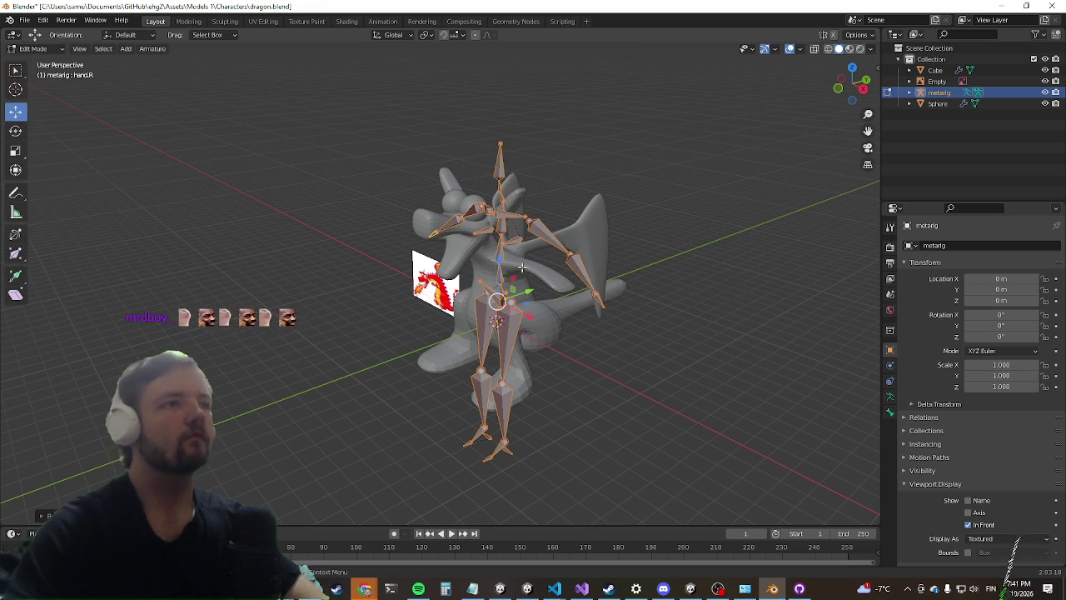
{"action": "mouse_move", "coordinate": [506, 273]}
{"action": "left_mouse_down"}
{"action": "mouse_move", "coordinate": [567, 300]}
{"action": "mouse_move", "coordinate": [617, 352]}
{"action": "mouse_move", "coordinate": [533, 294]}
{"action": "mouse_move", "coordinate": [542, 275]}
{"action": "mouse_move", "coordinate": [436, 374]}
{"action": "mouse_move", "coordinate": [576, 328]}
{"action": "mouse_move", "coordinate": [528, 375]}
{"action": "mouse_move", "coordinate": [499, 354]}
{"action": "mouse_move", "coordinate": [534, 358]}
{"action": "mouse_move", "coordinate": [464, 350]}
{"action": "mouse_move", "coordinate": [569, 382]}
{"action": "mouse_move", "coordinate": [608, 361]}
{"action": "mouse_move", "coordinate": [499, 352]}
{"action": "left_mouse_up"}
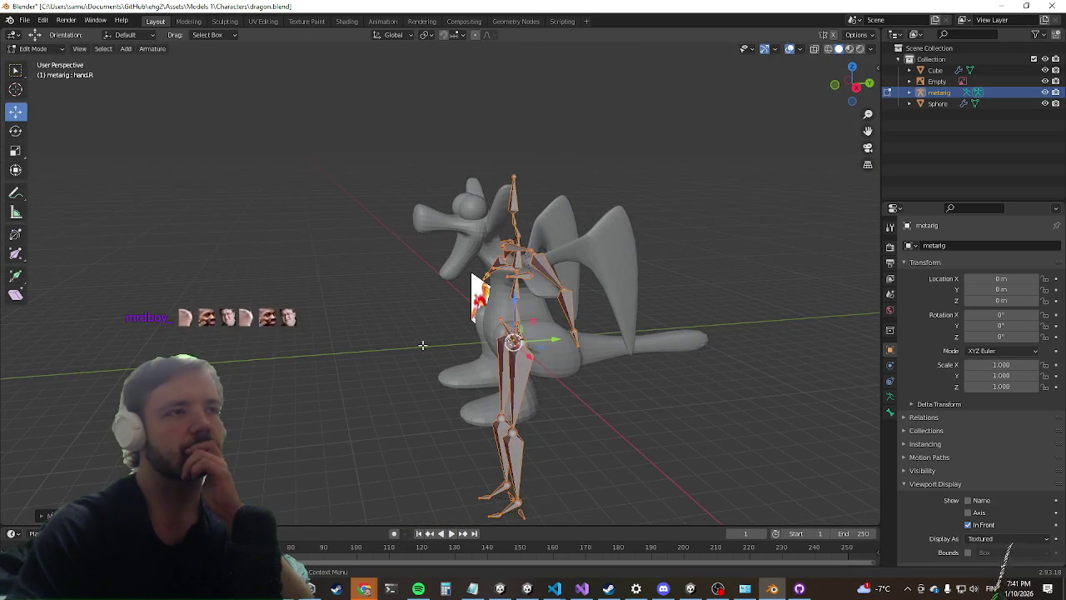
{"action": "scroll", "coordinate": [397, 335], "scroll_direction": "up", "scroll_amount": 2}
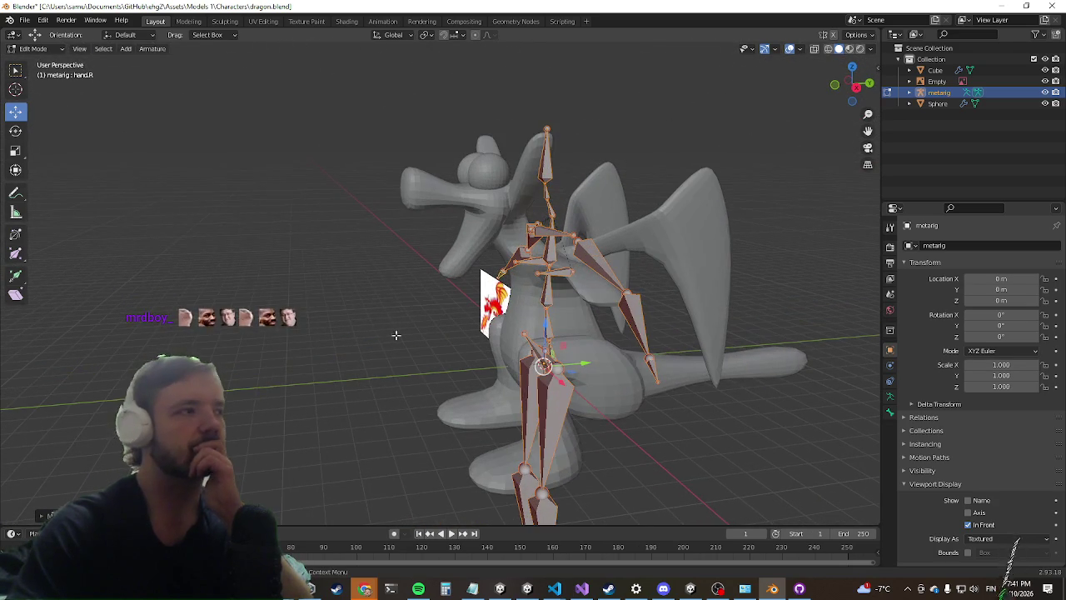
{"action": "left_click", "coordinate": [877, 70]}
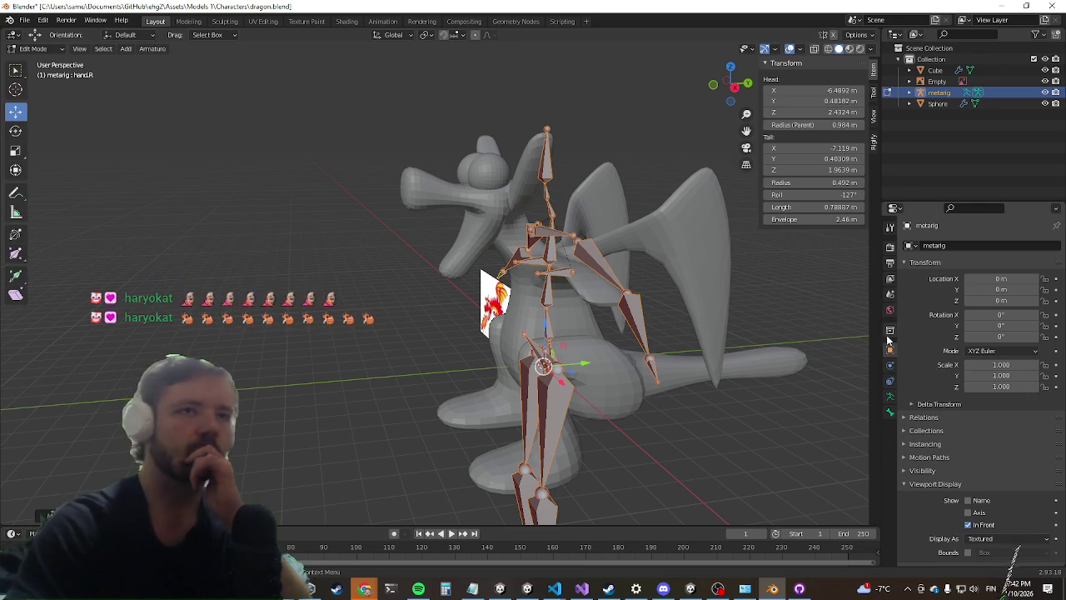
Step: Switch the N sidebar through the Rigify and View tabs to the Tool tab
{"action": "mouse_move", "coordinate": [455, 398]}
{"action": "left_mouse_down"}
{"action": "mouse_move", "coordinate": [553, 397]}
{"action": "mouse_move", "coordinate": [507, 391]}
{"action": "left_mouse_up"}
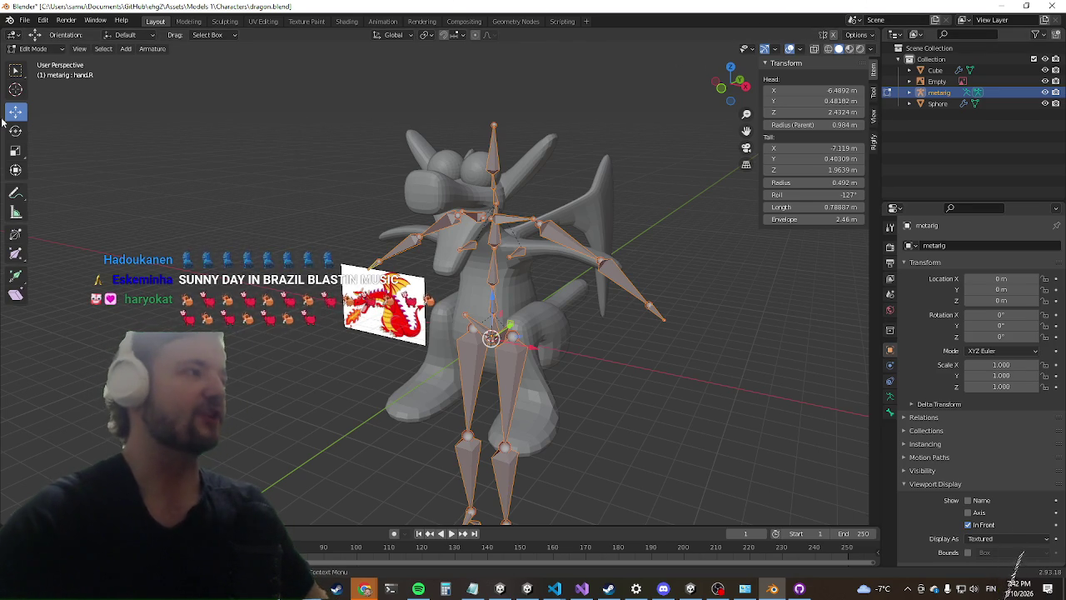
{"action": "left_click", "coordinate": [874, 143]}
{"action": "left_click", "coordinate": [874, 117]}
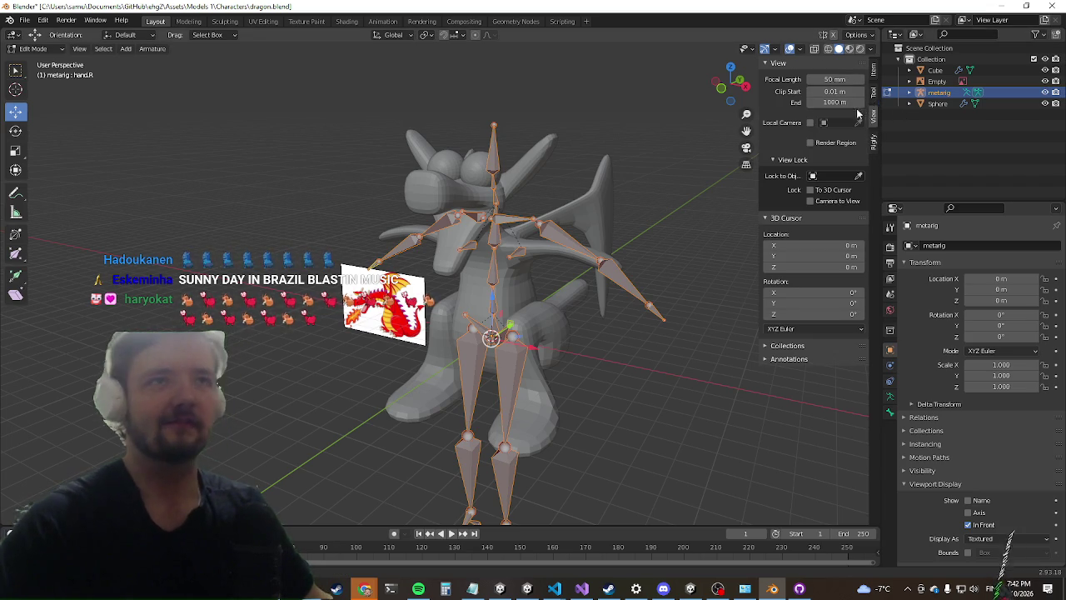
{"action": "left_click", "coordinate": [873, 93]}
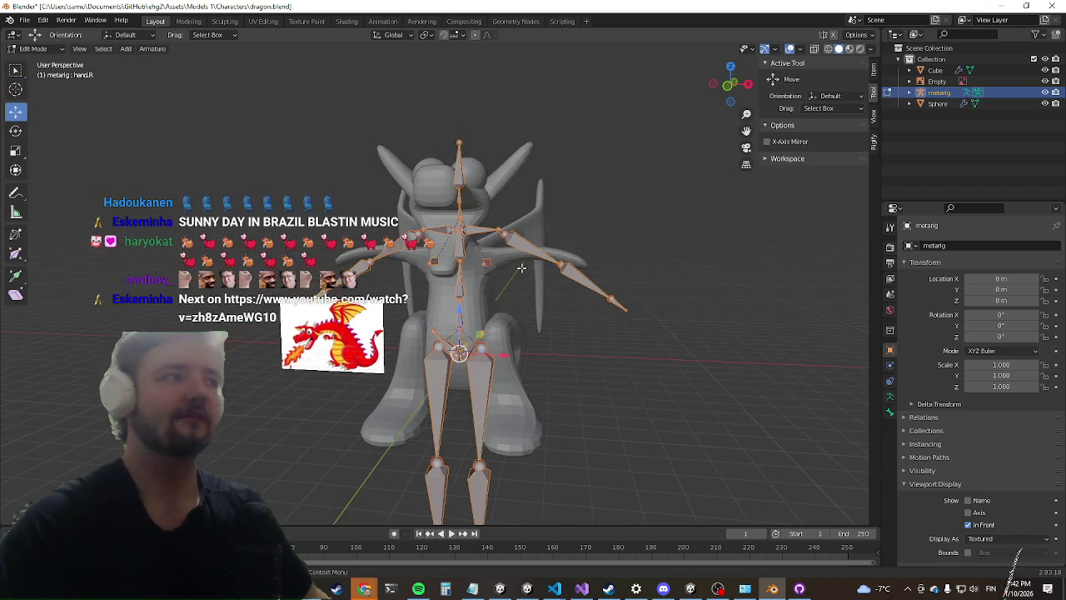
Step: Leave Edit Mode, click the Cube, reselect the metarig and return to Edit Mode
{"action": "key", "text": "Tab"}
{"action": "left_click", "coordinate": [481, 372]}
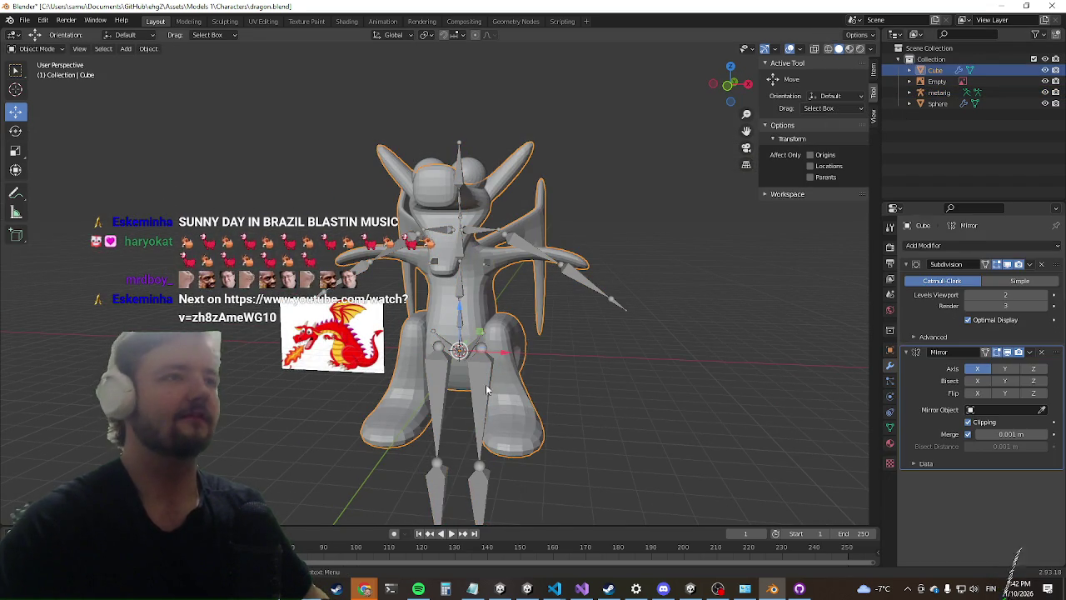
{"action": "left_click", "coordinate": [479, 381]}
{"action": "key", "text": "Tab"}
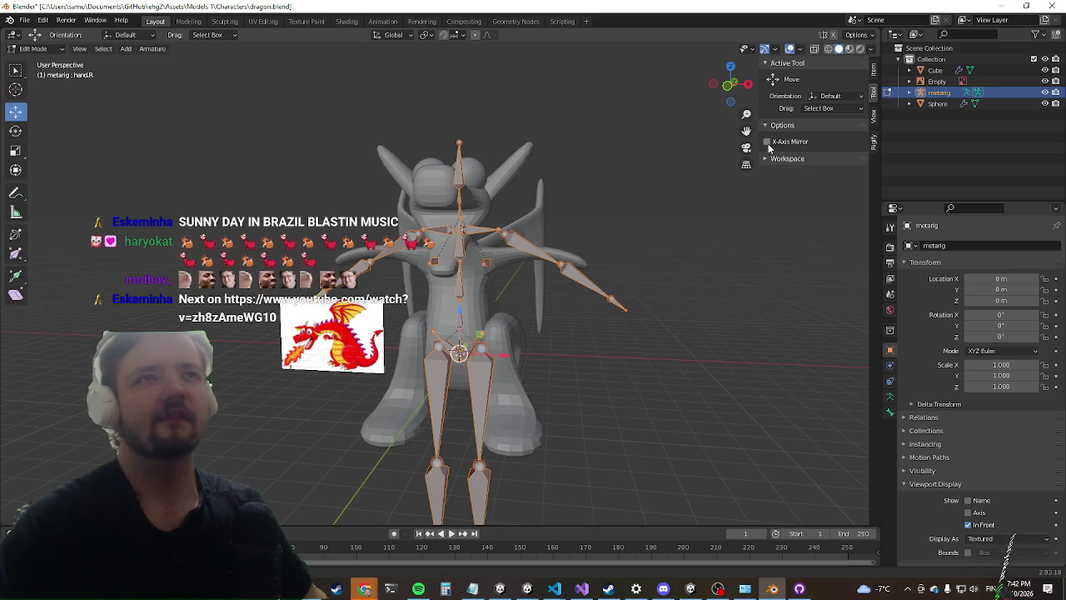
{"action": "mouse_move", "coordinate": [464, 412]}
{"action": "left_mouse_down"}
{"action": "mouse_move", "coordinate": [498, 403]}
{"action": "mouse_move", "coordinate": [472, 388]}
{"action": "left_mouse_up"}
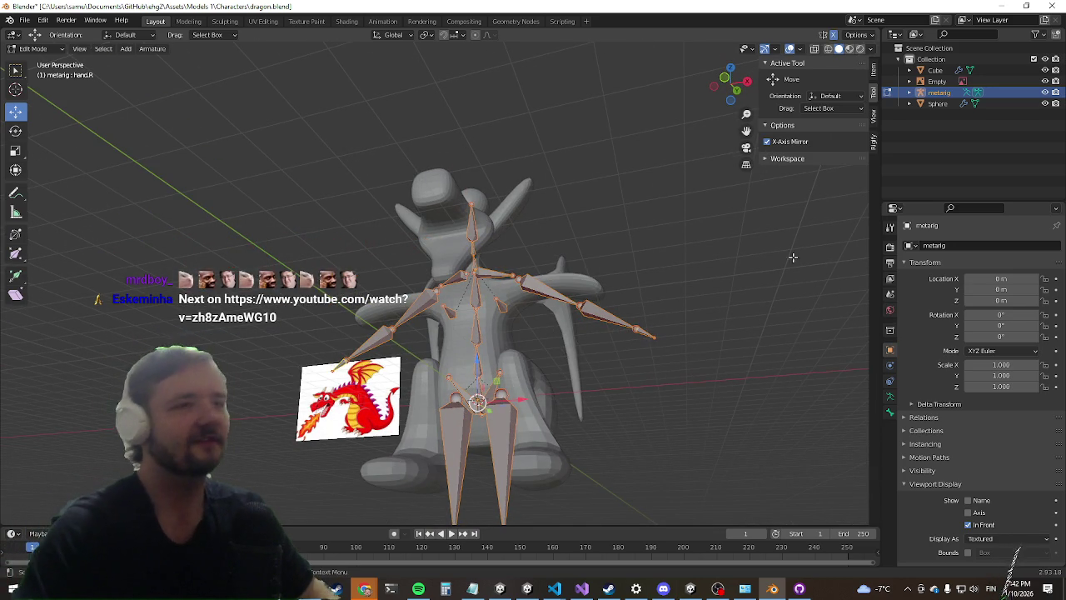
Step: Raise the left shoulder bone and lower the upper arm bones, mirrored on both sides
{"action": "mouse_move", "coordinate": [581, 245]}
{"action": "left_mouse_down"}
{"action": "mouse_move", "coordinate": [527, 295]}
{"action": "mouse_move", "coordinate": [538, 271]}
{"action": "mouse_move", "coordinate": [558, 283]}
{"action": "left_mouse_up"}
{"action": "scroll", "coordinate": [567, 288], "scroll_direction": "up", "scroll_amount": 3}
{"action": "left_click", "coordinate": [572, 290]}
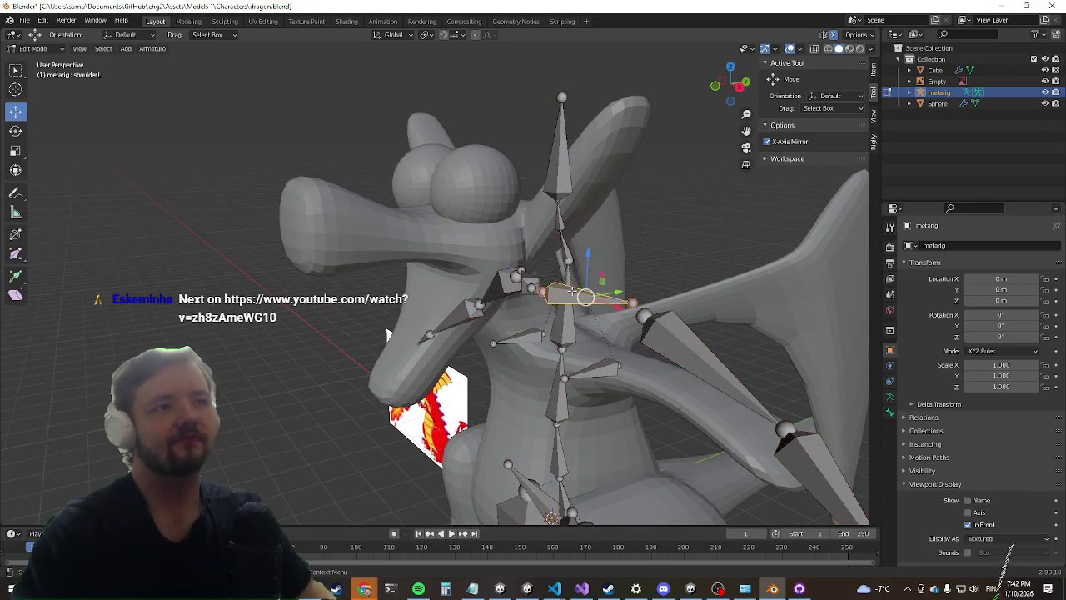
{"action": "scroll", "coordinate": [571, 291], "scroll_direction": "down", "scroll_amount": 5}
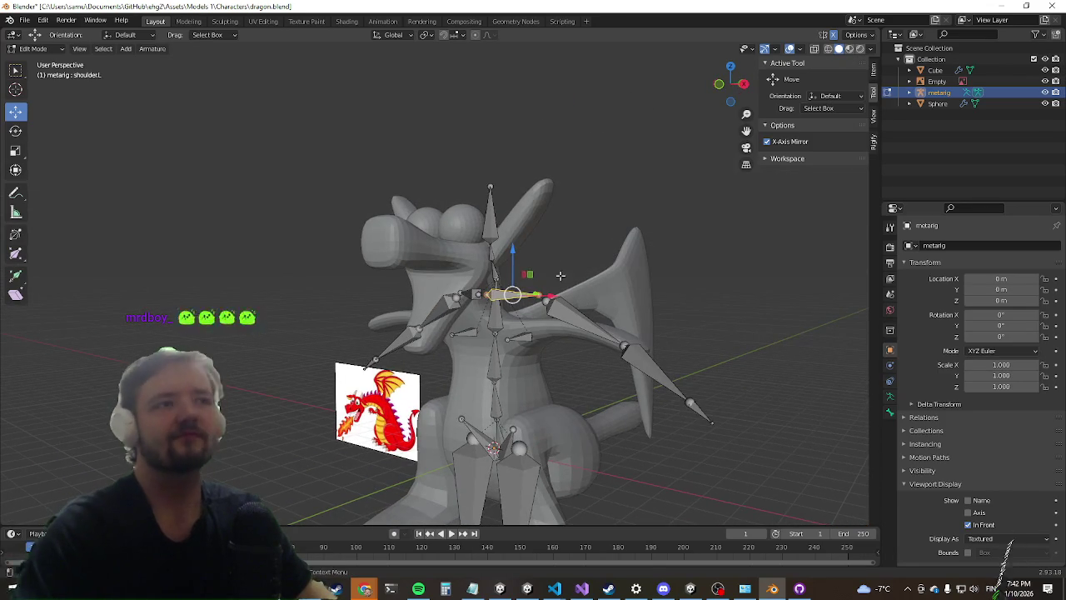
{"action": "mouse_move", "coordinate": [514, 253]}
{"action": "left_mouse_down"}
{"action": "mouse_move", "coordinate": [515, 312]}
{"action": "mouse_move", "coordinate": [540, 298]}
{"action": "mouse_move", "coordinate": [625, 342]}
{"action": "mouse_move", "coordinate": [691, 330]}
{"action": "mouse_move", "coordinate": [733, 345]}
{"action": "mouse_move", "coordinate": [692, 350]}
{"action": "mouse_move", "coordinate": [640, 407]}
{"action": "mouse_move", "coordinate": [699, 120]}
{"action": "left_mouse_up"}
{"action": "left_click", "coordinate": [657, 334]}
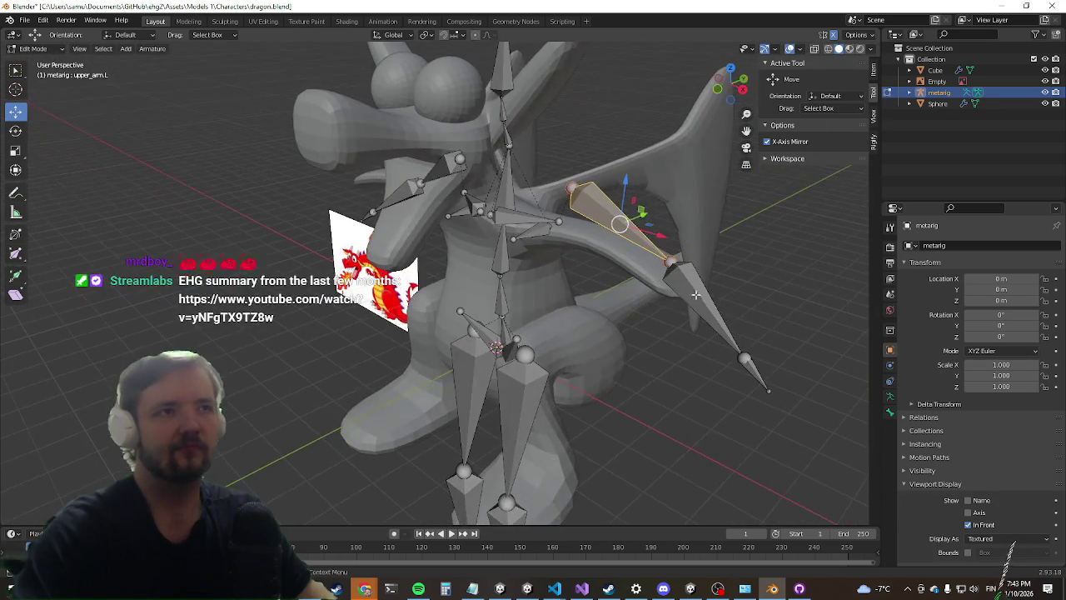
{"action": "mouse_move", "coordinate": [611, 205]}
{"action": "left_mouse_down"}
{"action": "mouse_move", "coordinate": [614, 266]}
{"action": "mouse_move", "coordinate": [594, 388]}
{"action": "mouse_move", "coordinate": [590, 364]}
{"action": "mouse_move", "coordinate": [621, 371]}
{"action": "mouse_move", "coordinate": [647, 343]}
{"action": "mouse_move", "coordinate": [613, 297]}
{"action": "mouse_move", "coordinate": [592, 298]}
{"action": "mouse_move", "coordinate": [584, 241]}
{"action": "left_mouse_up"}
Step: Reposition the left upper arm joint and pull the hand tip inward along X
{"action": "left_click", "coordinate": [585, 349]}
{"action": "left_click_drag", "start_coordinate": [700, 226], "coordinate": [595, 288]}
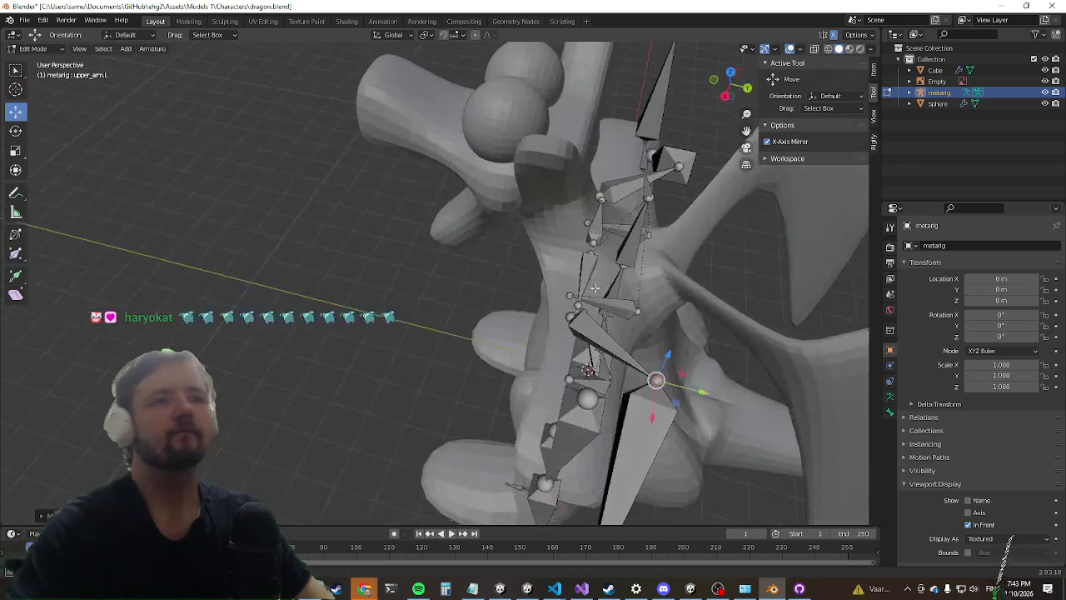
{"action": "mouse_move", "coordinate": [710, 407]}
{"action": "left_mouse_down"}
{"action": "mouse_move", "coordinate": [603, 372]}
{"action": "mouse_move", "coordinate": [726, 378]}
{"action": "mouse_move", "coordinate": [714, 333]}
{"action": "mouse_move", "coordinate": [682, 309]}
{"action": "mouse_move", "coordinate": [664, 250]}
{"action": "mouse_move", "coordinate": [671, 229]}
{"action": "mouse_move", "coordinate": [669, 250]}
{"action": "left_mouse_up"}
{"action": "left_click", "coordinate": [735, 358]}
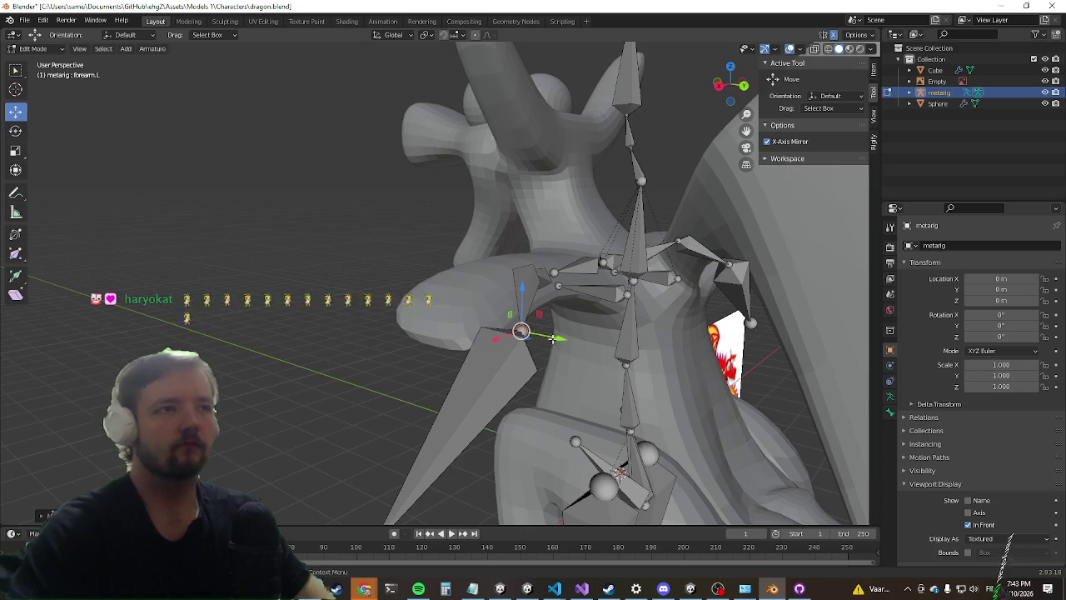
{"action": "scroll", "coordinate": [542, 333], "scroll_direction": "down", "scroll_amount": 4}
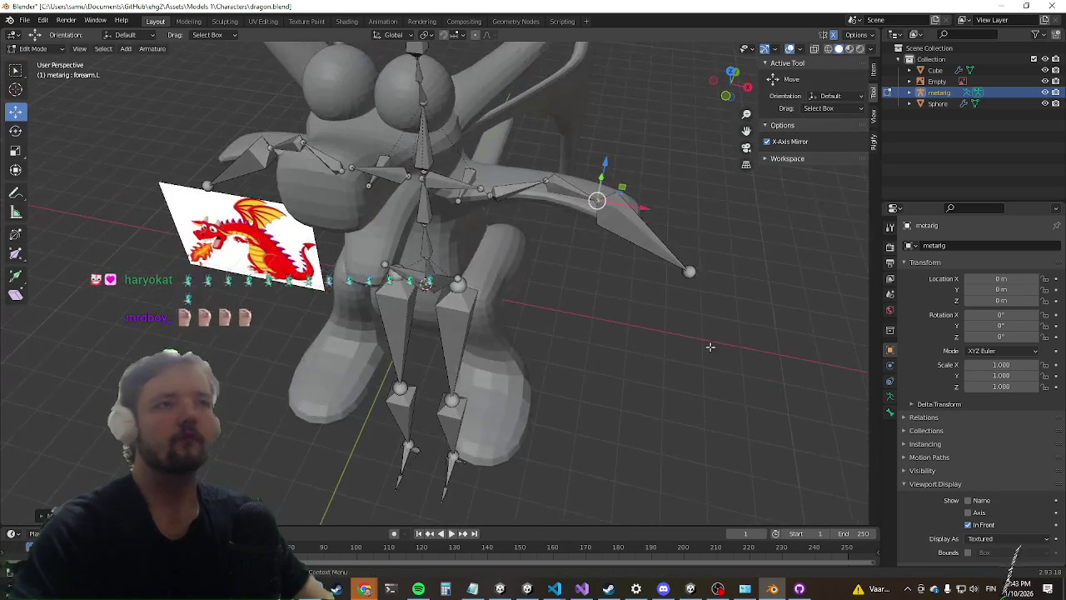
{"action": "left_click", "coordinate": [687, 272]}
{"action": "left_click_drag", "start_coordinate": [736, 283], "coordinate": [623, 220]}
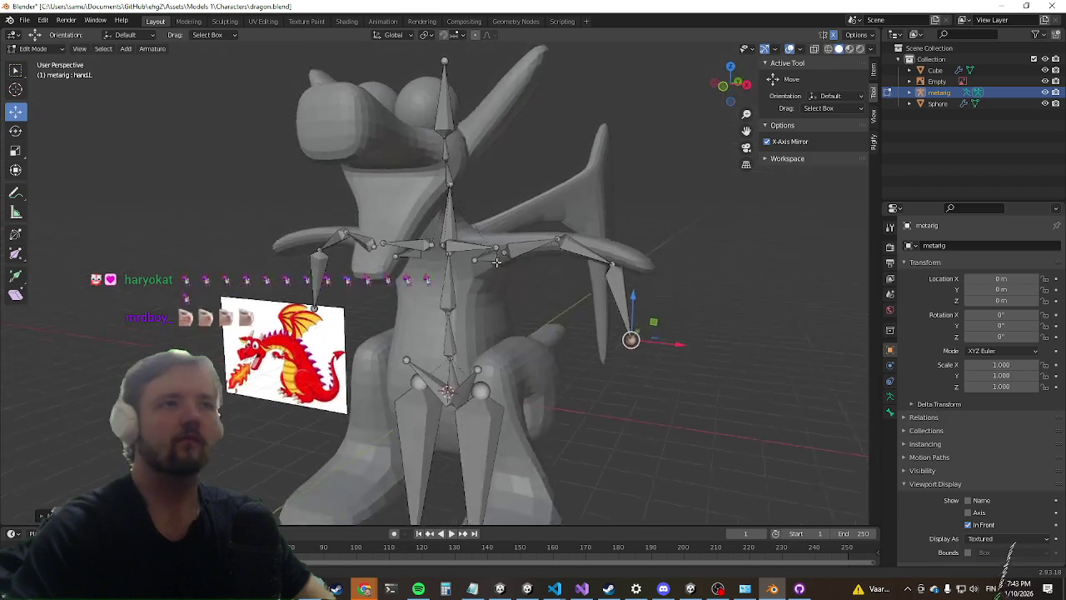
Step: Nudge the left elbow joint upward and raise the left hand joint along the dragon's arm
{"action": "scroll", "coordinate": [623, 315], "scroll_direction": "up", "scroll_amount": 3}
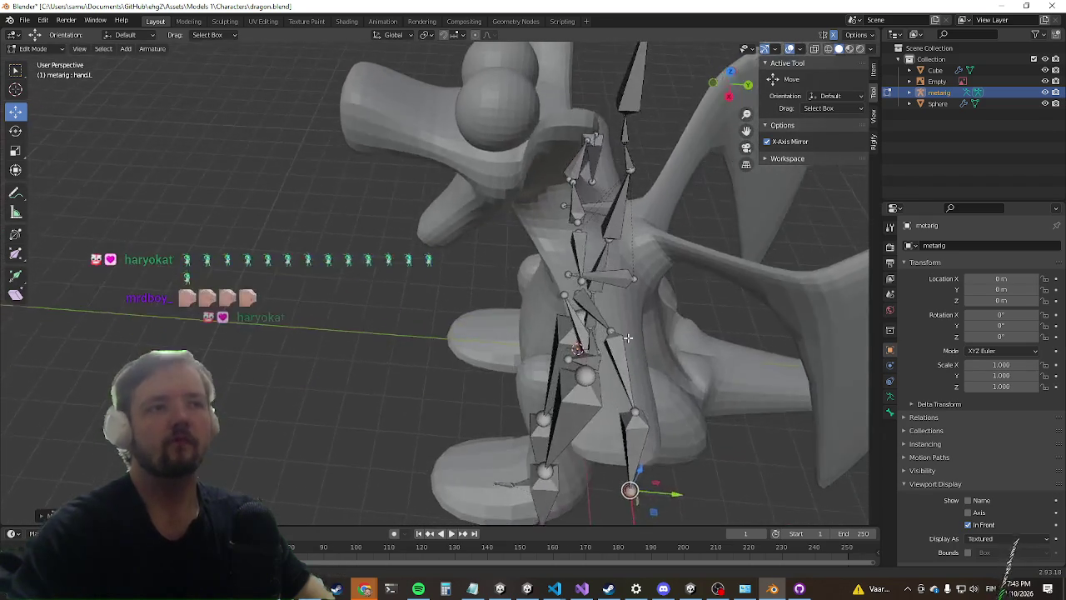
{"action": "left_click", "coordinate": [643, 404]}
{"action": "left_click_drag", "start_coordinate": [643, 403], "coordinate": [654, 384]}
{"action": "scroll", "coordinate": [697, 386], "scroll_direction": "down", "scroll_amount": 4}
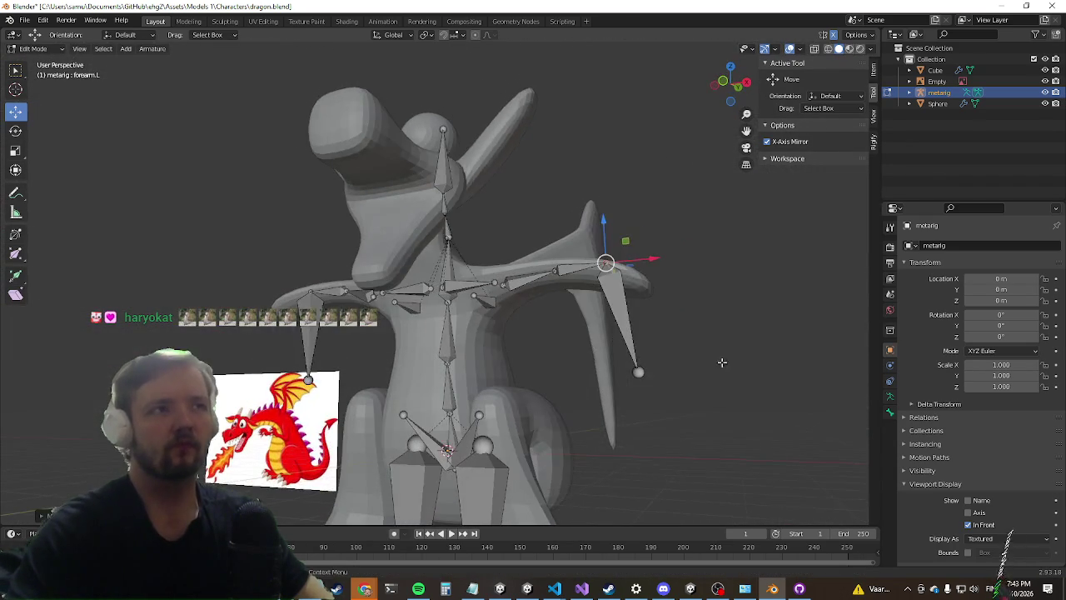
{"action": "left_click", "coordinate": [640, 373]}
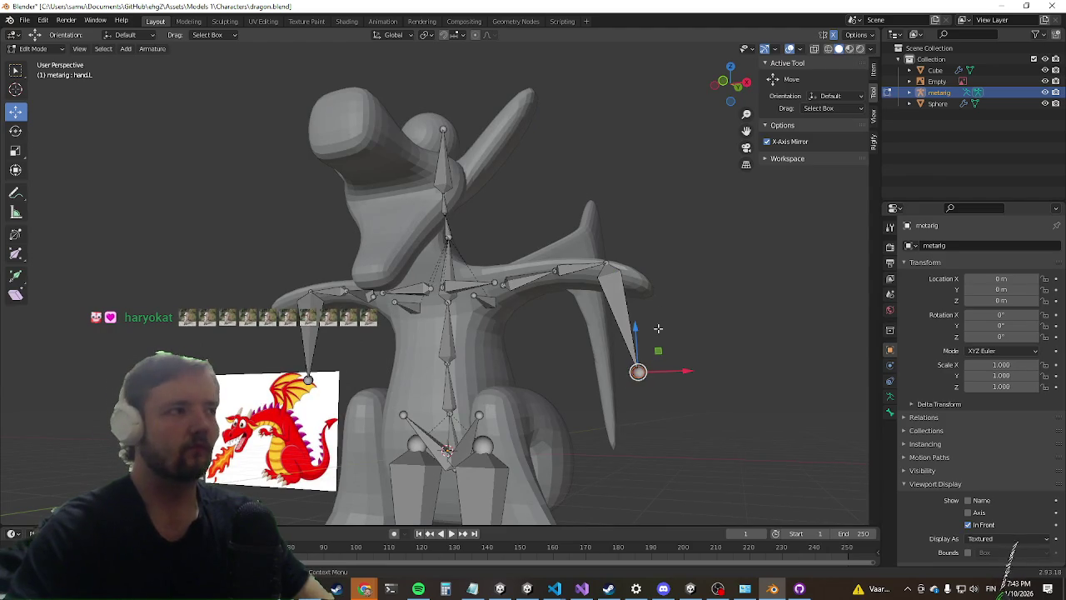
{"action": "mouse_move", "coordinate": [635, 326]}
{"action": "left_mouse_down"}
{"action": "mouse_move", "coordinate": [650, 231]}
{"action": "mouse_move", "coordinate": [766, 305]}
{"action": "mouse_move", "coordinate": [741, 364]}
{"action": "mouse_move", "coordinate": [734, 231]}
{"action": "mouse_move", "coordinate": [667, 242]}
{"action": "left_mouse_up"}
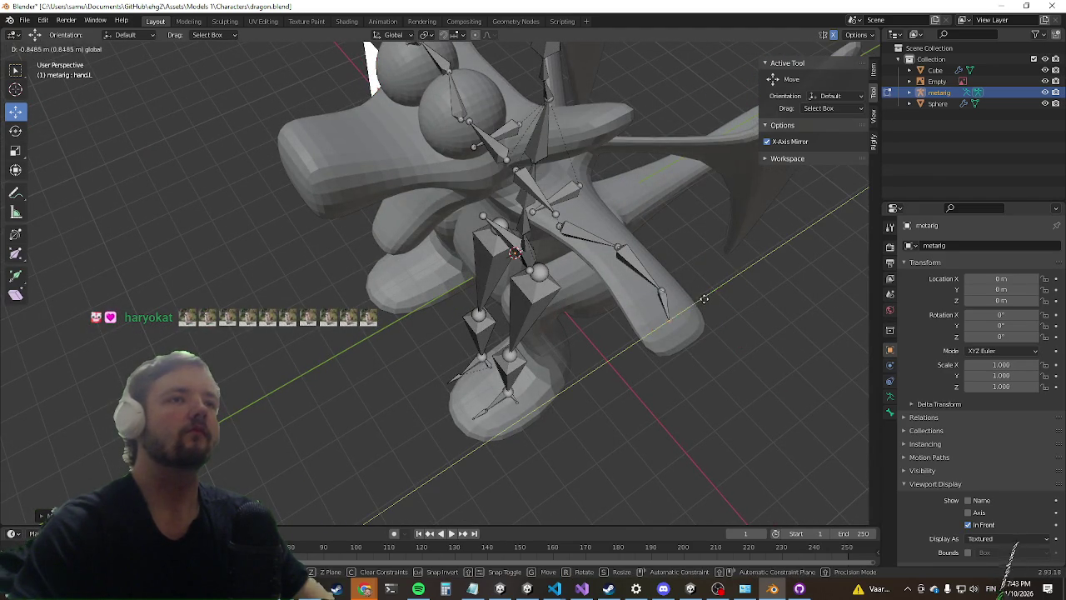
{"action": "mouse_move", "coordinate": [665, 317]}
{"action": "left_mouse_down"}
{"action": "mouse_move", "coordinate": [736, 204]}
{"action": "mouse_move", "coordinate": [650, 289]}
{"action": "mouse_move", "coordinate": [503, 183]}
{"action": "mouse_move", "coordinate": [314, 260]}
{"action": "left_mouse_up"}
{"action": "mouse_move", "coordinate": [109, 333]}
{"action": "left_mouse_down"}
{"action": "mouse_move", "coordinate": [497, 145]}
{"action": "mouse_move", "coordinate": [387, 315]}
{"action": "left_mouse_up"}
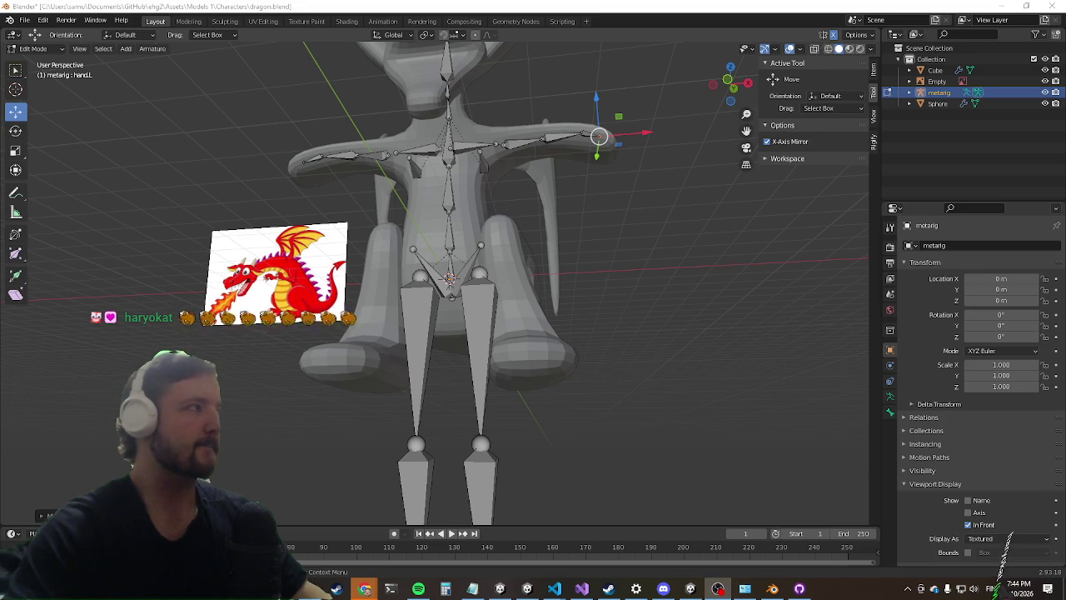
Step: Select the left thigh and pelvis joints while orbiting around the rig's legs
{"action": "scroll", "coordinate": [500, 316], "scroll_direction": "up", "scroll_amount": 5}
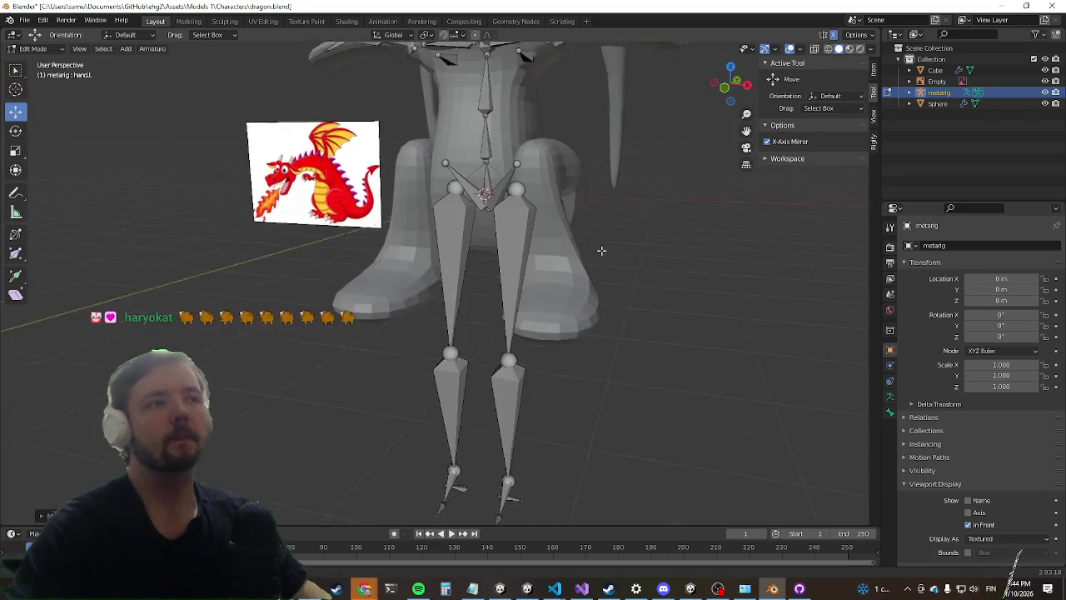
{"action": "mouse_move", "coordinate": [526, 342]}
{"action": "left_mouse_down"}
{"action": "mouse_move", "coordinate": [600, 248]}
{"action": "mouse_move", "coordinate": [571, 385]}
{"action": "mouse_move", "coordinate": [583, 292]}
{"action": "mouse_move", "coordinate": [667, 305]}
{"action": "mouse_move", "coordinate": [705, 277]}
{"action": "mouse_move", "coordinate": [583, 269]}
{"action": "mouse_move", "coordinate": [595, 248]}
{"action": "left_mouse_up"}
{"action": "left_click", "coordinate": [569, 411]}
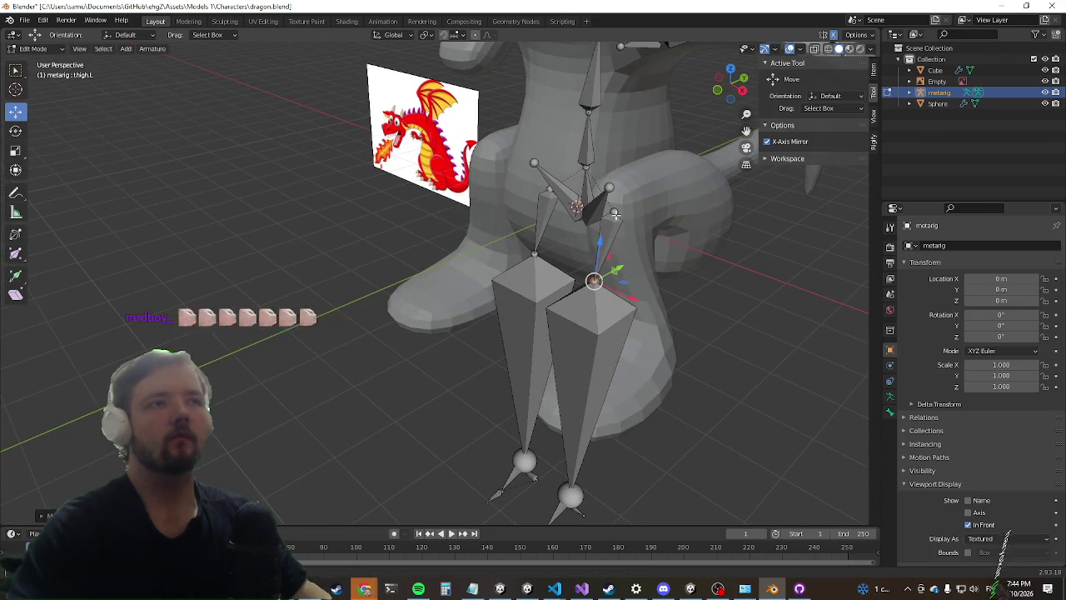
{"action": "left_click", "coordinate": [616, 213]}
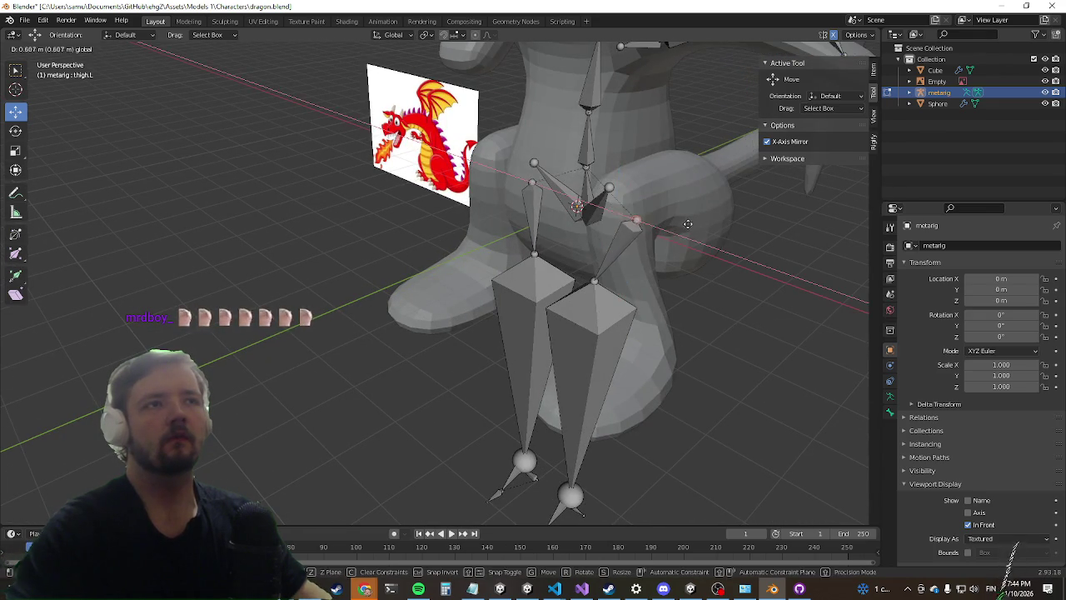
{"action": "mouse_move", "coordinate": [631, 215]}
{"action": "left_mouse_down"}
{"action": "mouse_move", "coordinate": [672, 219]}
{"action": "mouse_move", "coordinate": [536, 244]}
{"action": "mouse_move", "coordinate": [616, 214]}
{"action": "mouse_move", "coordinate": [646, 233]}
{"action": "mouse_move", "coordinate": [620, 274]}
{"action": "left_mouse_up"}
{"action": "left_click", "coordinate": [620, 206]}
{"action": "left_click", "coordinate": [526, 357]}
{"action": "scroll", "coordinate": [575, 360], "scroll_direction": "up", "scroll_amount": 2}
{"action": "mouse_move", "coordinate": [574, 359]}
{"action": "left_mouse_down"}
{"action": "mouse_move", "coordinate": [552, 376]}
{"action": "mouse_move", "coordinate": [565, 387]}
{"action": "left_mouse_up"}
Step: Move the lower left leg joint up to the dragon's knee
{"action": "left_click", "coordinate": [731, 280]}
{"action": "scroll", "coordinate": [772, 279], "scroll_direction": "down", "scroll_amount": 2}
{"action": "mouse_move", "coordinate": [772, 280]}
{"action": "left_mouse_down"}
{"action": "mouse_move", "coordinate": [714, 305]}
{"action": "mouse_move", "coordinate": [675, 372]}
{"action": "left_mouse_up"}
{"action": "scroll", "coordinate": [629, 454], "scroll_direction": "down", "scroll_amount": 5}
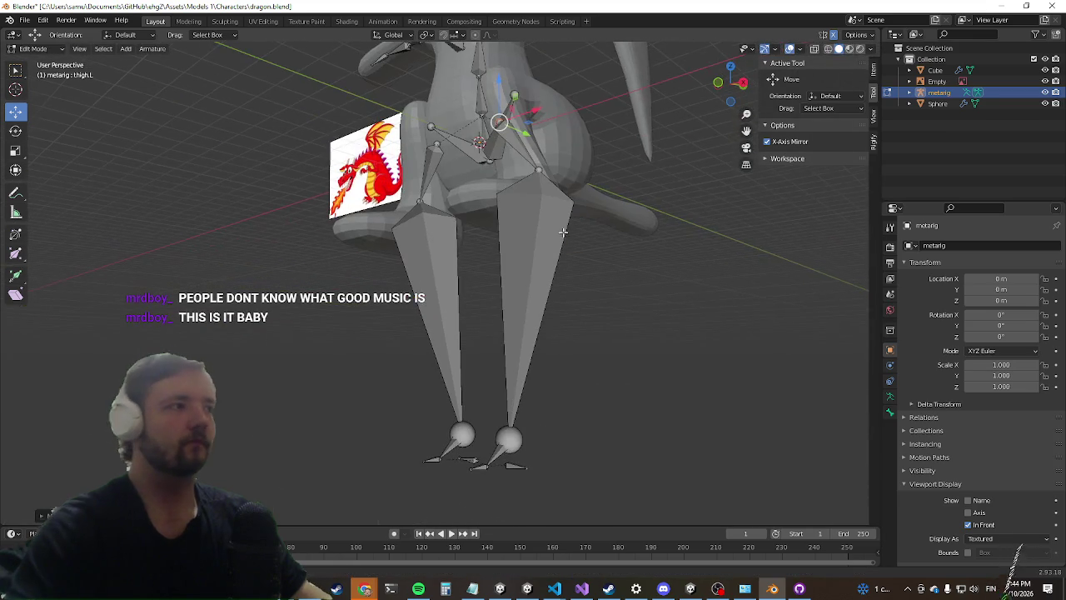
{"action": "scroll", "coordinate": [553, 340], "scroll_direction": "down", "scroll_amount": 2}
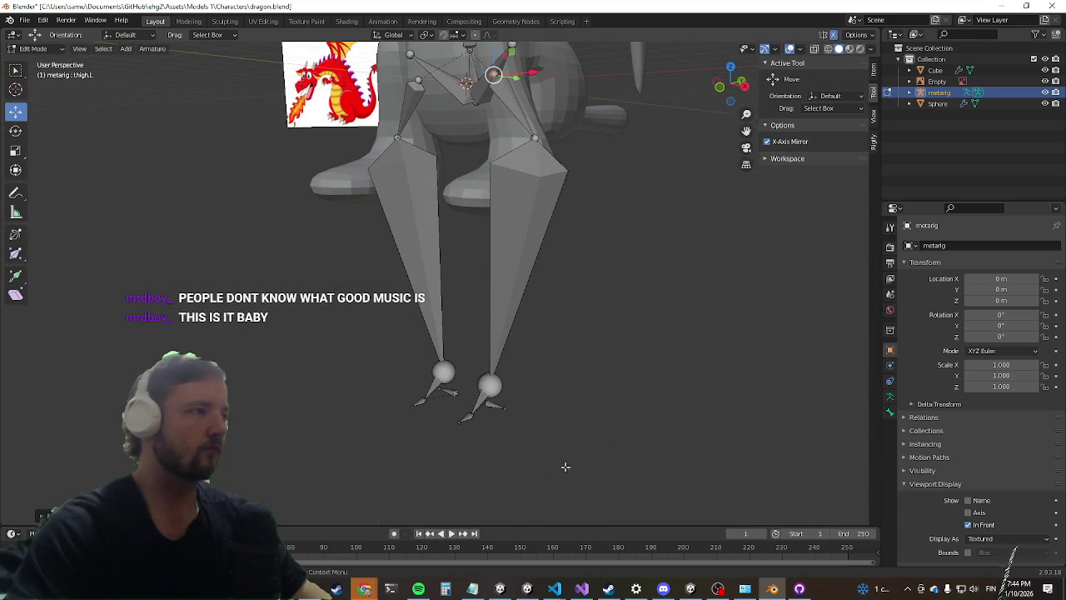
{"action": "mouse_move", "coordinate": [669, 328]}
{"action": "left_mouse_down"}
{"action": "mouse_move", "coordinate": [638, 300]}
{"action": "mouse_move", "coordinate": [549, 409]}
{"action": "left_mouse_up"}
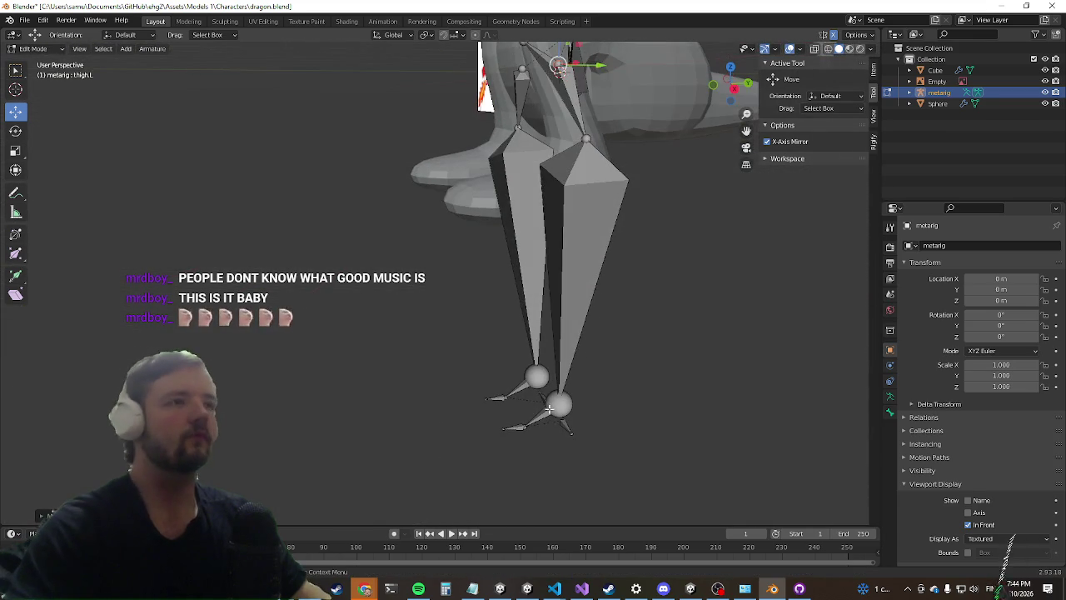
{"action": "left_click", "coordinate": [572, 405]}
{"action": "key", "text": "g"}
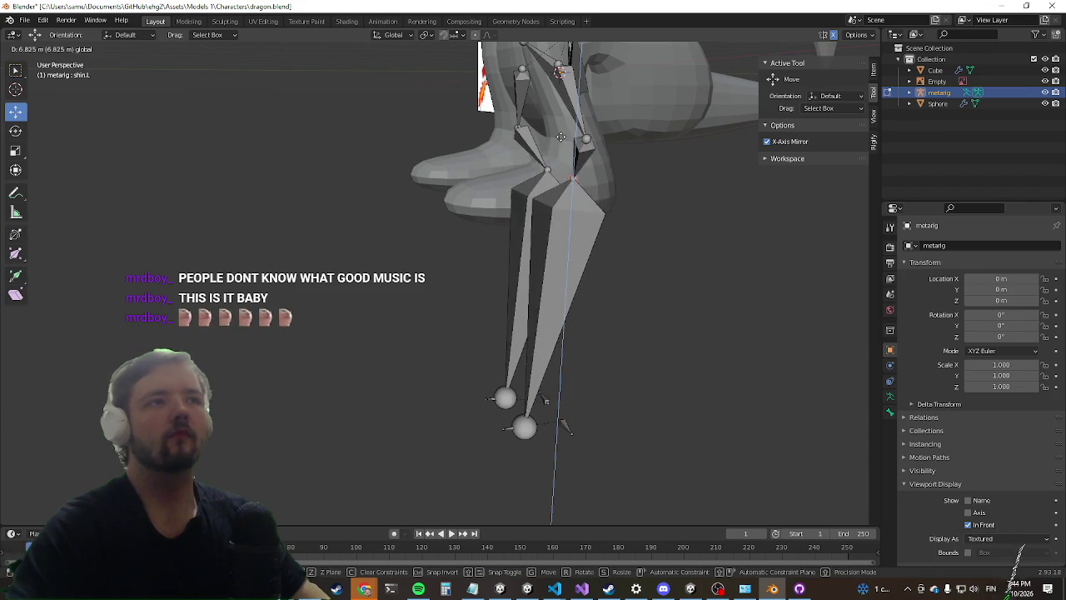
{"action": "left_click", "coordinate": [511, 174]}
Step: Move the left foot joint vertically along Z to foot level
{"action": "left_click", "coordinate": [526, 421]}
{"action": "mouse_move", "coordinate": [623, 457]}
{"action": "left_mouse_down"}
{"action": "mouse_move", "coordinate": [493, 435]}
{"action": "mouse_move", "coordinate": [477, 411]}
{"action": "left_mouse_up"}
{"action": "key", "text": "g"}
{"action": "key", "text": "z"}
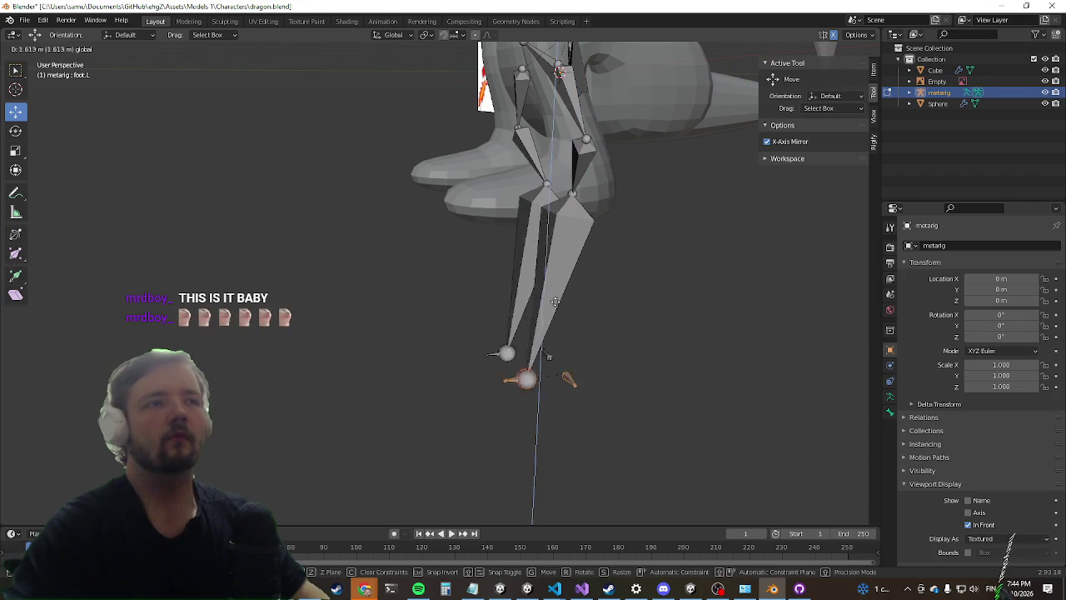
{"action": "left_click", "coordinate": [555, 142]}
Step: Move the left foot bone sideways along X
{"action": "scroll", "coordinate": [584, 200], "scroll_direction": "up", "scroll_amount": 3}
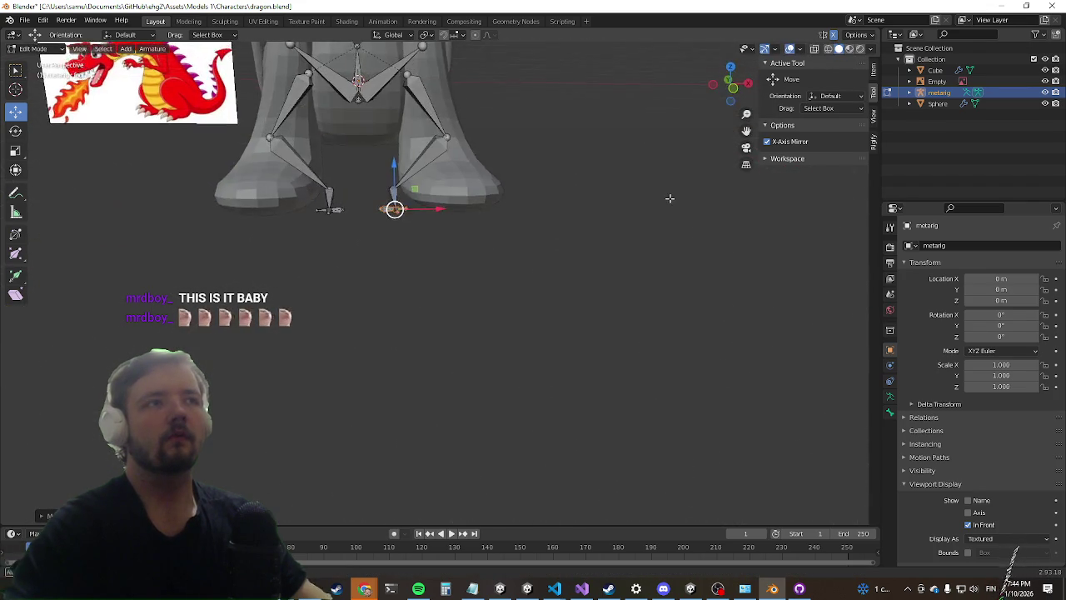
{"action": "key", "text": "g"}
{"action": "key", "text": "x"}
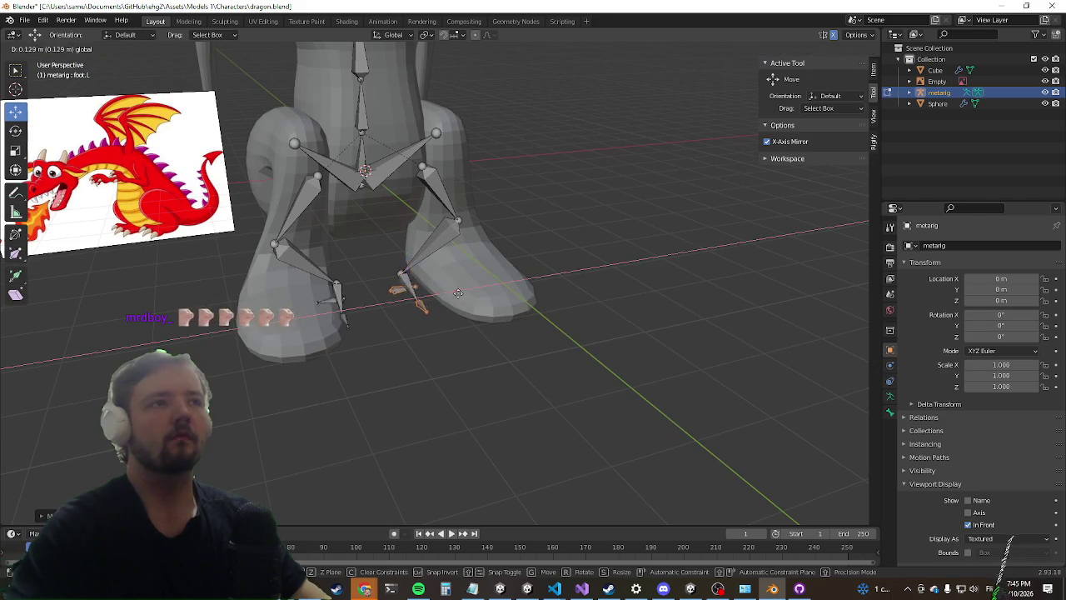
{"action": "left_click", "coordinate": [470, 283]}
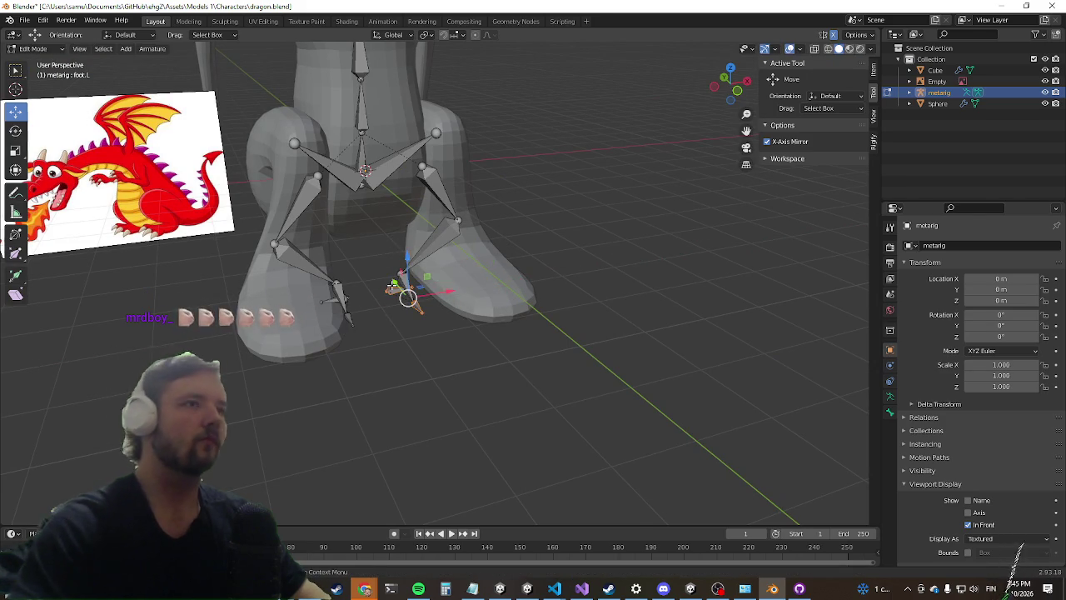
Step: Fine-tune the left foot bone, shifting it left along X and raising it along Z
{"action": "scroll", "coordinate": [351, 269], "scroll_direction": "up", "scroll_amount": 2}
{"action": "left_click", "coordinate": [378, 266]}
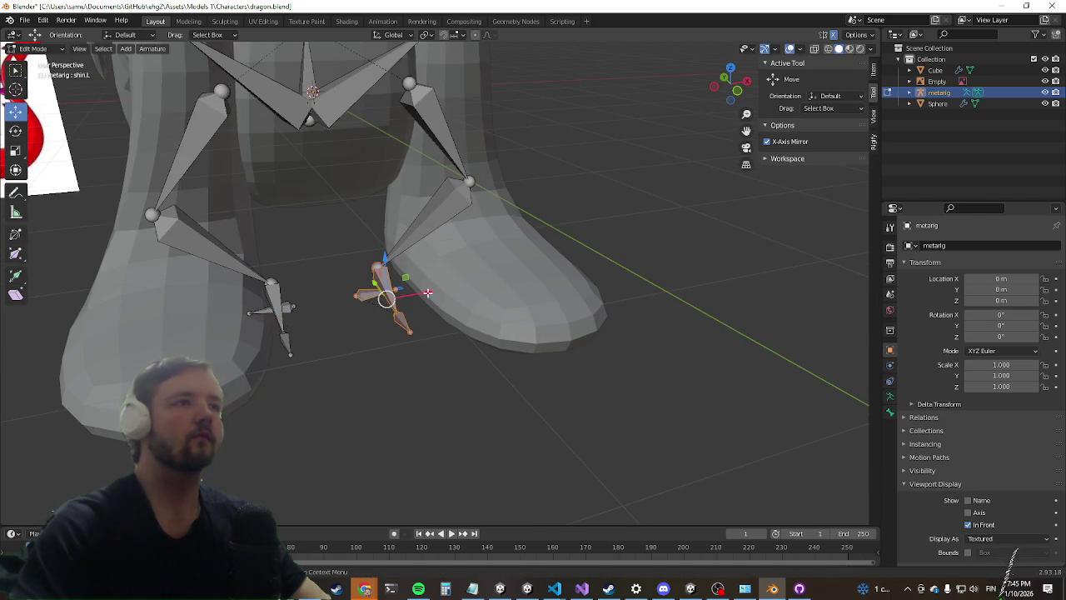
{"action": "scroll", "coordinate": [524, 214], "scroll_direction": "up", "scroll_amount": 3}
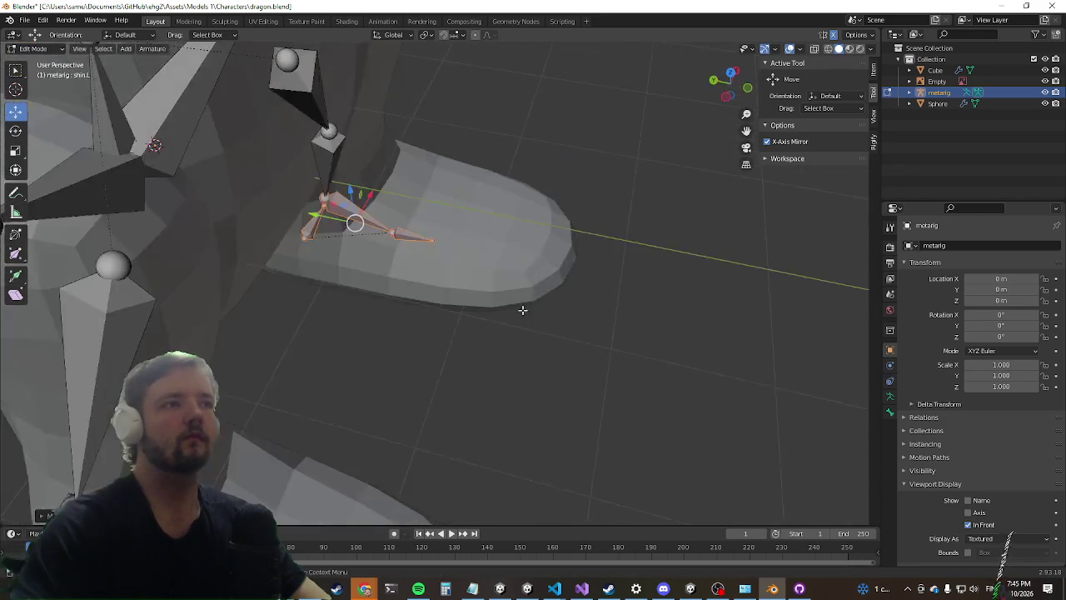
{"action": "scroll", "coordinate": [522, 310], "scroll_direction": "down", "scroll_amount": 5}
{"action": "mouse_move", "coordinate": [308, 211]}
{"action": "left_mouse_down"}
{"action": "mouse_move", "coordinate": [178, 217]}
{"action": "mouse_move", "coordinate": [237, 261]}
{"action": "left_mouse_up"}
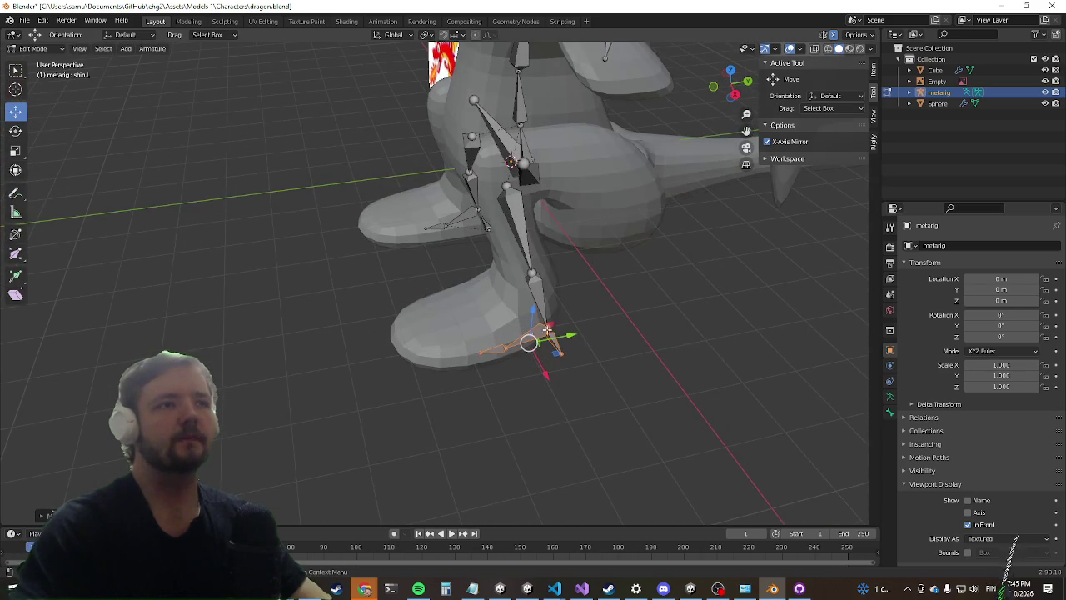
{"action": "mouse_move", "coordinate": [530, 316]}
{"action": "left_mouse_down"}
{"action": "mouse_move", "coordinate": [556, 317]}
{"action": "mouse_move", "coordinate": [521, 321]}
{"action": "mouse_move", "coordinate": [460, 301]}
{"action": "left_mouse_up"}
{"action": "left_click_drag", "start_coordinate": [538, 259], "coordinate": [565, 270]}
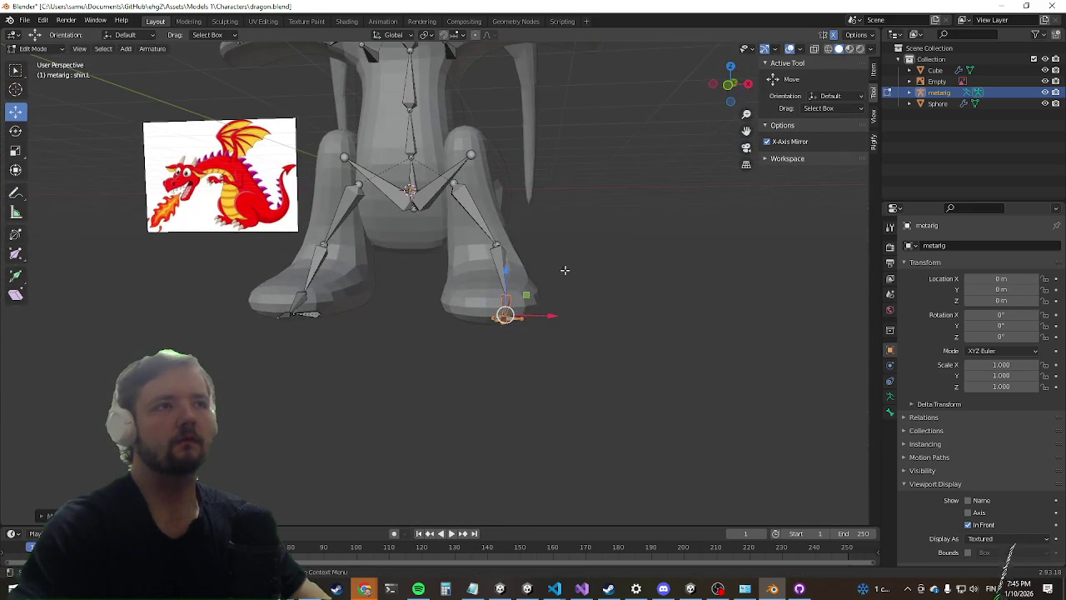
{"action": "left_click_drag", "start_coordinate": [563, 323], "coordinate": [538, 322]}
{"action": "mouse_move", "coordinate": [484, 263]}
{"action": "left_mouse_down"}
{"action": "mouse_move", "coordinate": [484, 251]}
{"action": "mouse_move", "coordinate": [571, 291]}
{"action": "mouse_move", "coordinate": [509, 301]}
{"action": "mouse_move", "coordinate": [516, 287]}
{"action": "mouse_move", "coordinate": [419, 236]}
{"action": "mouse_move", "coordinate": [350, 231]}
{"action": "mouse_move", "coordinate": [297, 272]}
{"action": "mouse_move", "coordinate": [503, 218]}
{"action": "left_mouse_up"}
{"action": "left_click", "coordinate": [484, 251]}
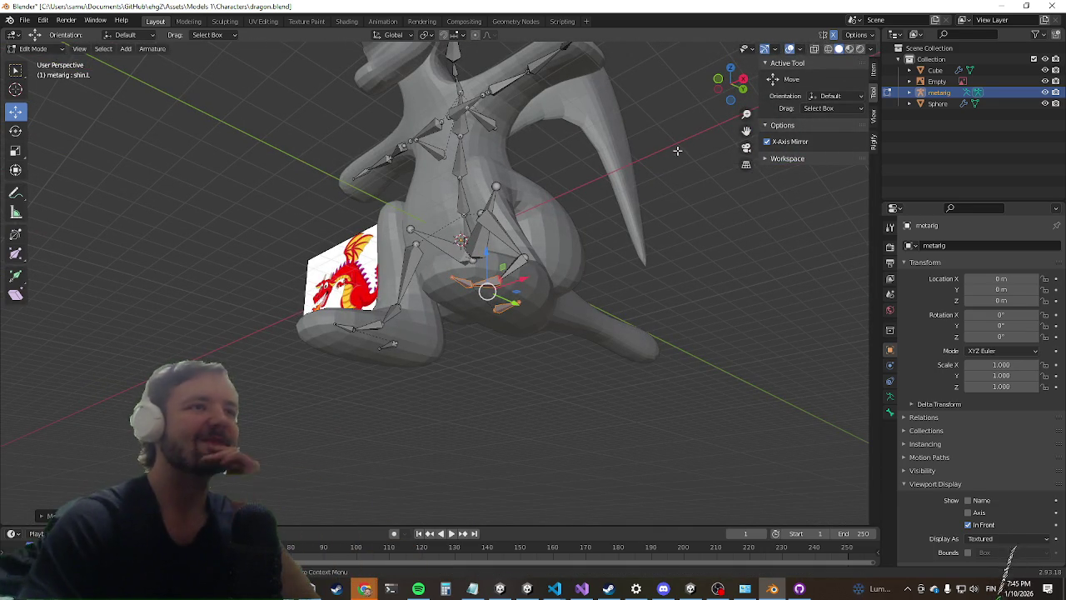
Step: Orbit around the left leg and foot to check the rig, selecting the left knee joint
{"action": "mouse_move", "coordinate": [719, 186]}
{"action": "left_mouse_down"}
{"action": "mouse_move", "coordinate": [647, 307]}
{"action": "mouse_move", "coordinate": [567, 350]}
{"action": "mouse_move", "coordinate": [467, 358]}
{"action": "left_mouse_up"}
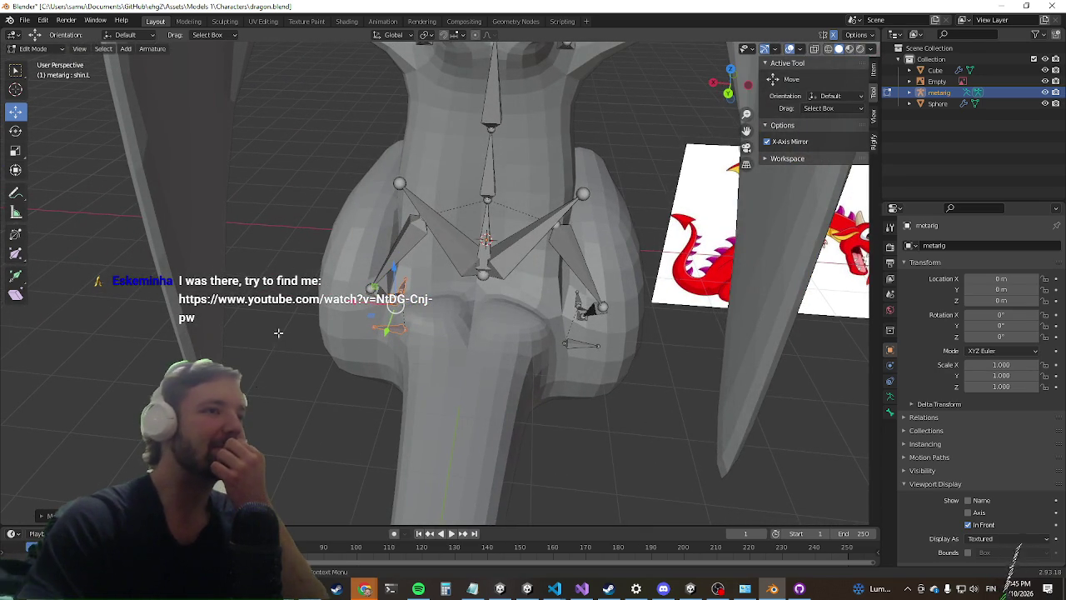
{"action": "mouse_move", "coordinate": [264, 364]}
{"action": "left_mouse_down"}
{"action": "mouse_move", "coordinate": [238, 359]}
{"action": "mouse_move", "coordinate": [242, 370]}
{"action": "left_mouse_up"}
{"action": "mouse_move", "coordinate": [512, 279]}
{"action": "left_mouse_down"}
{"action": "mouse_move", "coordinate": [554, 310]}
{"action": "mouse_move", "coordinate": [524, 297]}
{"action": "mouse_move", "coordinate": [466, 362]}
{"action": "mouse_move", "coordinate": [505, 341]}
{"action": "mouse_move", "coordinate": [518, 236]}
{"action": "left_mouse_up"}
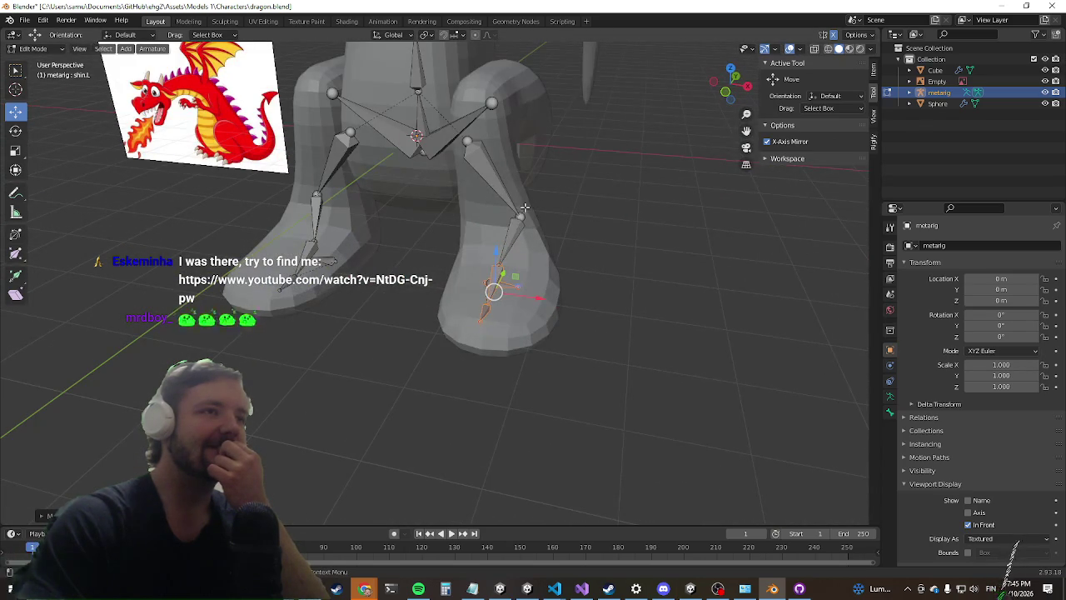
{"action": "left_click", "coordinate": [521, 219]}
{"action": "mouse_move", "coordinate": [565, 222]}
{"action": "left_mouse_down"}
{"action": "mouse_move", "coordinate": [510, 232]}
{"action": "mouse_move", "coordinate": [512, 244]}
{"action": "mouse_move", "coordinate": [580, 255]}
{"action": "mouse_move", "coordinate": [550, 256]}
{"action": "left_mouse_up"}
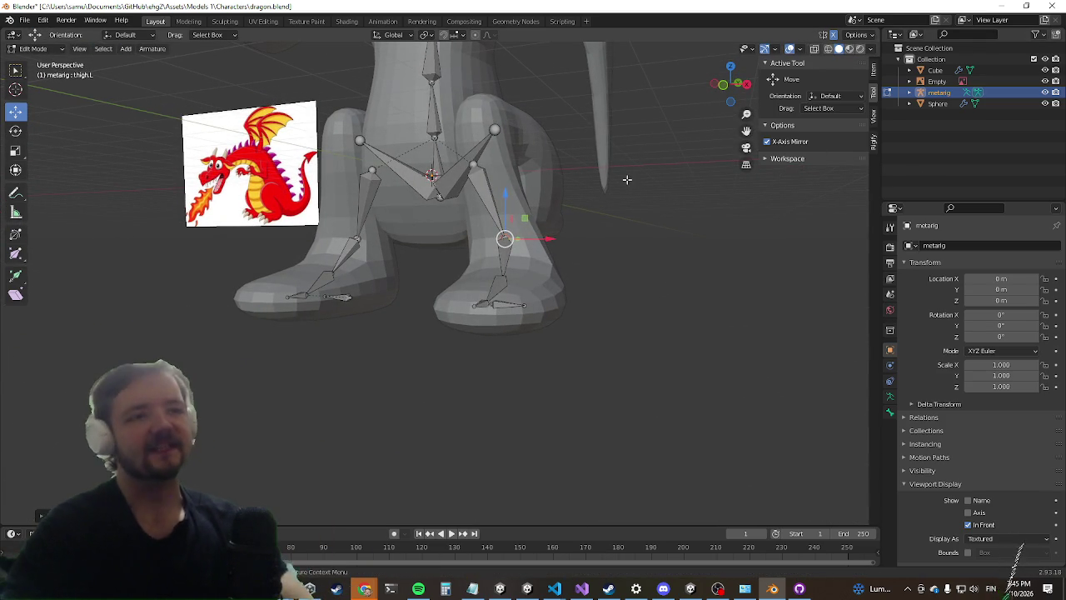
{"action": "left_click_drag", "start_coordinate": [587, 208], "coordinate": [330, 113]}
Step: Save dragon.blend with Ctrl+S and File > Save, then minimize Blender
{"action": "key", "text": "ctrl+s"}
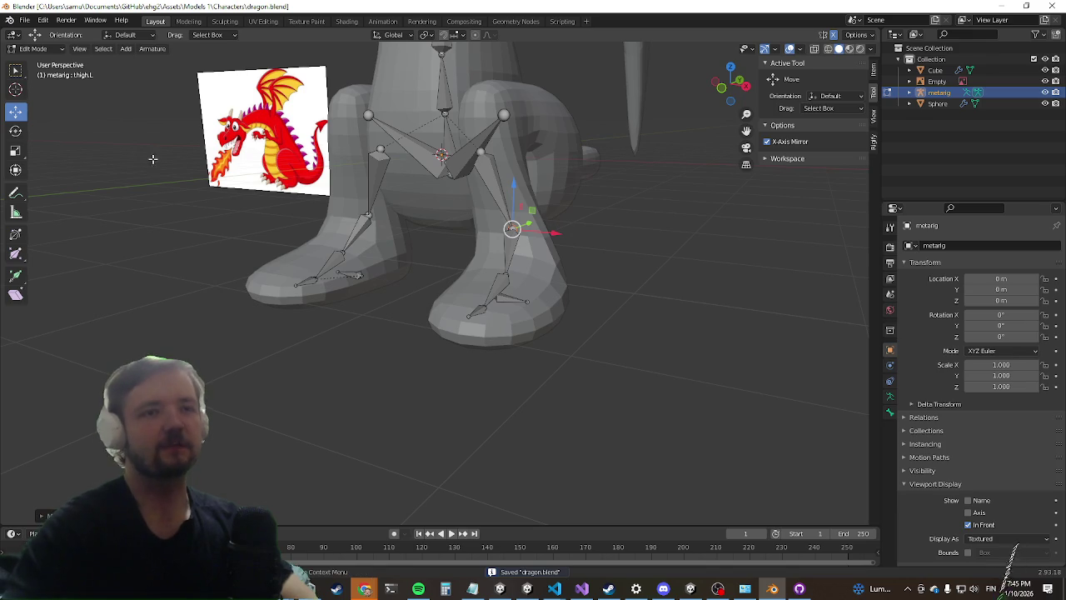
{"action": "left_click", "coordinate": [25, 20]}
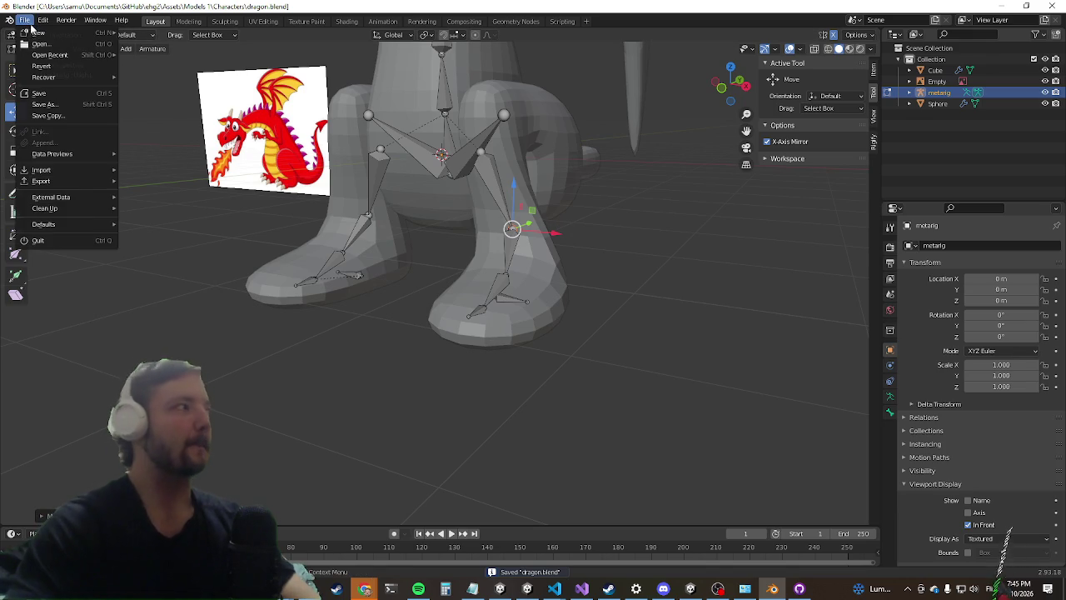
{"action": "left_click", "coordinate": [76, 105]}
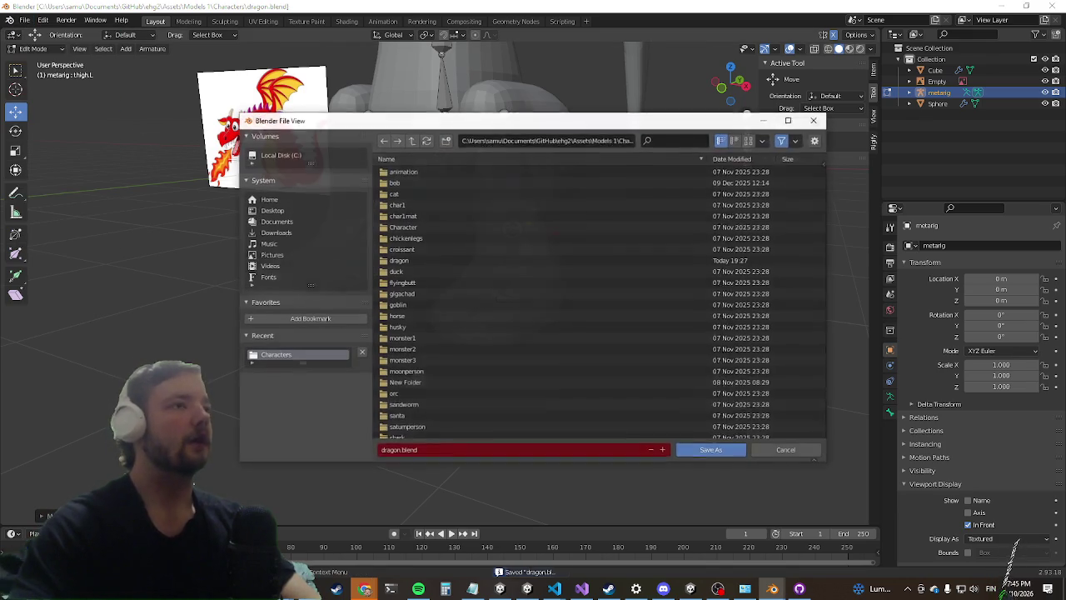
{"action": "left_click", "coordinate": [788, 452]}
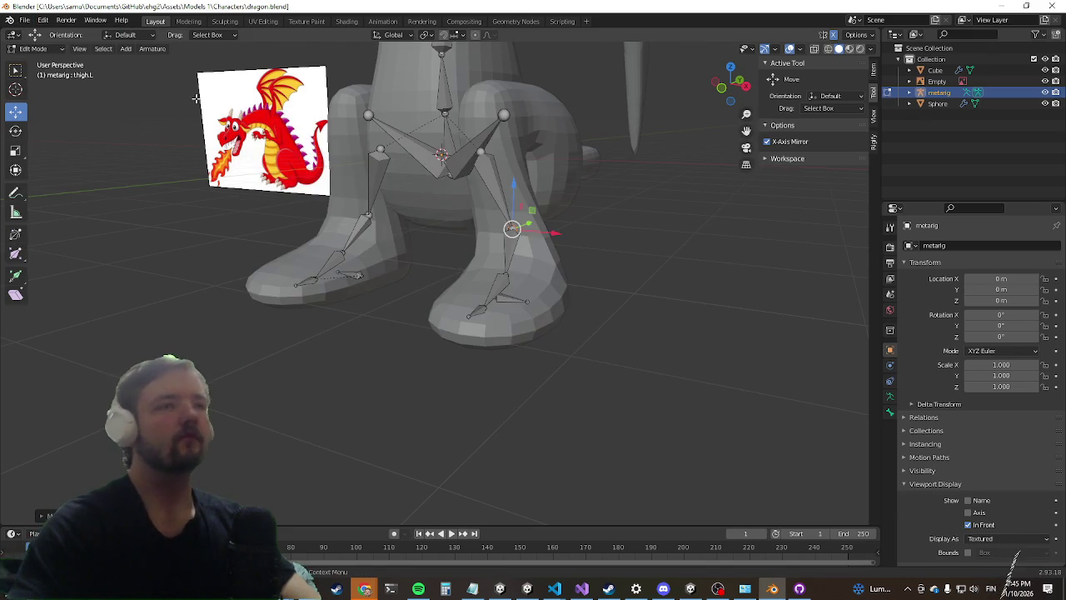
{"action": "left_click", "coordinate": [25, 19]}
{"action": "left_click", "coordinate": [63, 90]}
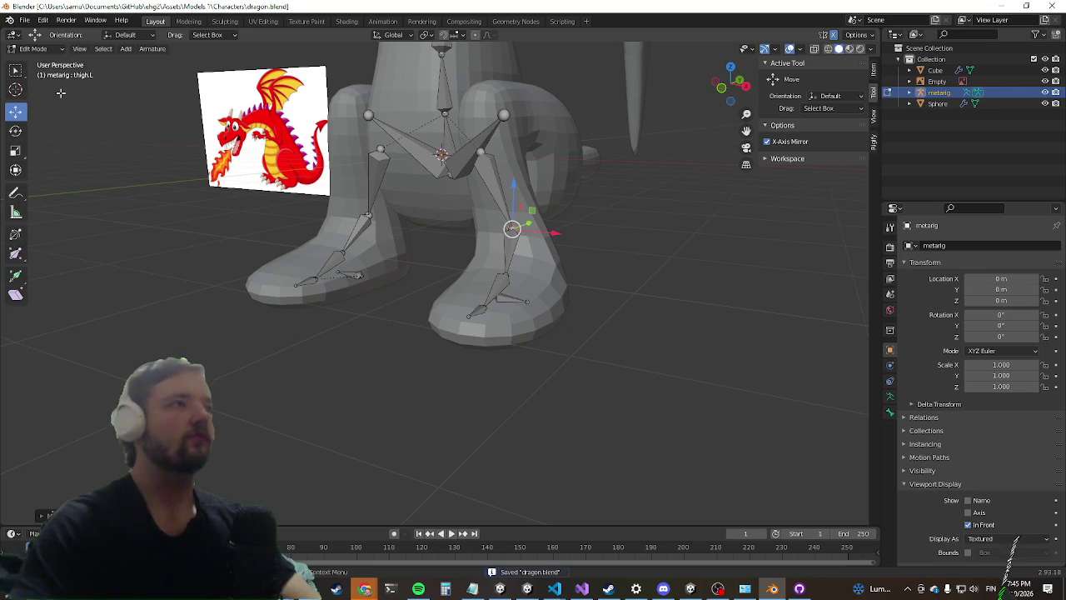
{"action": "left_click", "coordinate": [997, 7]}
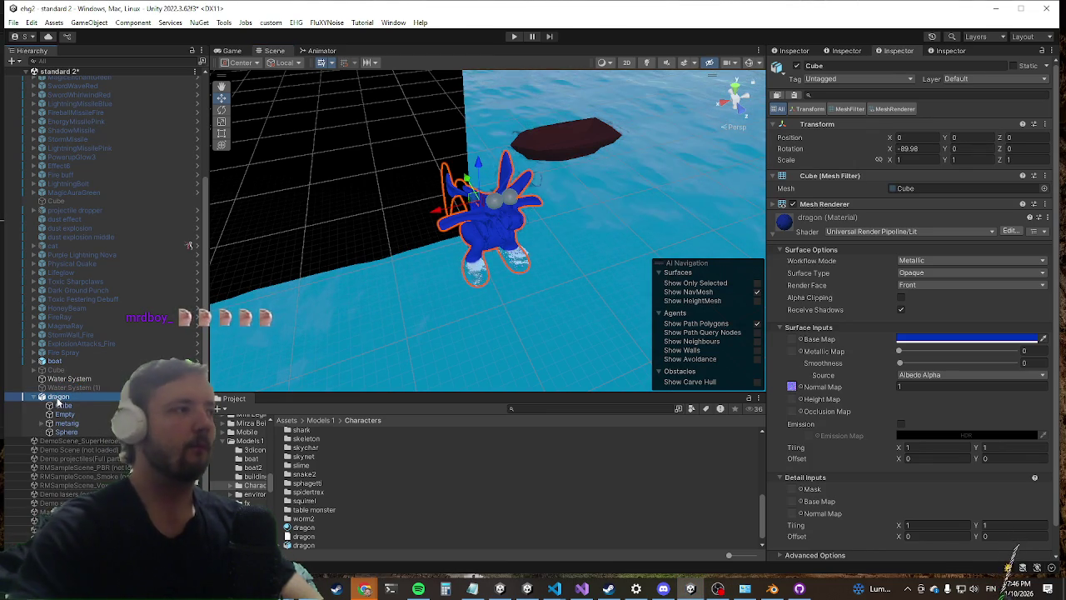
Step: Set the dragon model's Rig Animation Type to Humanoid and apply the import settings
{"action": "left_click", "coordinate": [56, 397]}
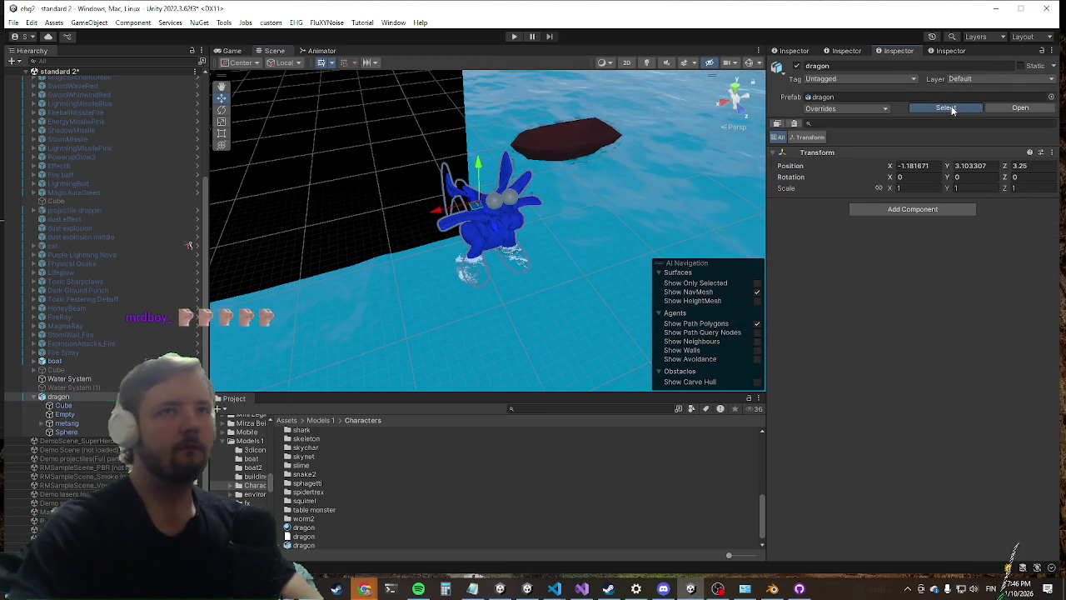
{"action": "left_click", "coordinate": [946, 108]}
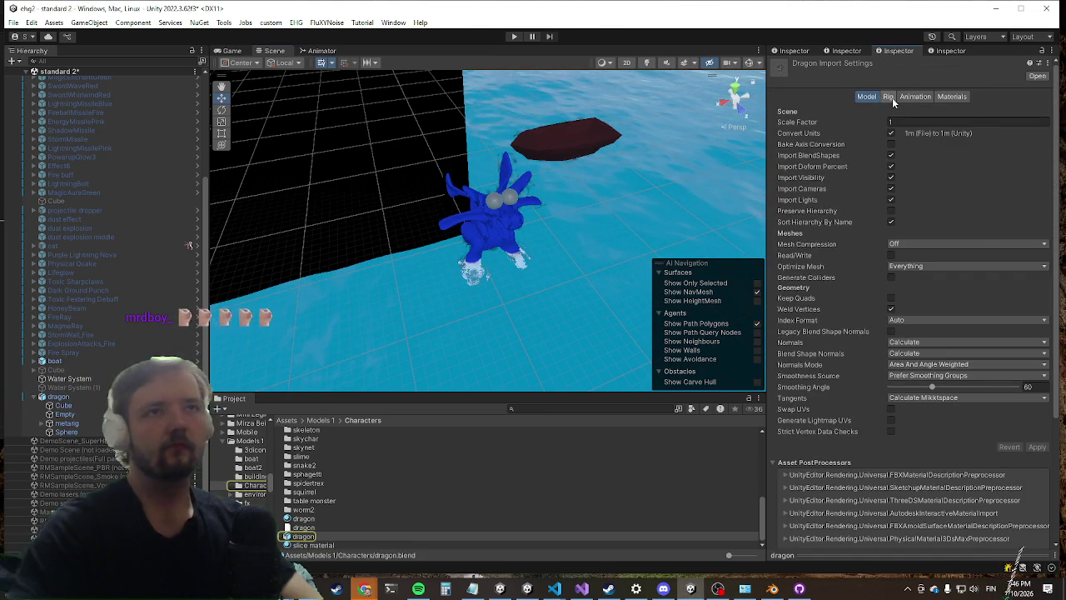
{"action": "left_click", "coordinate": [890, 97]}
{"action": "left_click", "coordinate": [920, 114]}
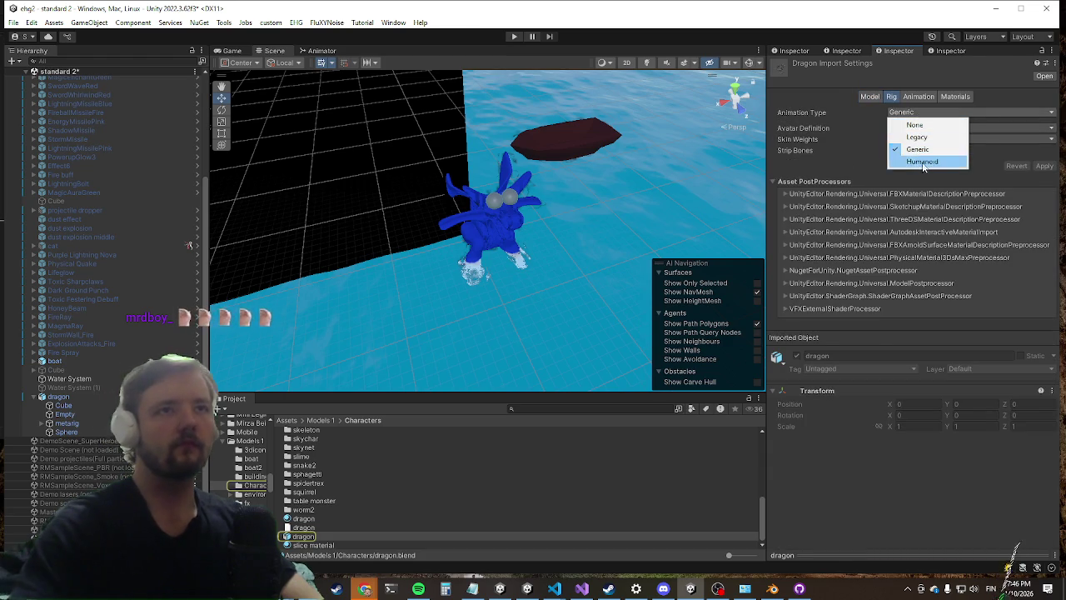
{"action": "left_click", "coordinate": [940, 164]}
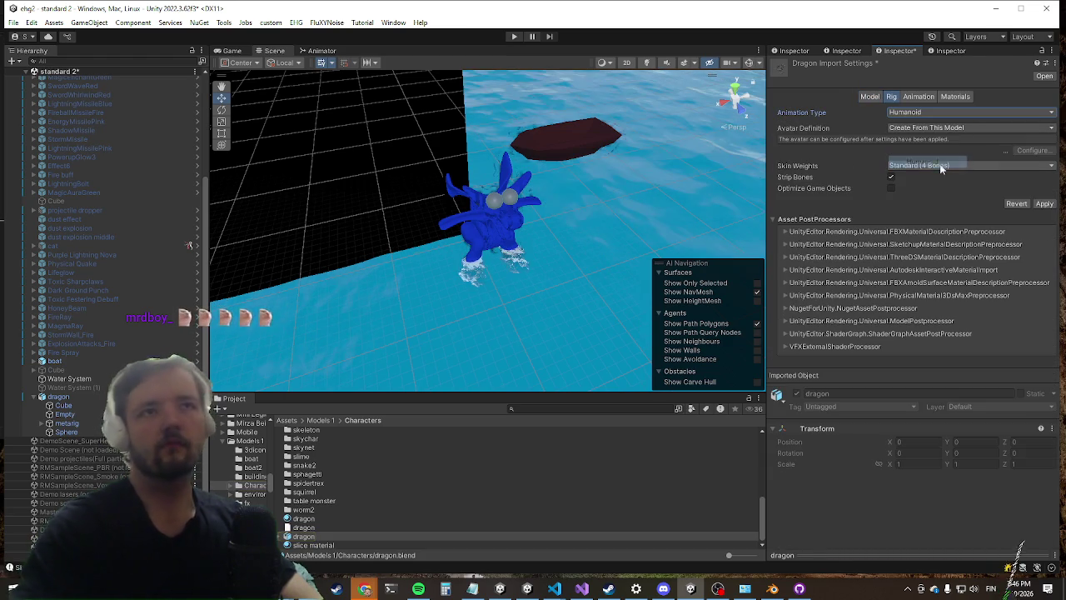
{"action": "left_click", "coordinate": [1044, 203]}
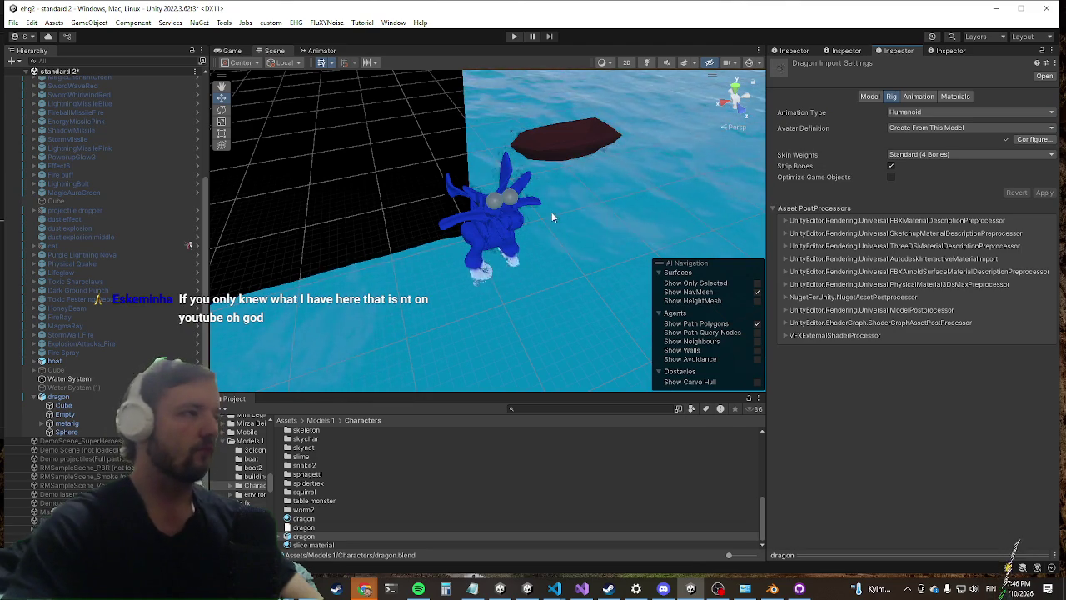
{"action": "scroll", "coordinate": [550, 211], "scroll_direction": "up", "scroll_amount": 5}
{"action": "scroll", "coordinate": [436, 243], "scroll_direction": "up", "scroll_amount": 3}
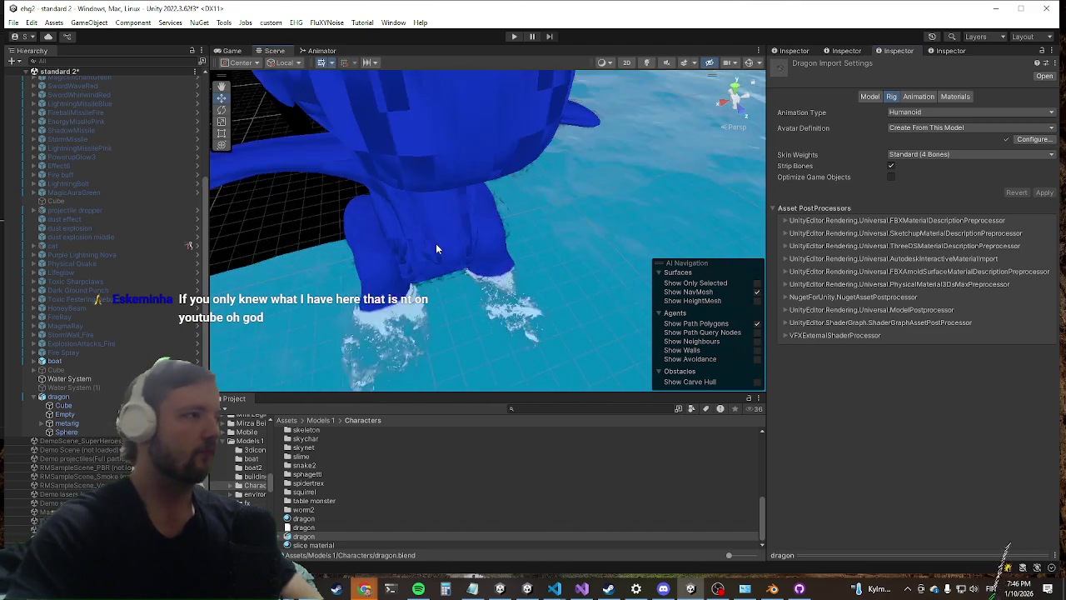
{"action": "scroll", "coordinate": [436, 243], "scroll_direction": "down", "scroll_amount": 3}
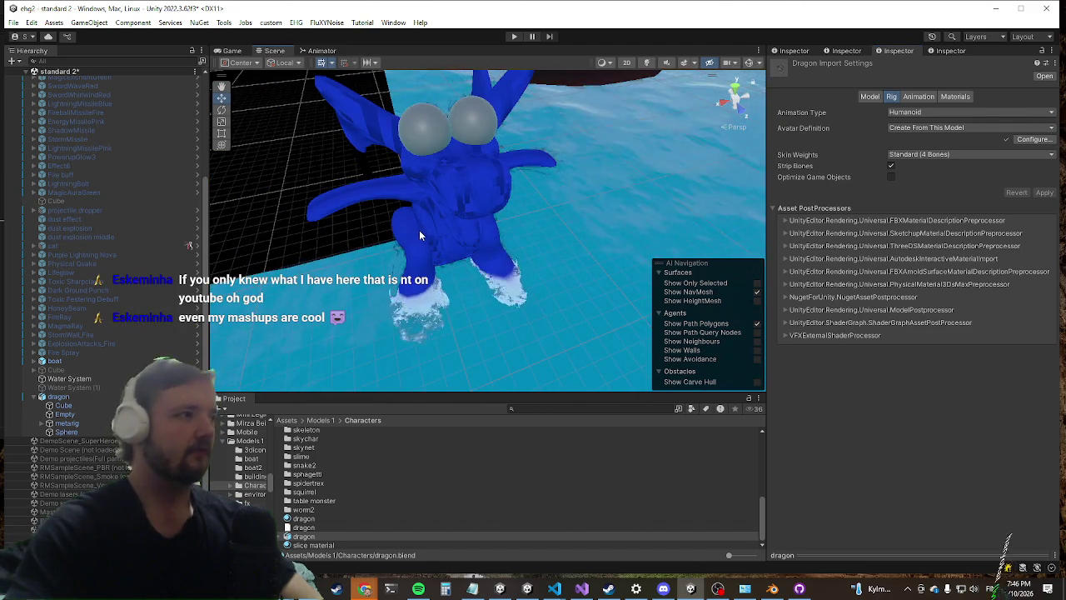
{"action": "mouse_move", "coordinate": [282, 270]}
{"action": "left_mouse_down"}
{"action": "mouse_move", "coordinate": [378, 323]}
{"action": "mouse_move", "coordinate": [455, 258]}
{"action": "left_mouse_up"}
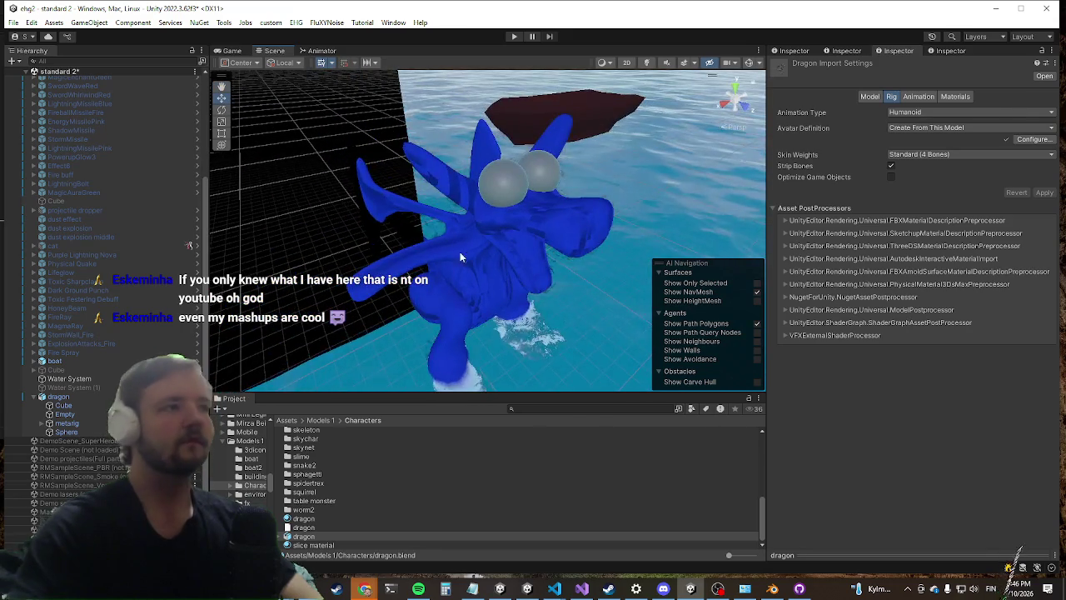
{"action": "left_click", "coordinate": [460, 252]}
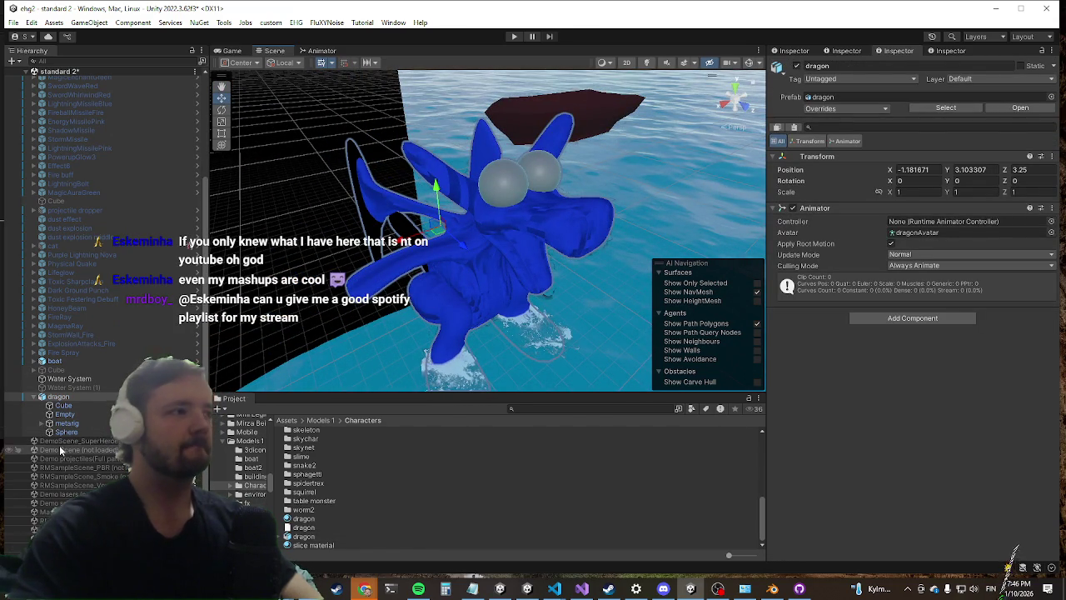
{"action": "left_click", "coordinate": [44, 423]}
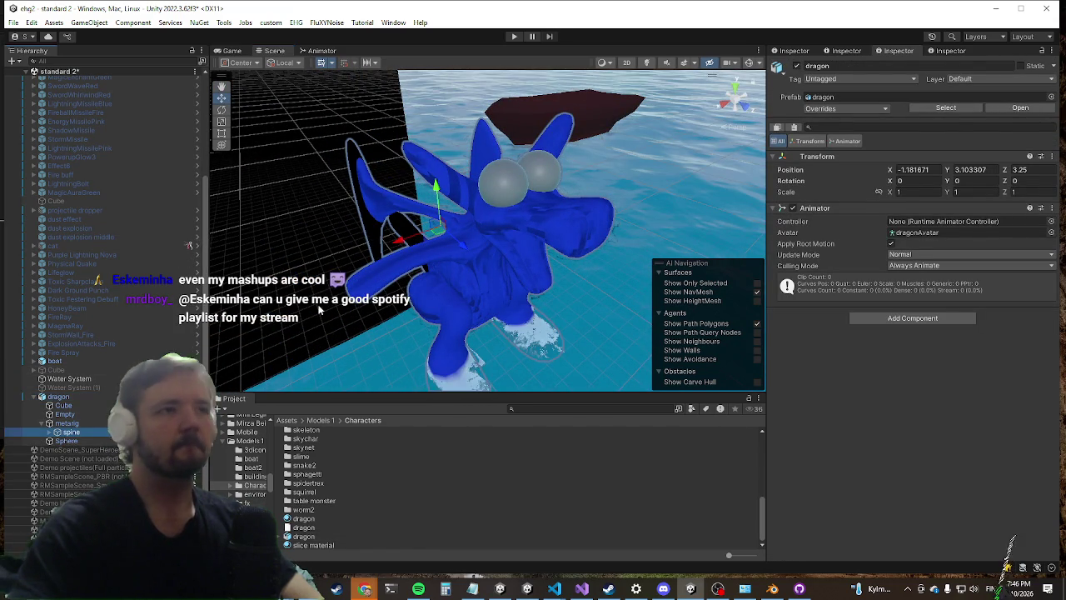
{"action": "left_click", "coordinate": [67, 433]}
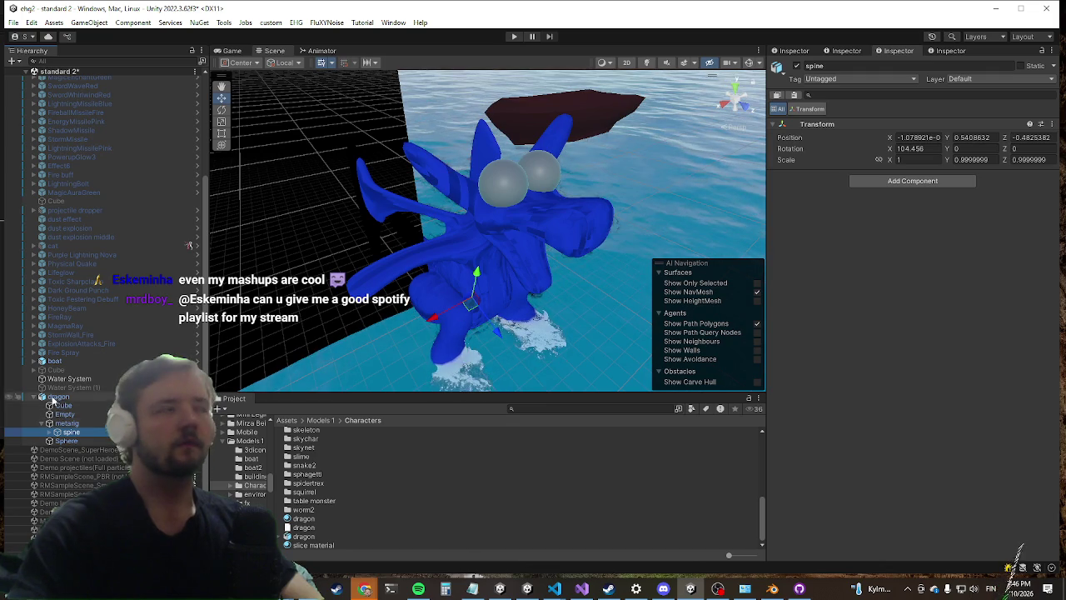
{"action": "left_click", "coordinate": [58, 397]}
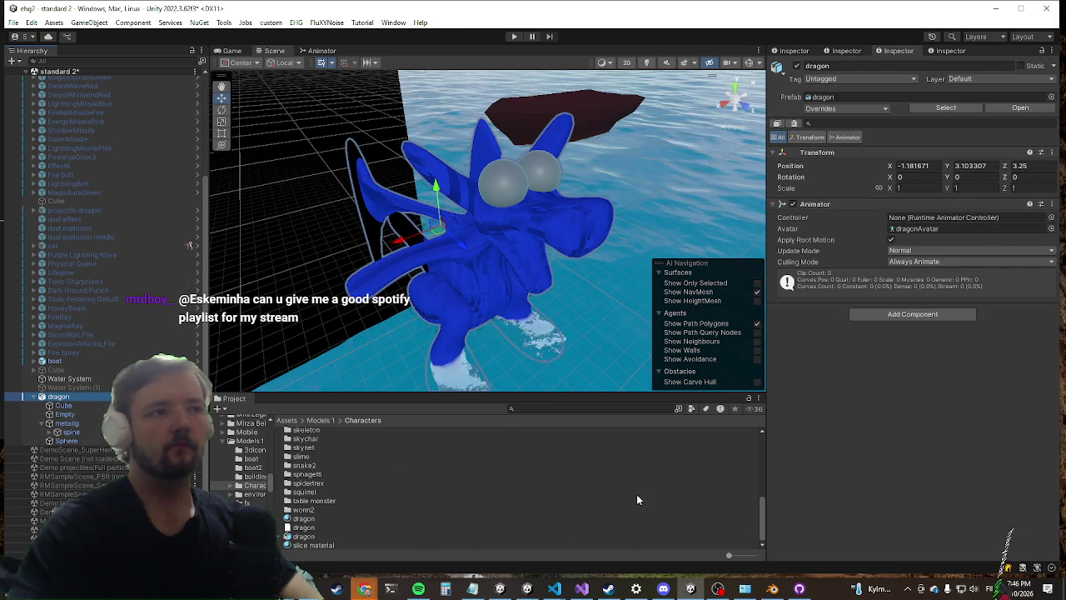
{"action": "left_click", "coordinate": [1051, 217]}
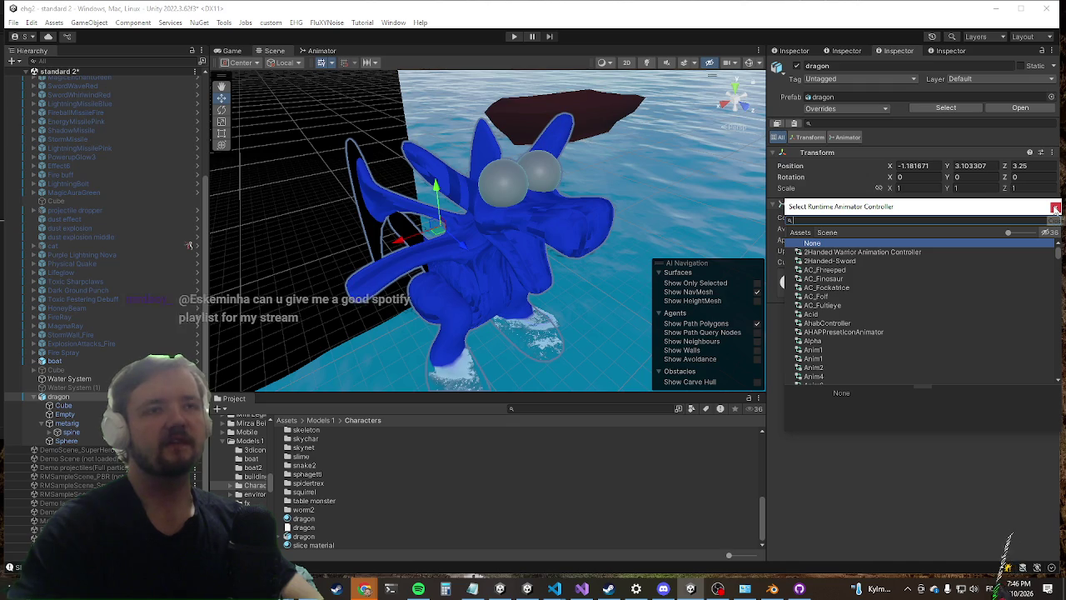
Step: Create an Animator Controller named 'test anim' in Characters and assign it as the dragon's controller
{"action": "left_click", "coordinate": [1055, 209]}
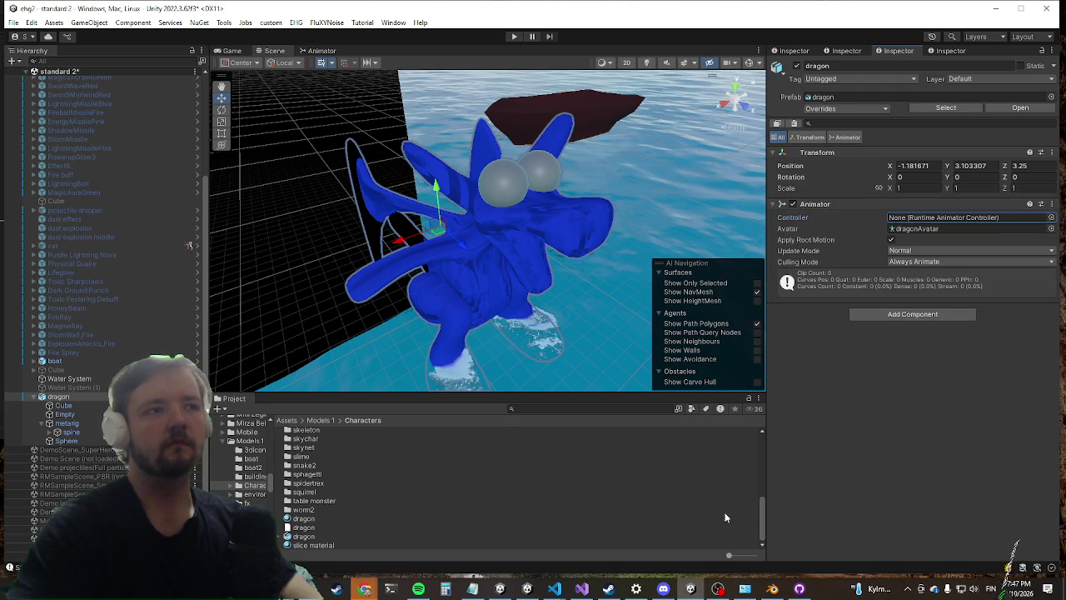
{"action": "left_click", "coordinate": [742, 555]}
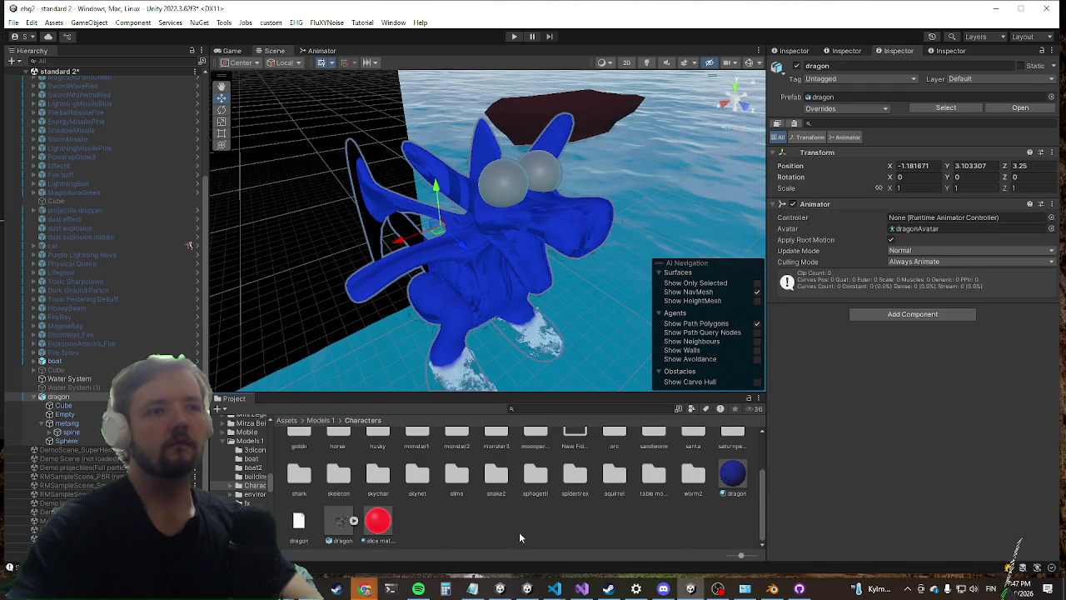
{"action": "right_click", "coordinate": [519, 531]}
{"action": "mouse_move", "coordinate": [583, 163]}
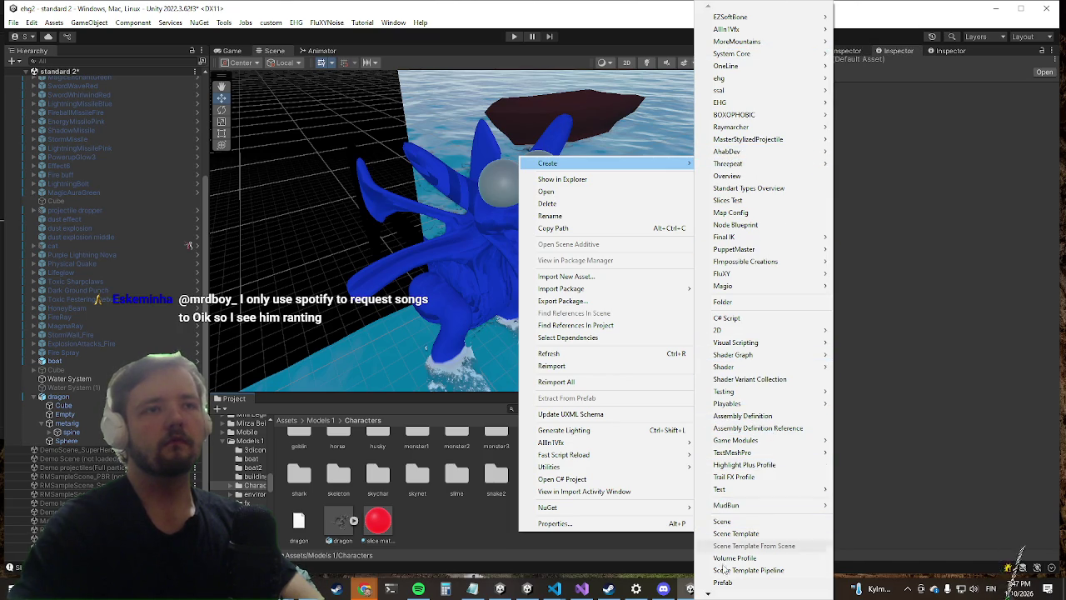
{"action": "mouse_move", "coordinate": [708, 593]}
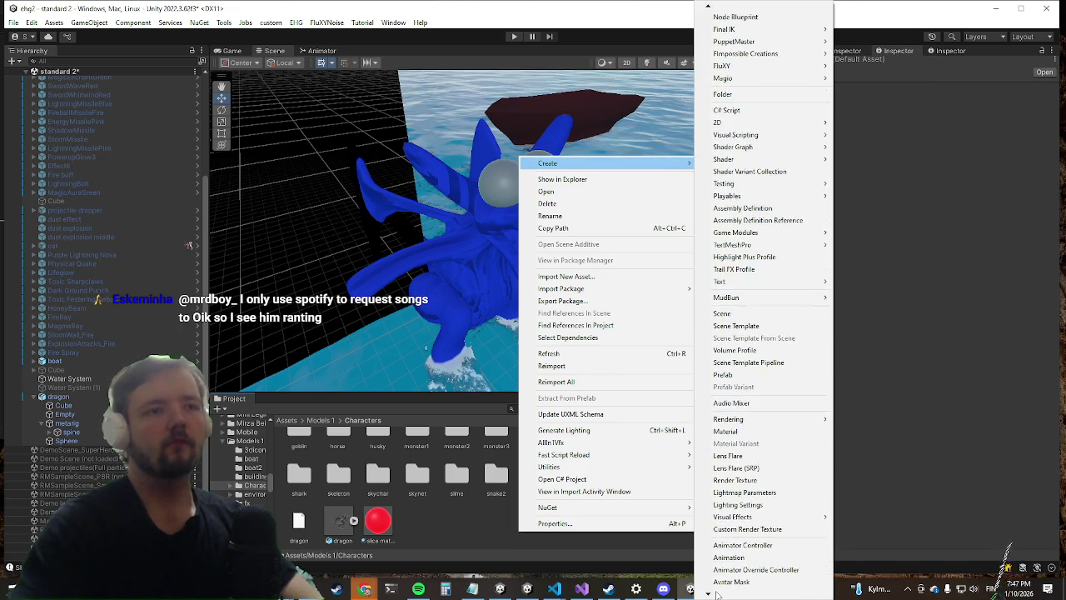
{"action": "left_click", "coordinate": [745, 497]}
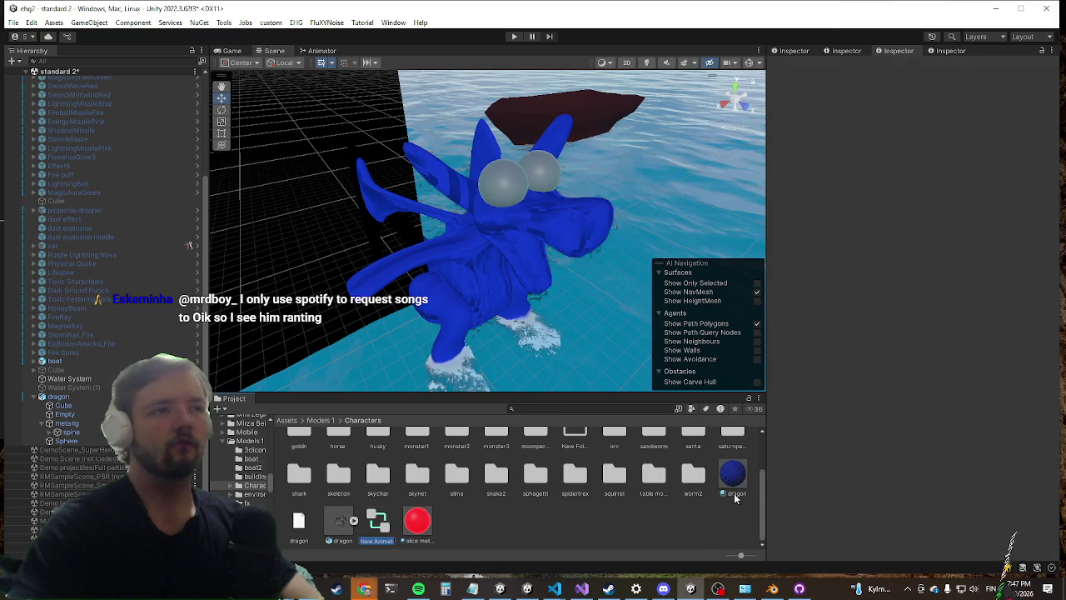
{"action": "type", "text": "test anim"}
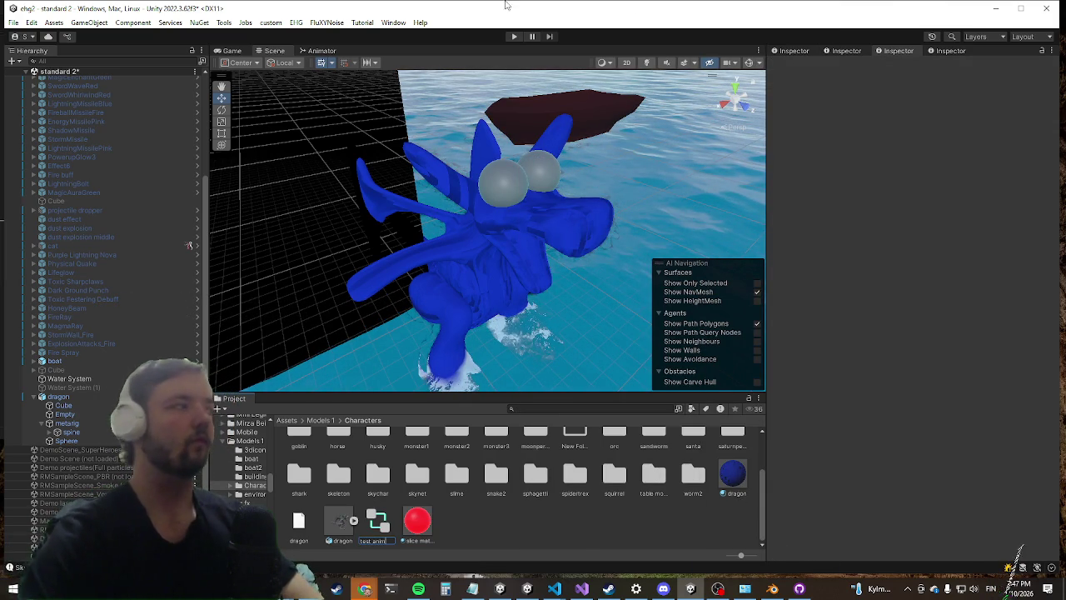
{"action": "key", "text": "Return"}
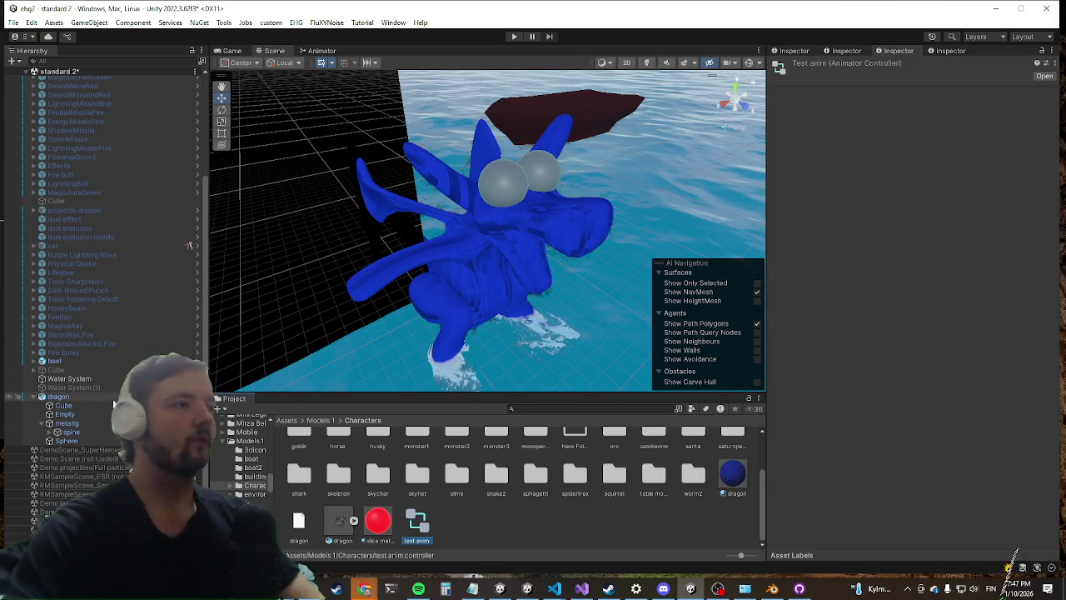
{"action": "mouse_move", "coordinate": [442, 518]}
{"action": "left_mouse_down"}
{"action": "mouse_move", "coordinate": [894, 205]}
{"action": "mouse_move", "coordinate": [477, 523]}
{"action": "mouse_move", "coordinate": [906, 218]}
{"action": "left_mouse_up"}
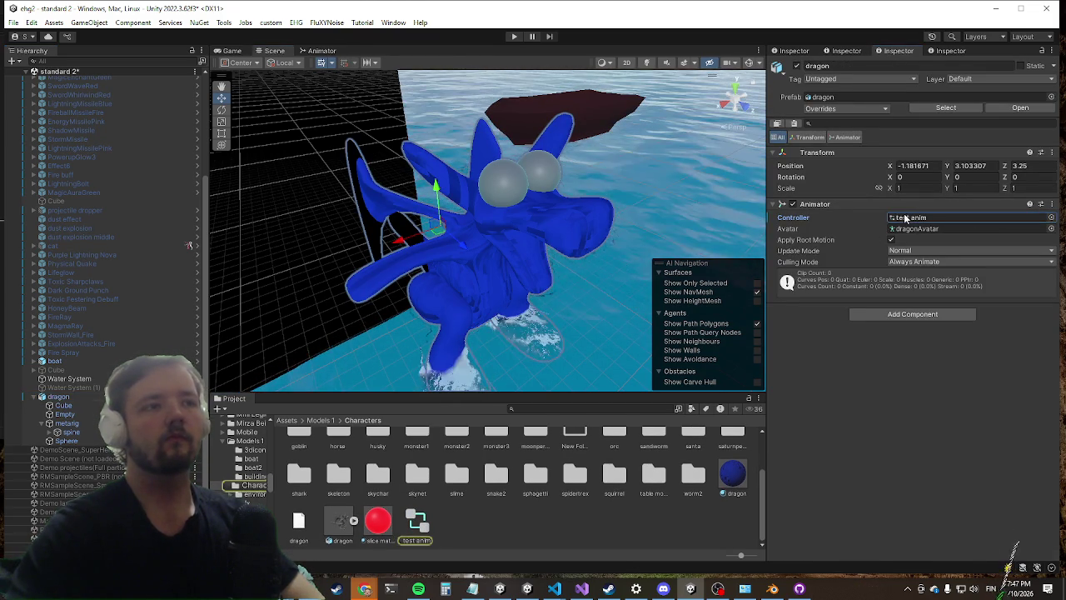
Step: Open test anim's state graph in the Animator and add an empty state
{"action": "double_click", "coordinate": [906, 219]}
{"action": "right_click", "coordinate": [513, 202]}
{"action": "left_click", "coordinate": [469, 150]}
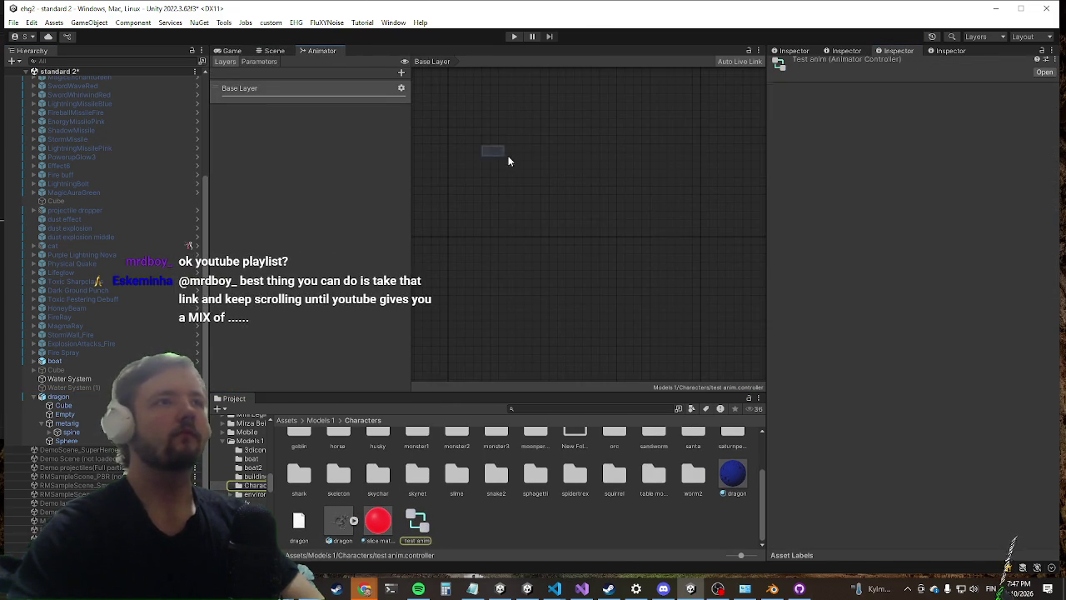
{"action": "left_click", "coordinate": [479, 197]}
{"action": "scroll", "coordinate": [577, 223], "scroll_direction": "up", "scroll_amount": 5}
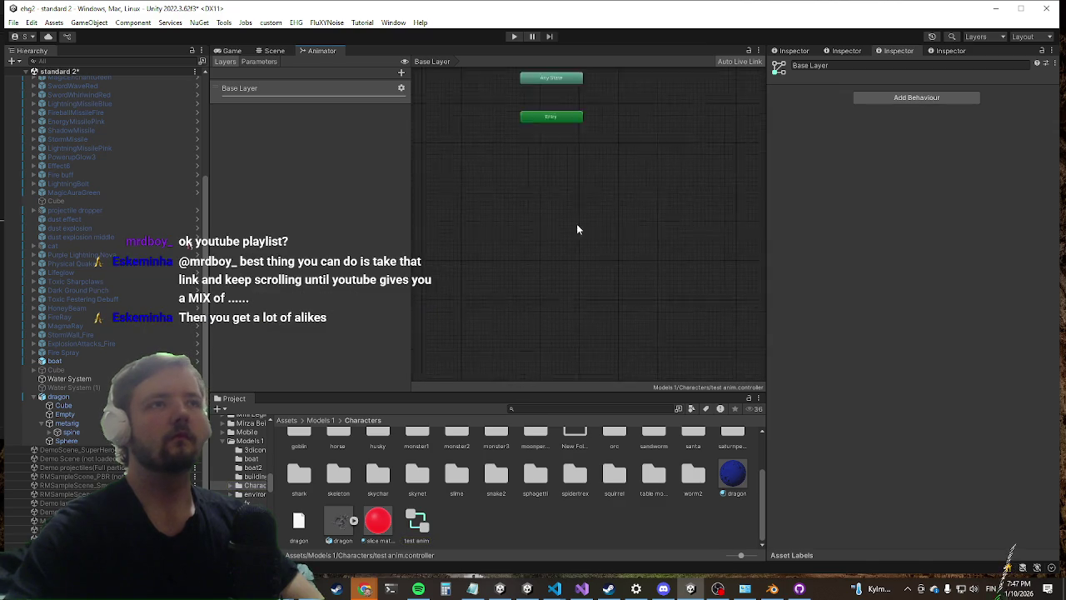
{"action": "left_click_drag", "start_coordinate": [577, 223], "coordinate": [454, 307]}
{"action": "right_click", "coordinate": [507, 189]}
{"action": "mouse_move", "coordinate": [535, 194]}
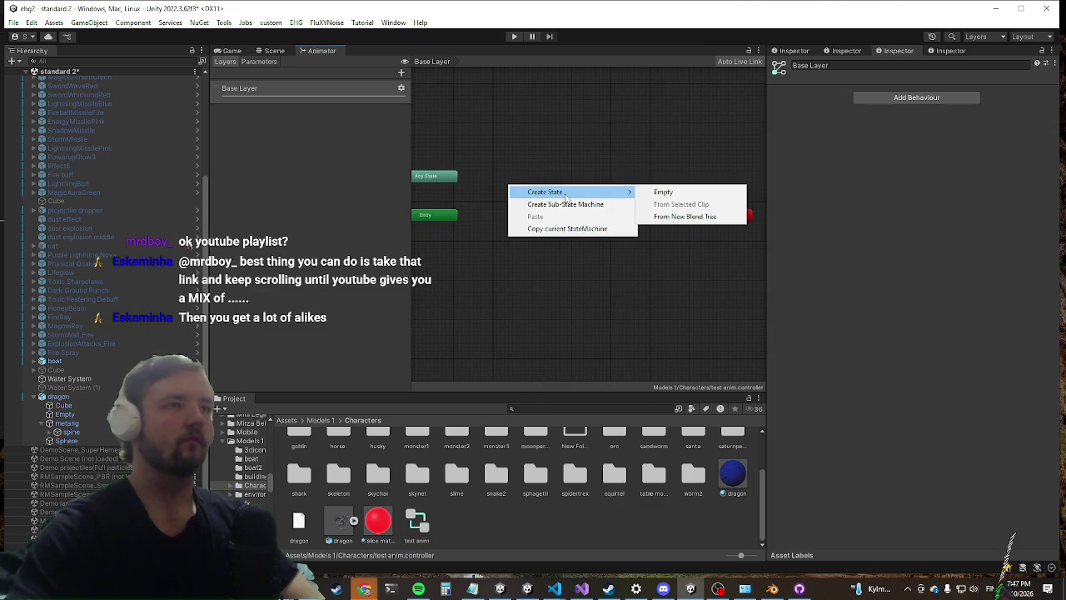
{"action": "left_click", "coordinate": [688, 192]}
Step: Set the new state's Motion to the 2Hand-Axe-Roll-Forward clip
{"action": "left_click", "coordinate": [528, 193]}
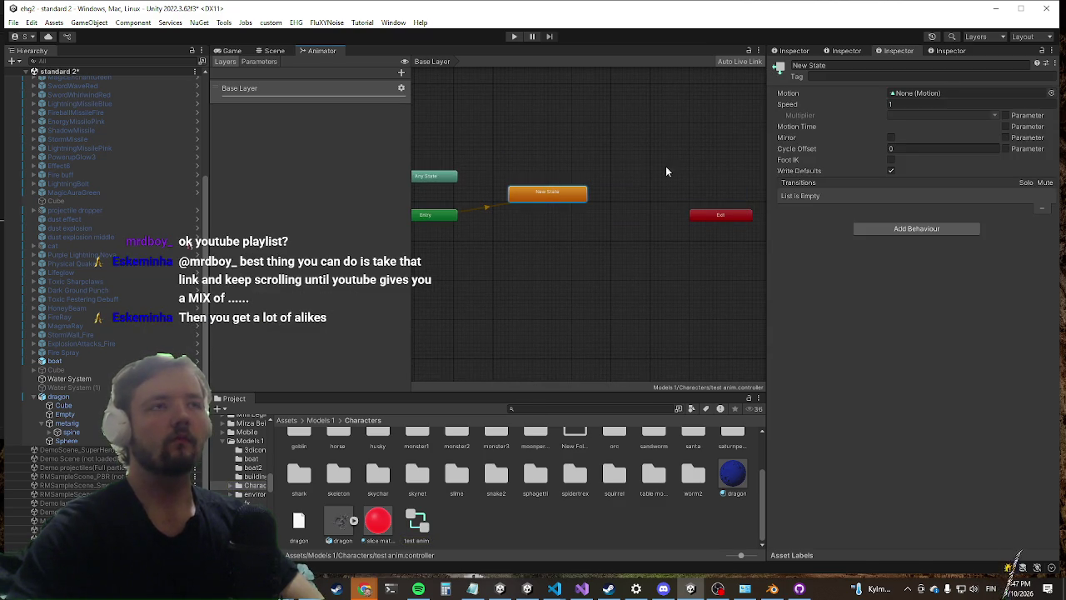
{"action": "left_click", "coordinate": [1051, 92]}
{"action": "type", "text": "walking"}
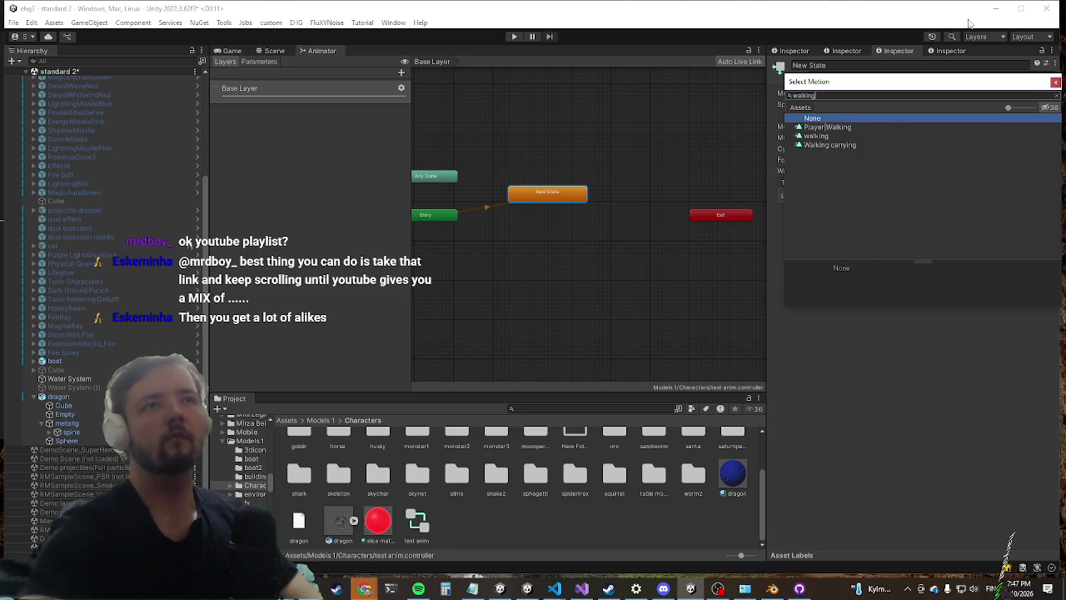
{"action": "left_click", "coordinate": [803, 135]}
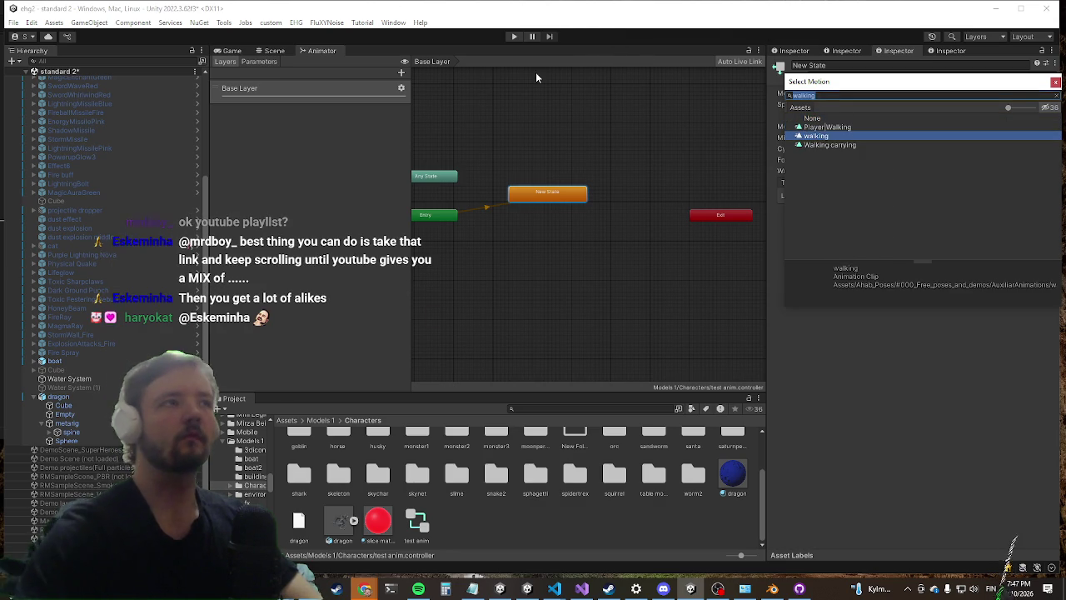
{"action": "type", "text": "folforward"}
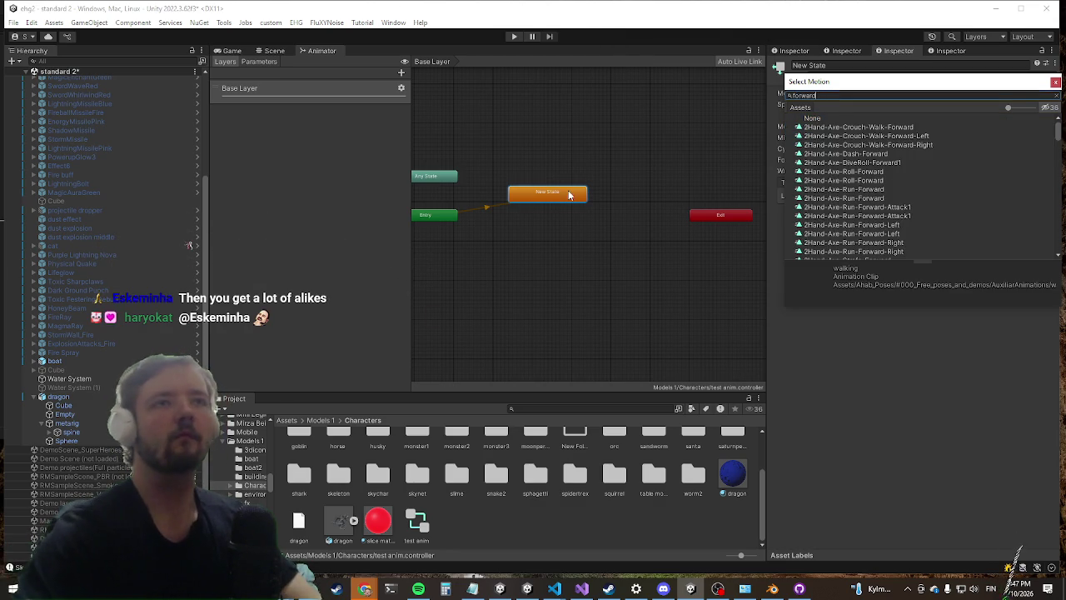
{"action": "double_click", "coordinate": [829, 180]}
{"action": "left_click_drag", "start_coordinate": [556, 182], "coordinate": [571, 205]}
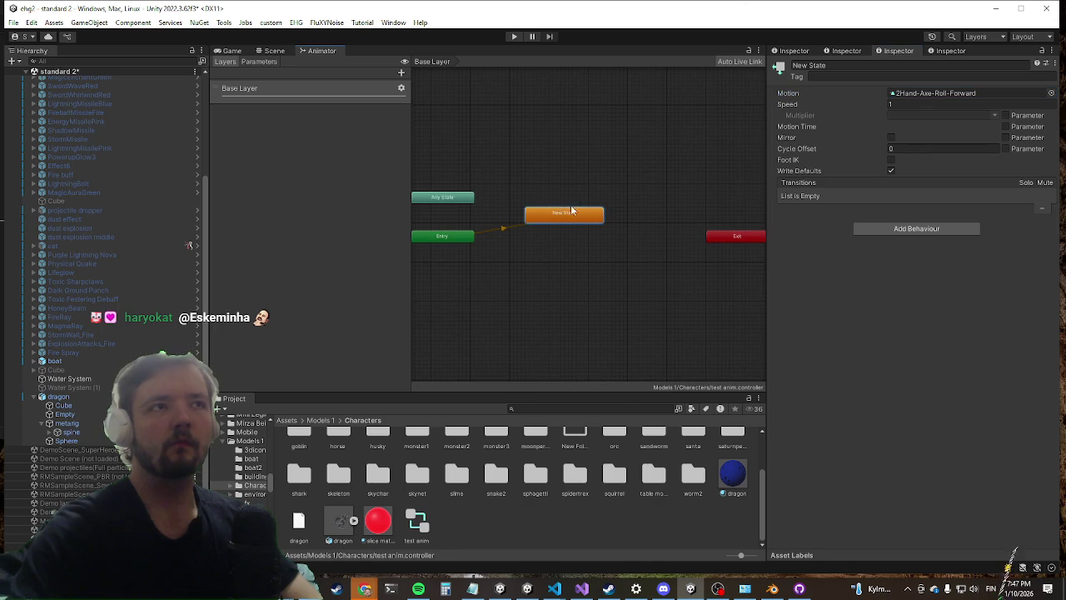
{"action": "left_click_drag", "start_coordinate": [530, 255], "coordinate": [519, 241]}
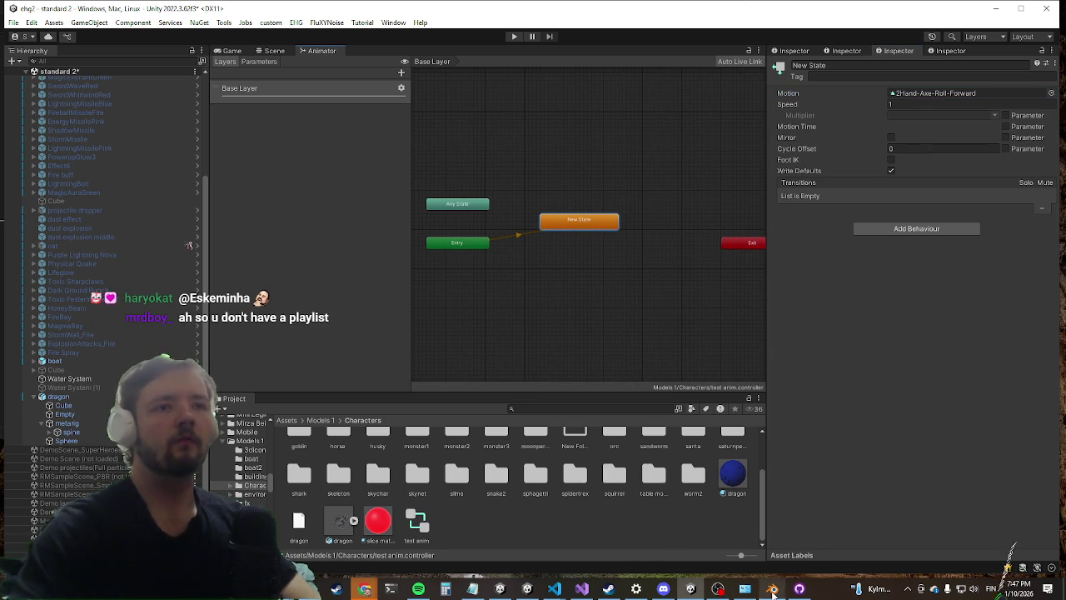
{"action": "left_click", "coordinate": [773, 590]}
Step: Parent the Cube body mesh to the metarig With Automatic Weights, then save dragon.blend
{"action": "left_click", "coordinate": [935, 70], "text": "ctrl"}
{"action": "scroll", "coordinate": [522, 207], "scroll_direction": "down", "scroll_amount": 6}
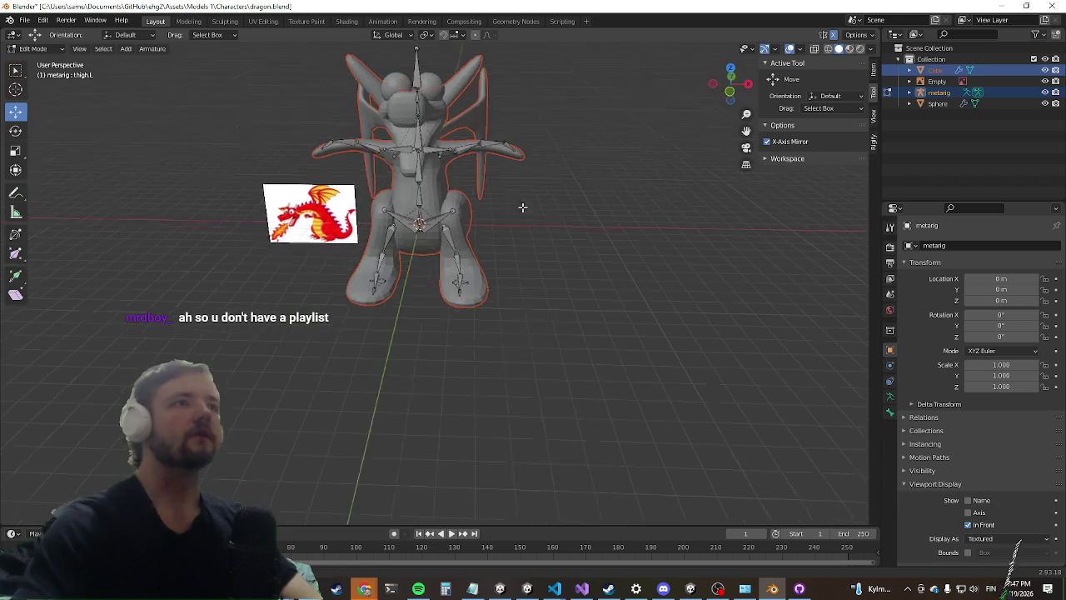
{"action": "key", "text": "Tab"}
{"action": "key", "text": "ctrl+p"}
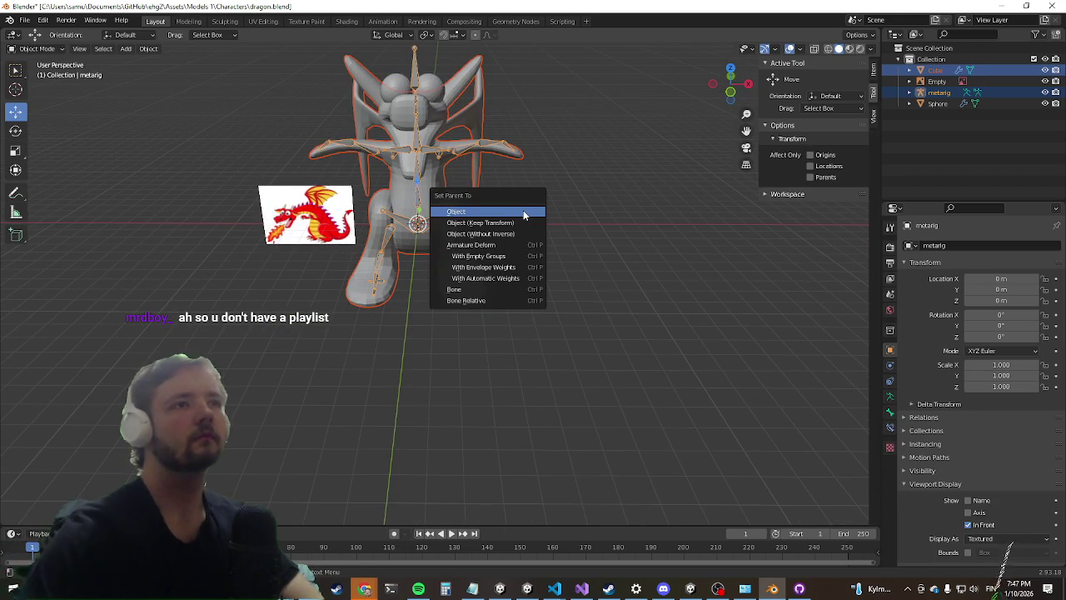
{"action": "left_click", "coordinate": [491, 279]}
{"action": "mouse_move", "coordinate": [502, 236]}
{"action": "left_mouse_down"}
{"action": "mouse_move", "coordinate": [477, 304]}
{"action": "mouse_move", "coordinate": [496, 321]}
{"action": "left_mouse_up"}
{"action": "key", "text": "ctrl+s"}
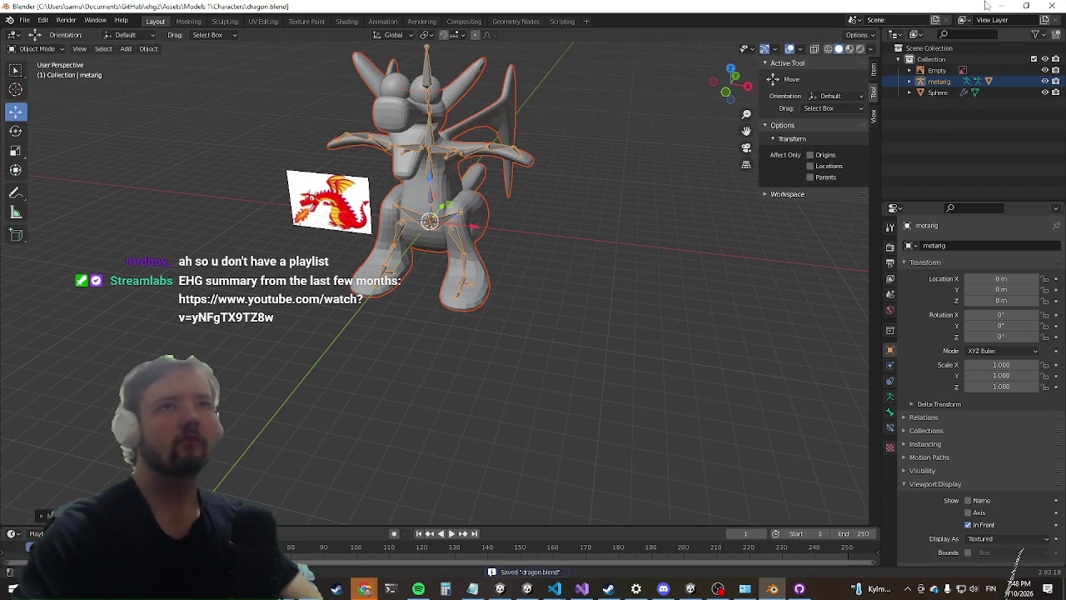
{"action": "left_click", "coordinate": [999, 6]}
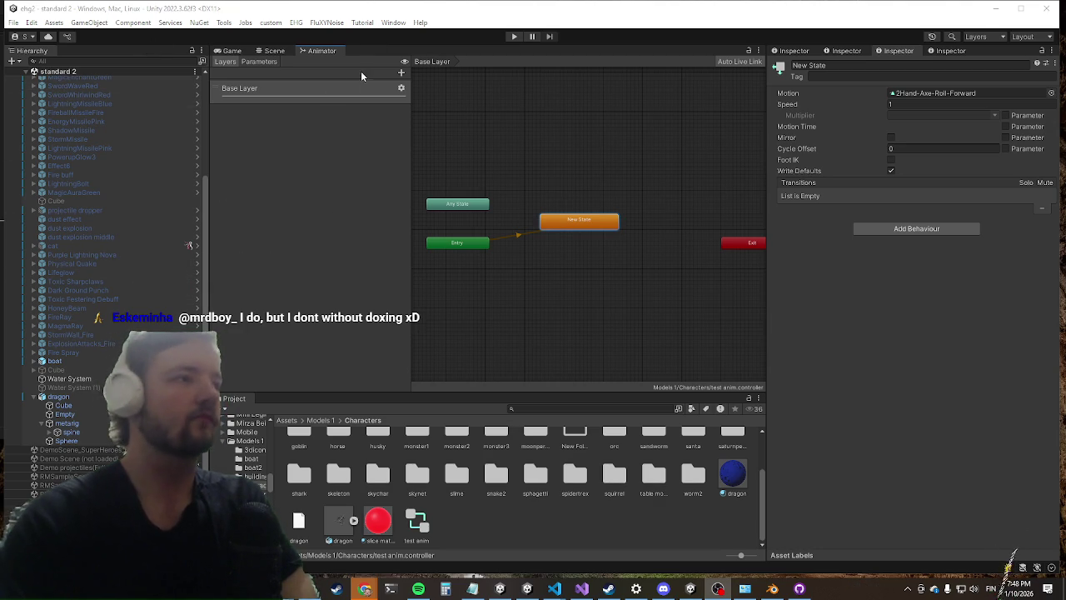
Step: Enter Play mode in Unity to test the dragon in-game
{"action": "left_click", "coordinate": [516, 37]}
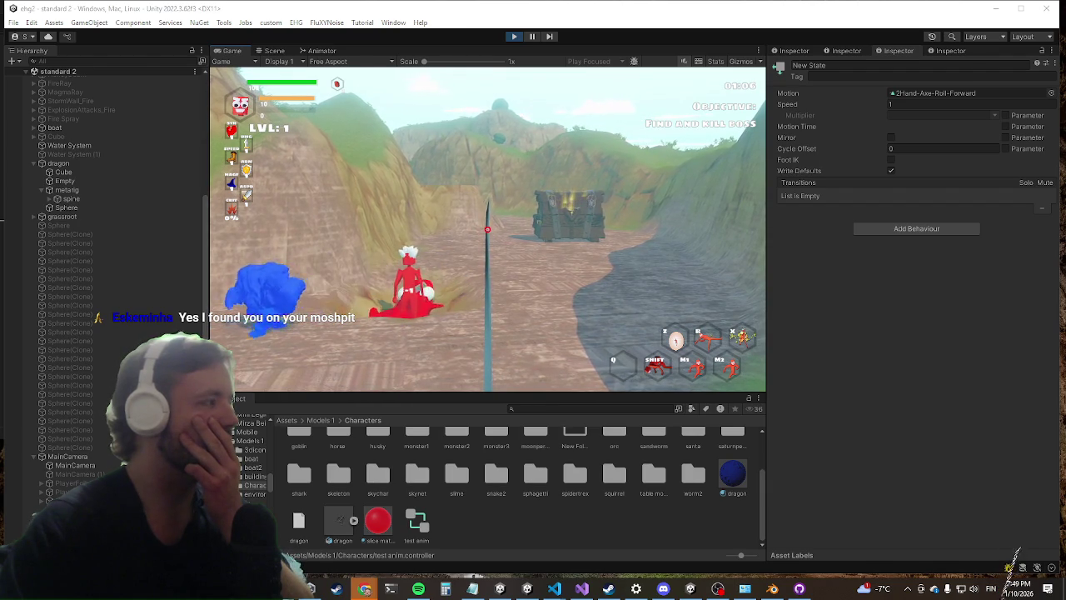
{"action": "key", "text": "alt+Tab"}
Step: Move the YouTube browser window up and to the right over the editor
{"action": "left_click_drag", "start_coordinate": [480, 225], "coordinate": [550, 145]}
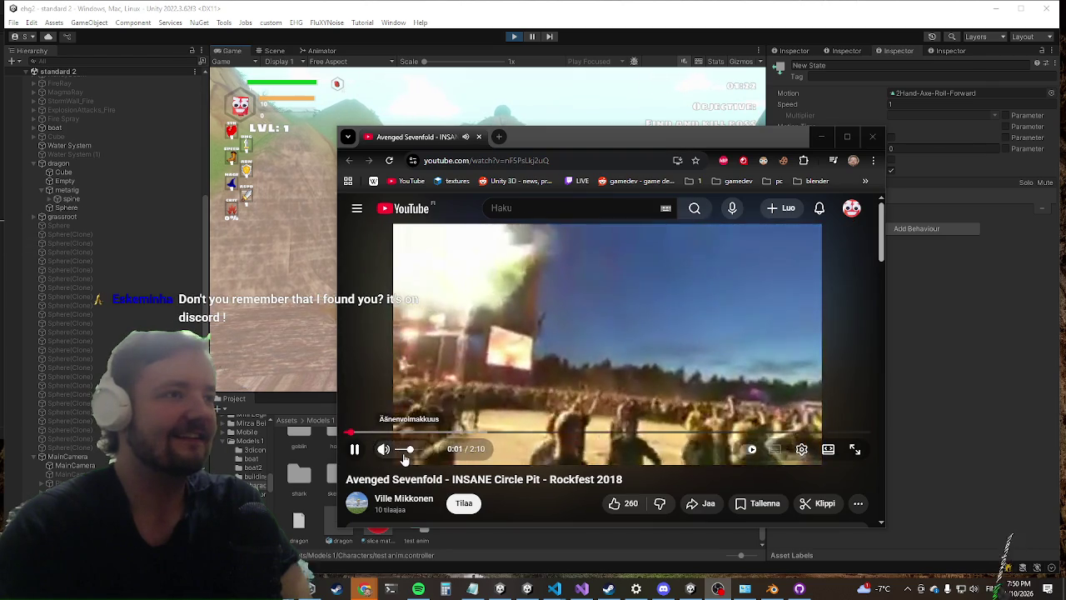
Step: Turn the circle-pit video's volume down to near silent, then close the browser window
{"action": "left_click", "coordinate": [399, 449]}
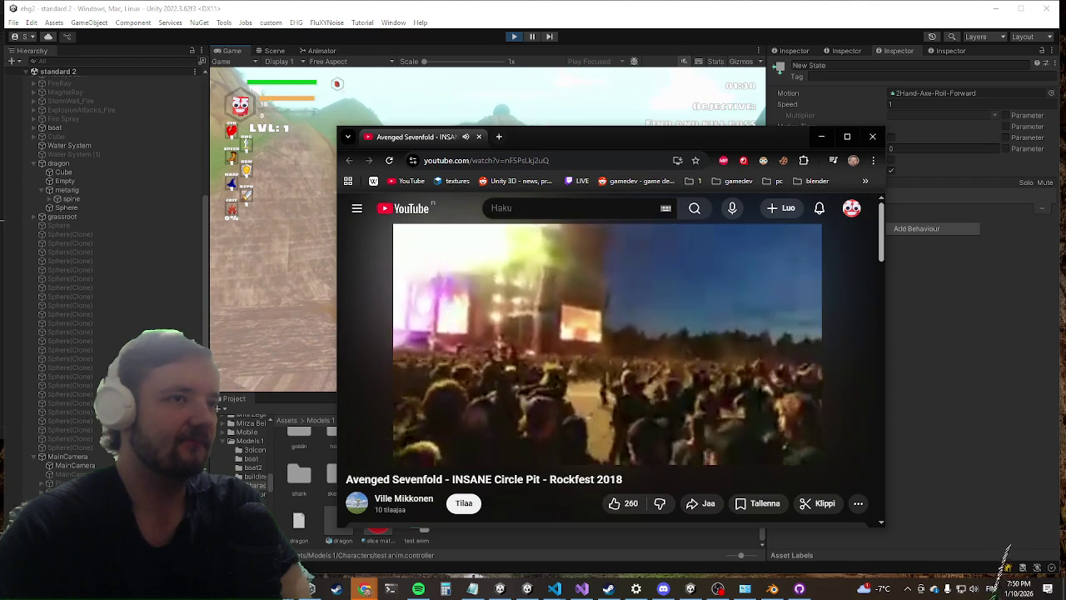
{"action": "mouse_move", "coordinate": [650, 288]}
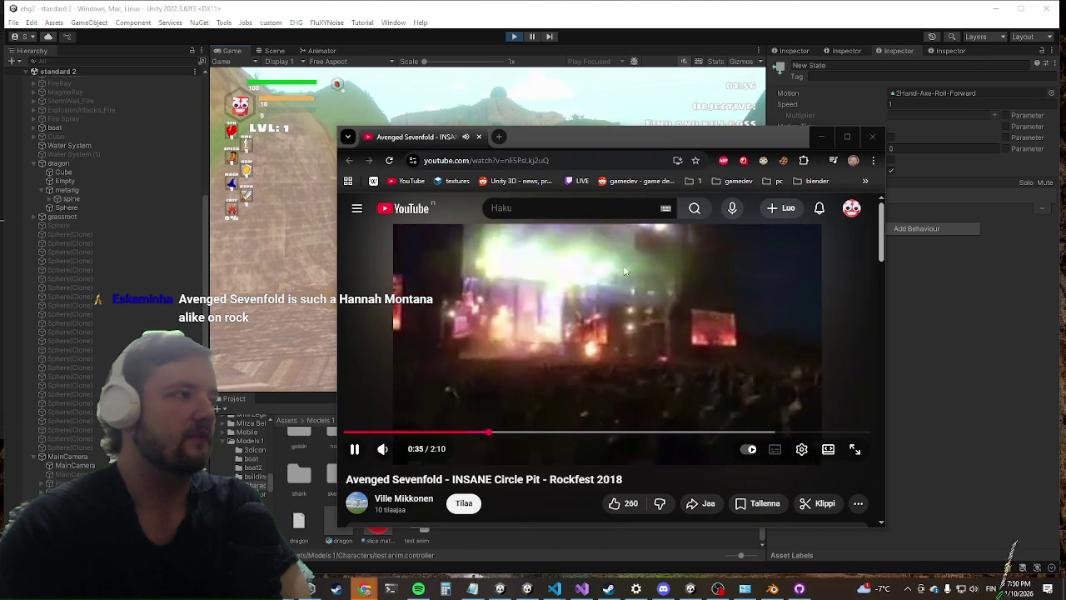
{"action": "left_click", "coordinate": [875, 139]}
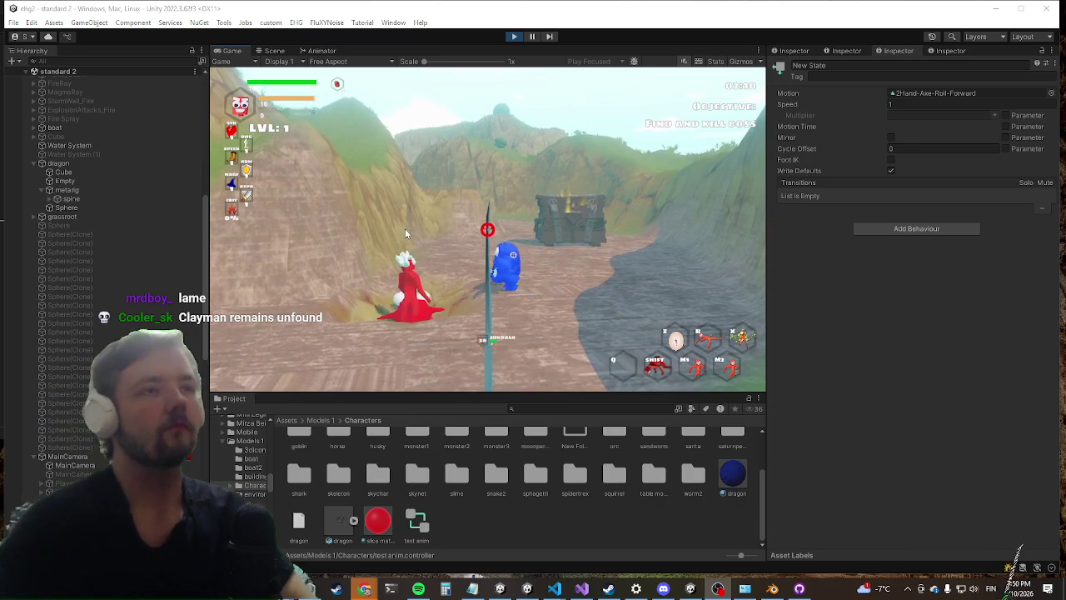
Step: Maximize the game view and run the character over the slope and through the water toward the dragon
{"action": "key", "text": "shift+space"}
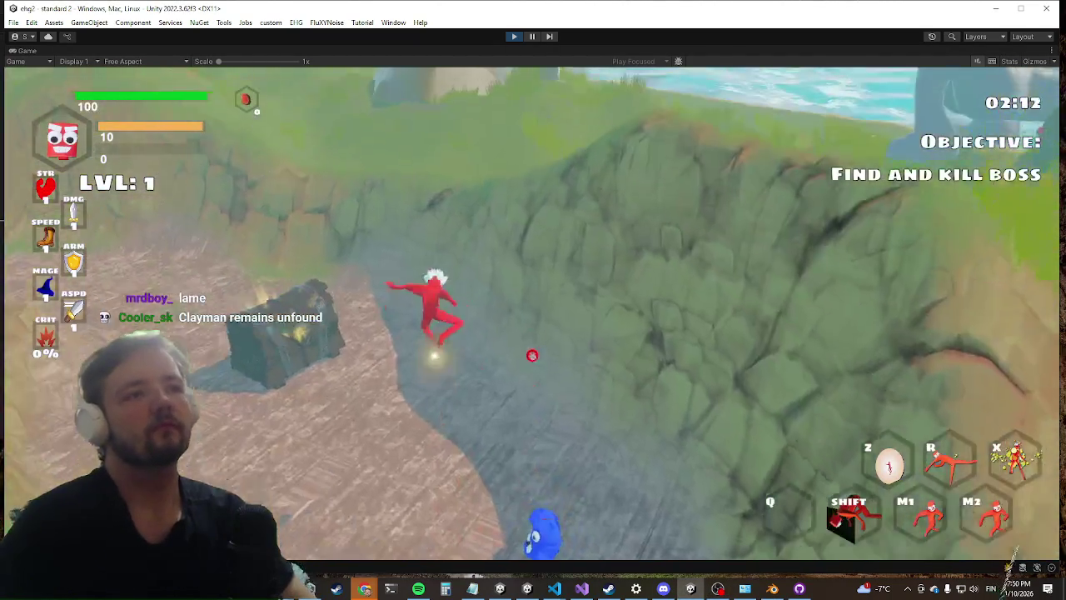
{"action": "key", "text": "w"}
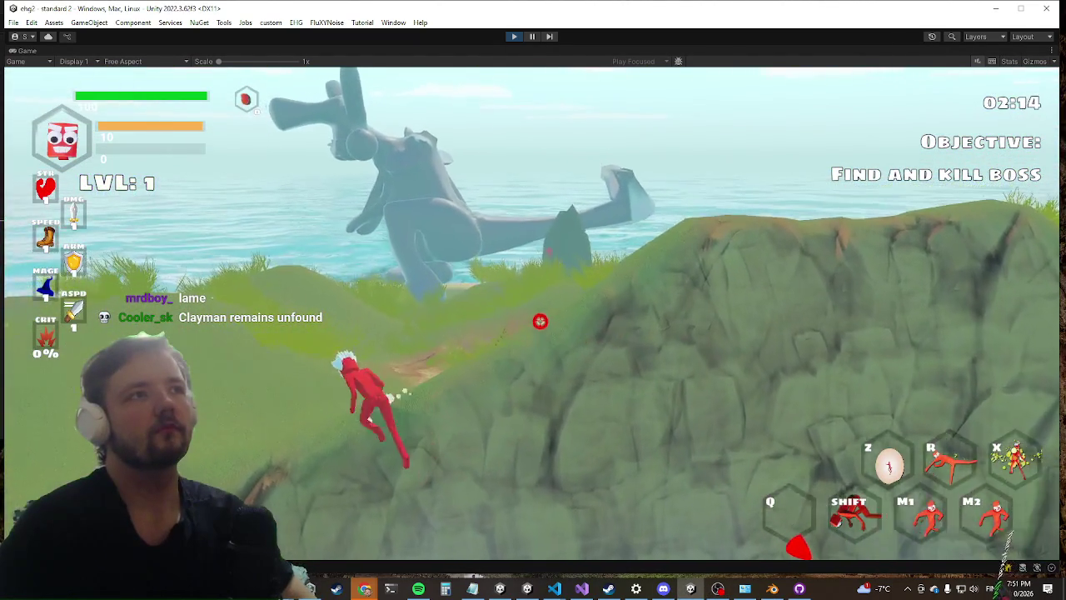
{"action": "key", "text": "w"}
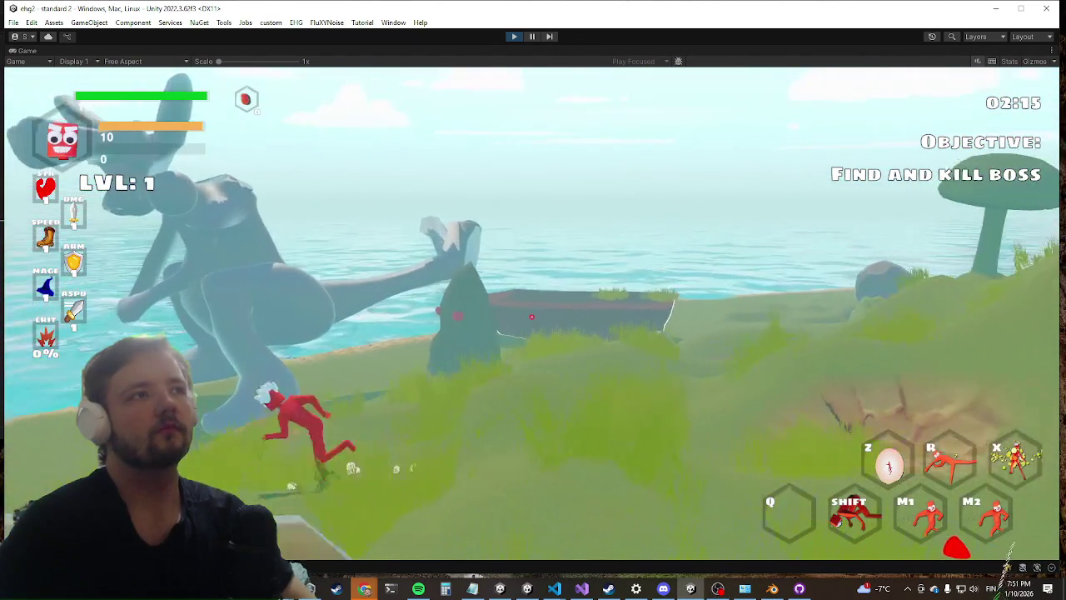
{"action": "key", "text": "w"}
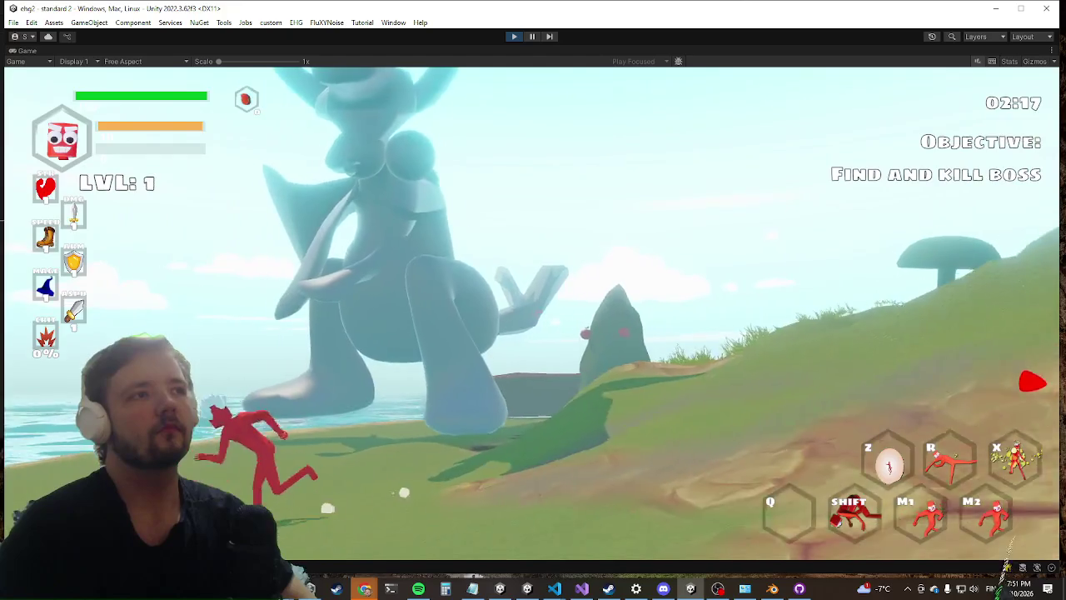
{"action": "key", "text": "w"}
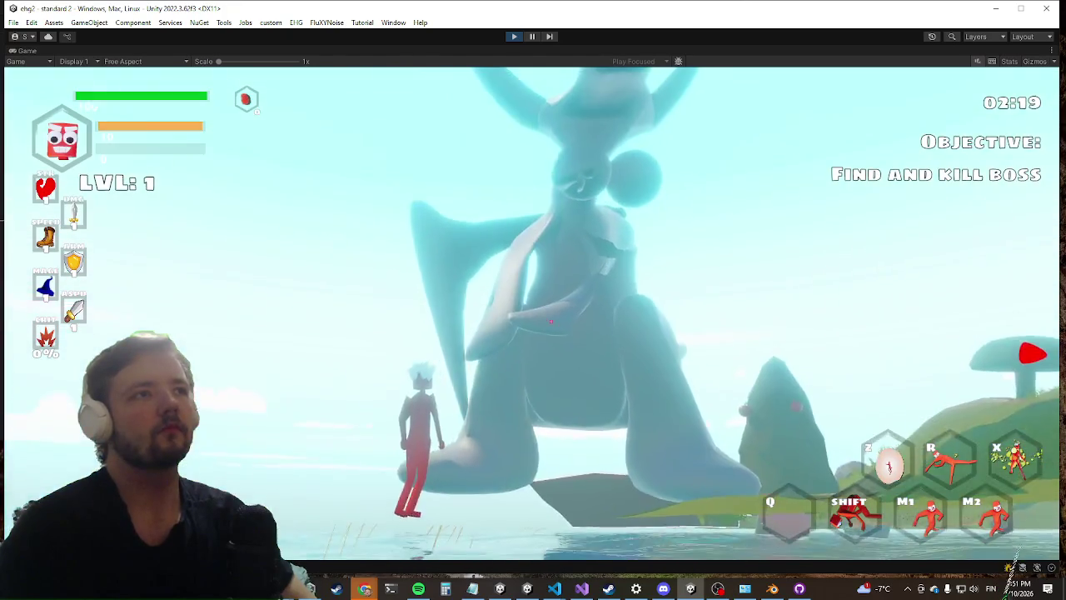
{"action": "key", "text": "w"}
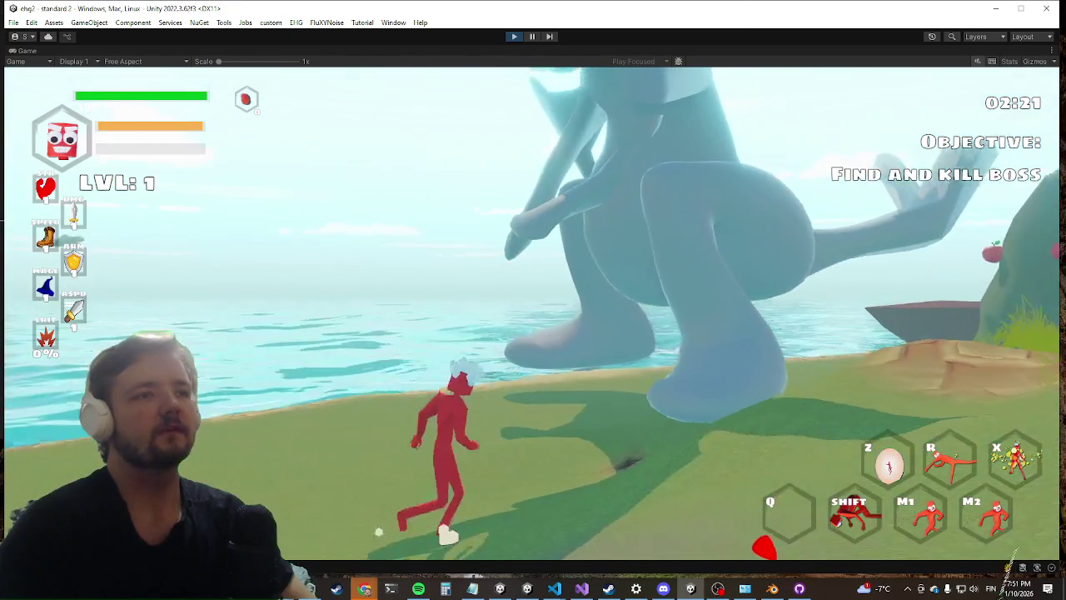
Step: Stop the play test and, in Blender, select the Sphere together with the metarig
{"action": "key", "text": "super"}
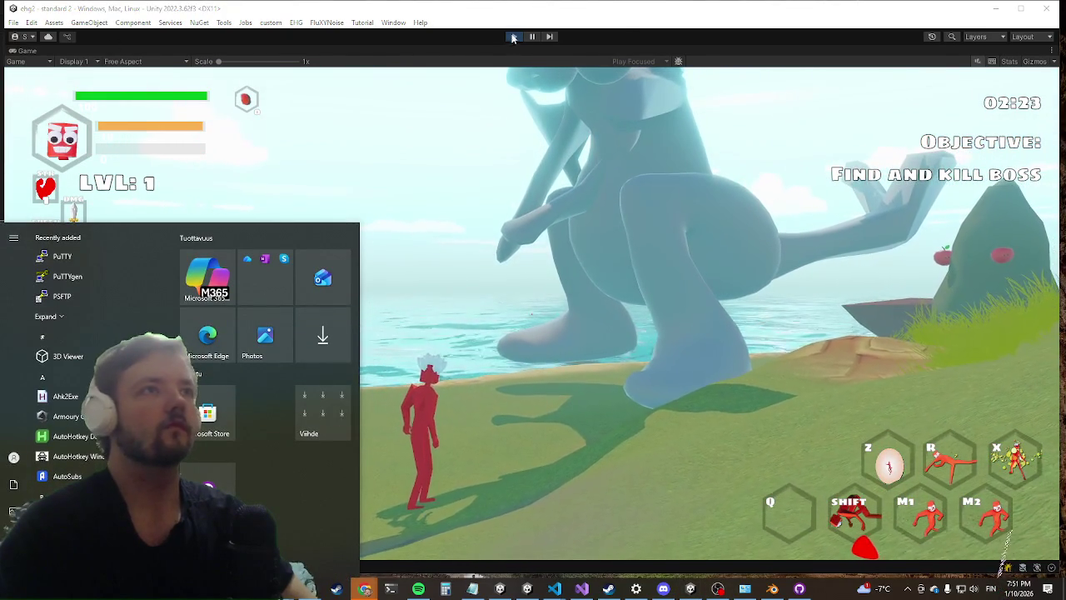
{"action": "left_click", "coordinate": [513, 36]}
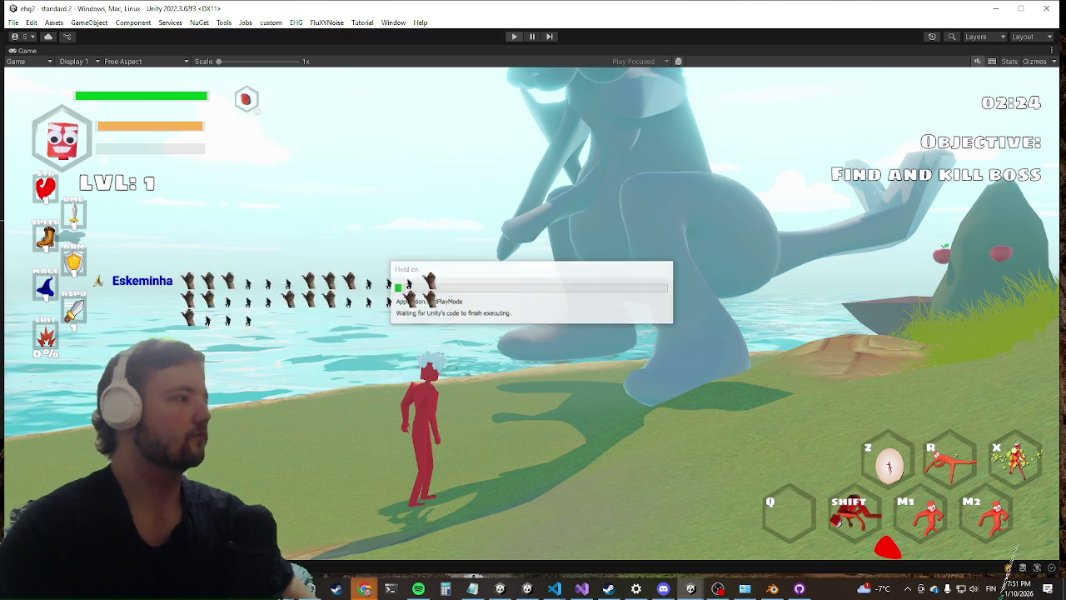
{"action": "key", "text": "alt+Tab"}
{"action": "left_click", "coordinate": [937, 81]}
{"action": "left_click", "coordinate": [938, 92], "text": "ctrl"}
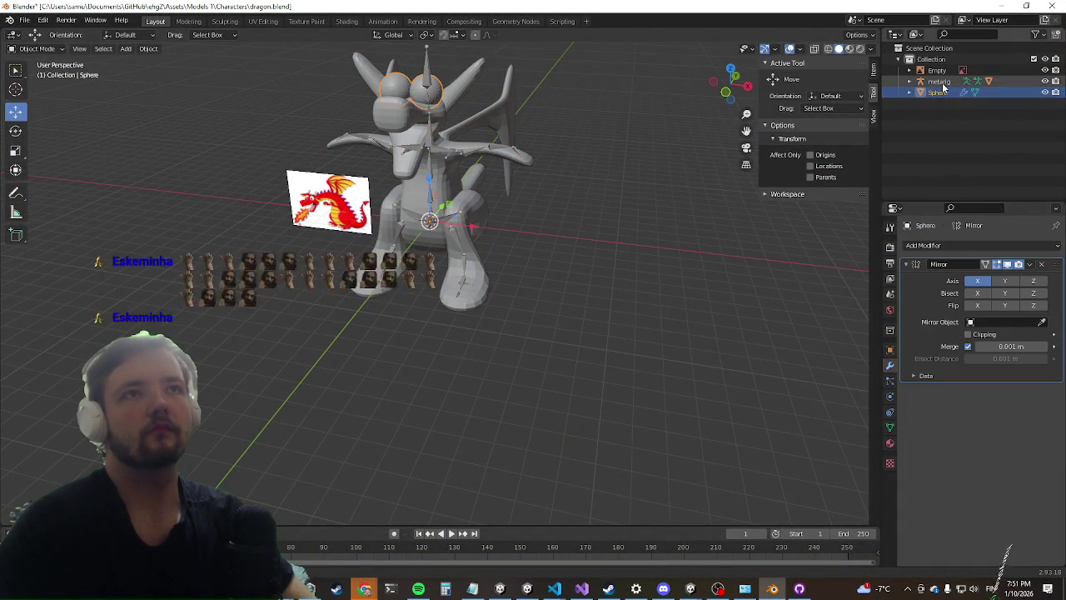
Step: Parent the Sphere to the metarig using a weights option and save dragon.blend
{"action": "left_click_drag", "start_coordinate": [605, 241], "coordinate": [574, 238]}
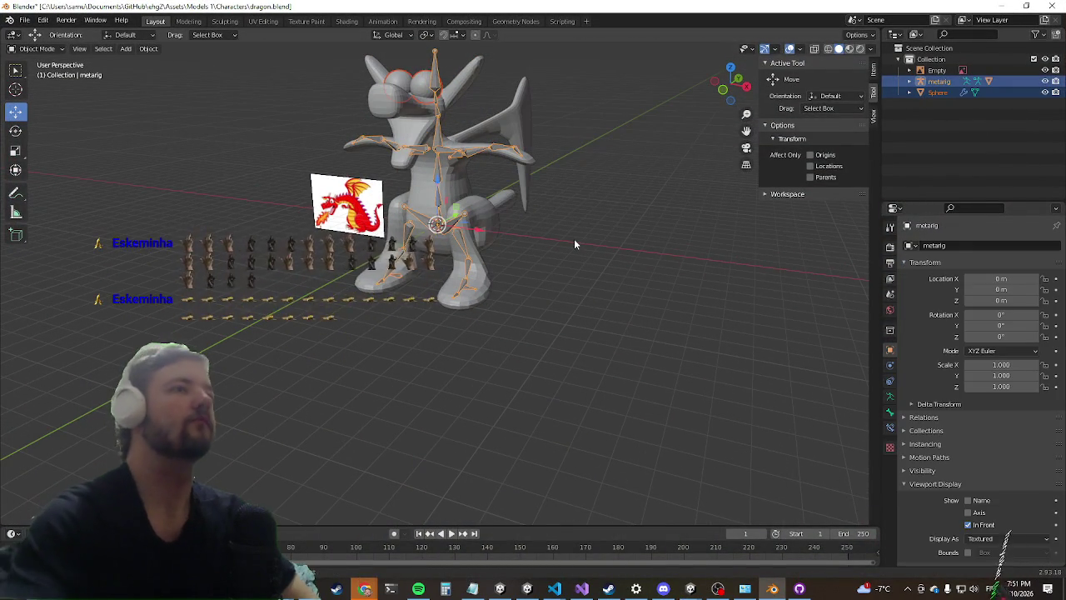
{"action": "key", "text": "ctrl+p"}
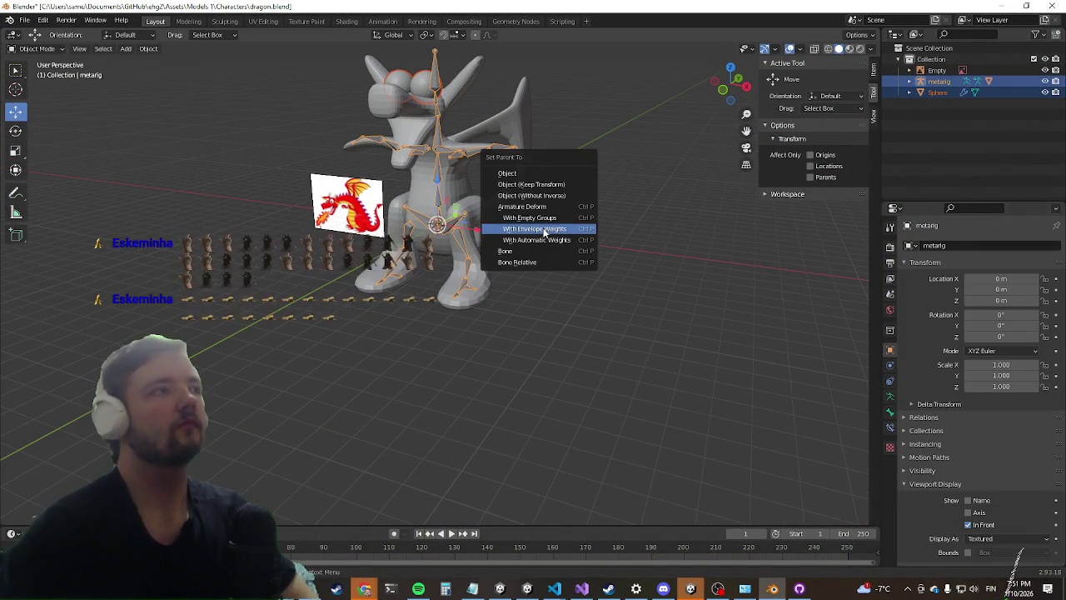
{"action": "left_click", "coordinate": [530, 242]}
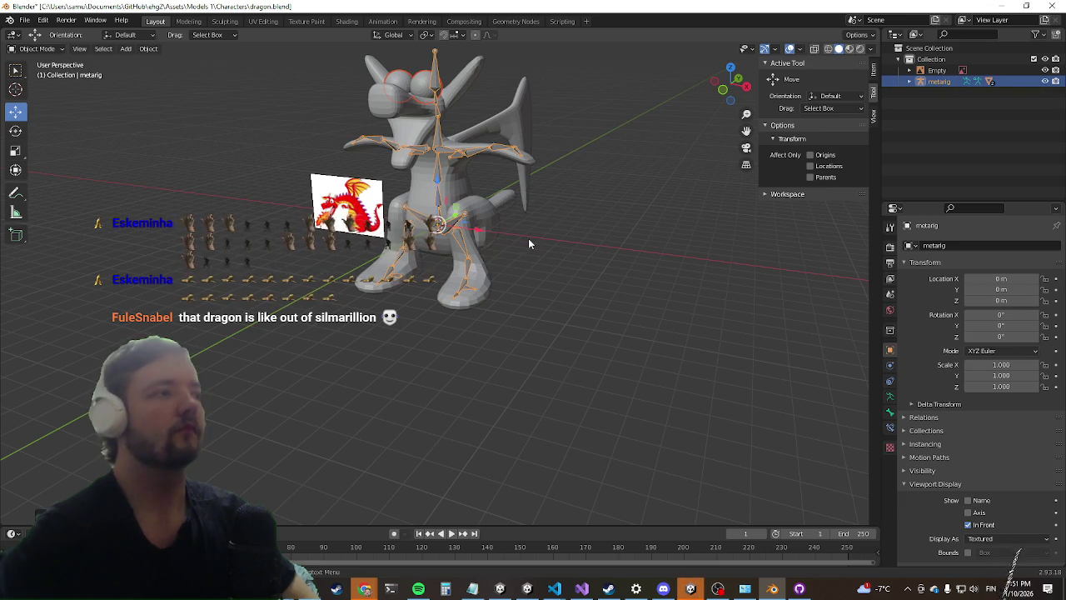
{"action": "left_click_drag", "start_coordinate": [528, 241], "coordinate": [372, 249]}
{"action": "key", "text": "ctrl+s"}
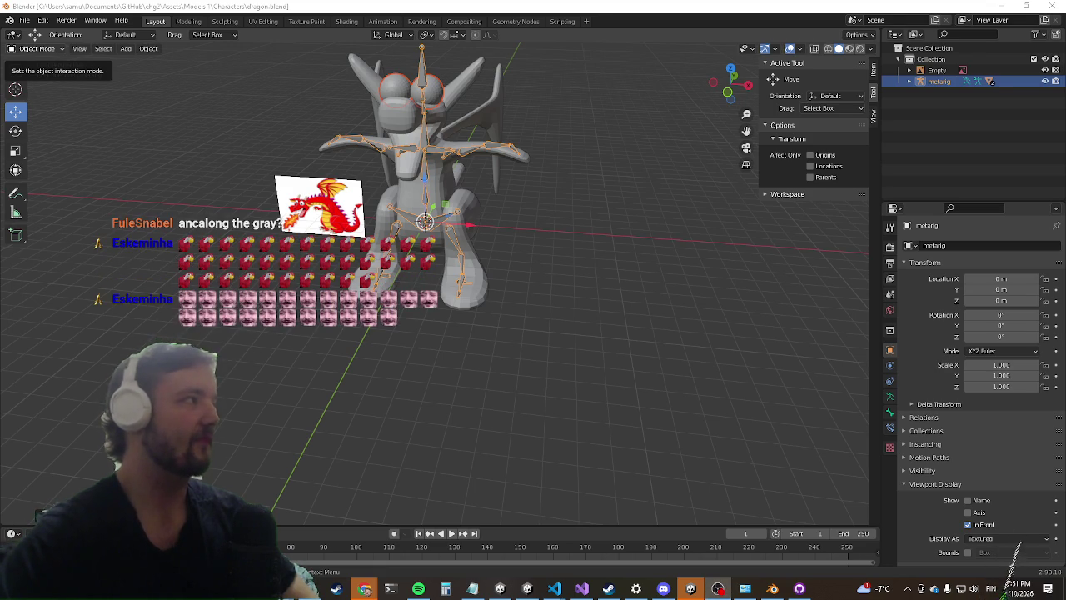
Step: Back in Unity, select the dragon and its Cube child to view the skinned mesh and blue material
{"action": "left_click", "coordinate": [1008, 6]}
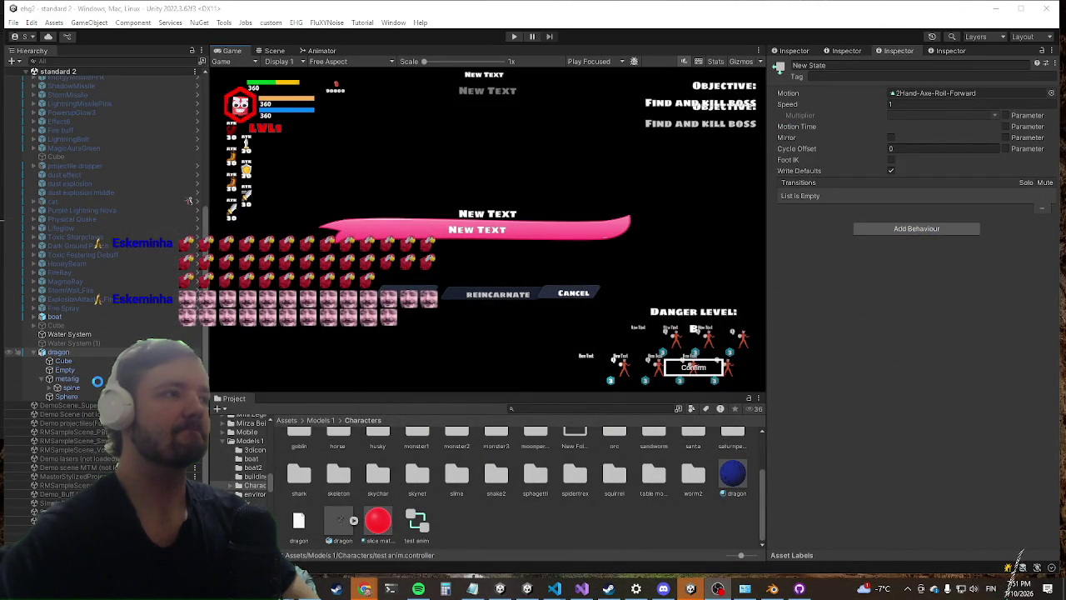
{"action": "left_click", "coordinate": [94, 349]}
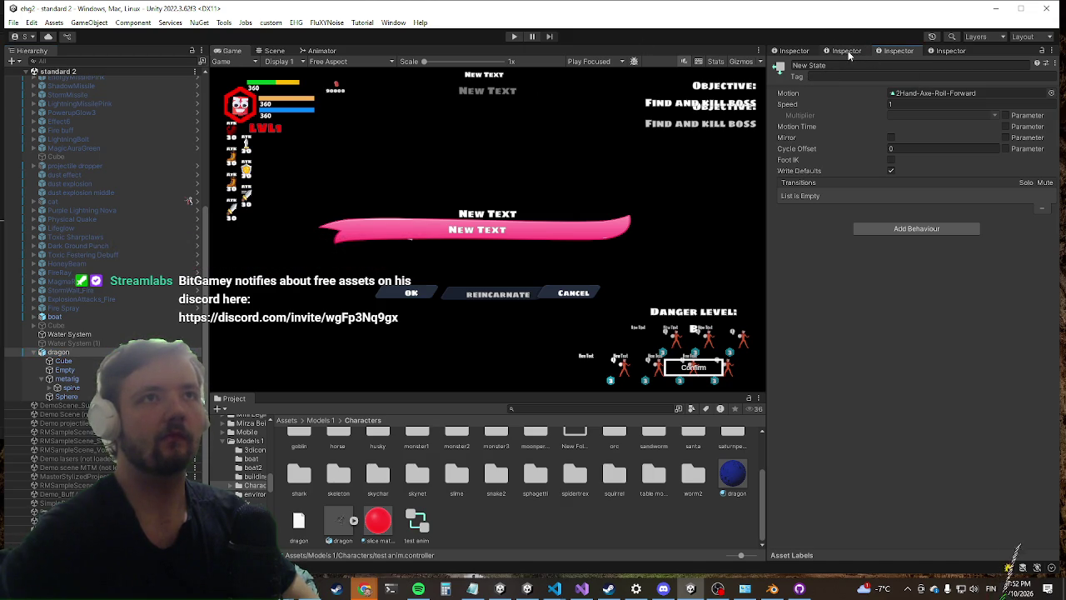
{"action": "left_click", "coordinate": [849, 53]}
{"action": "left_click", "coordinate": [888, 52]}
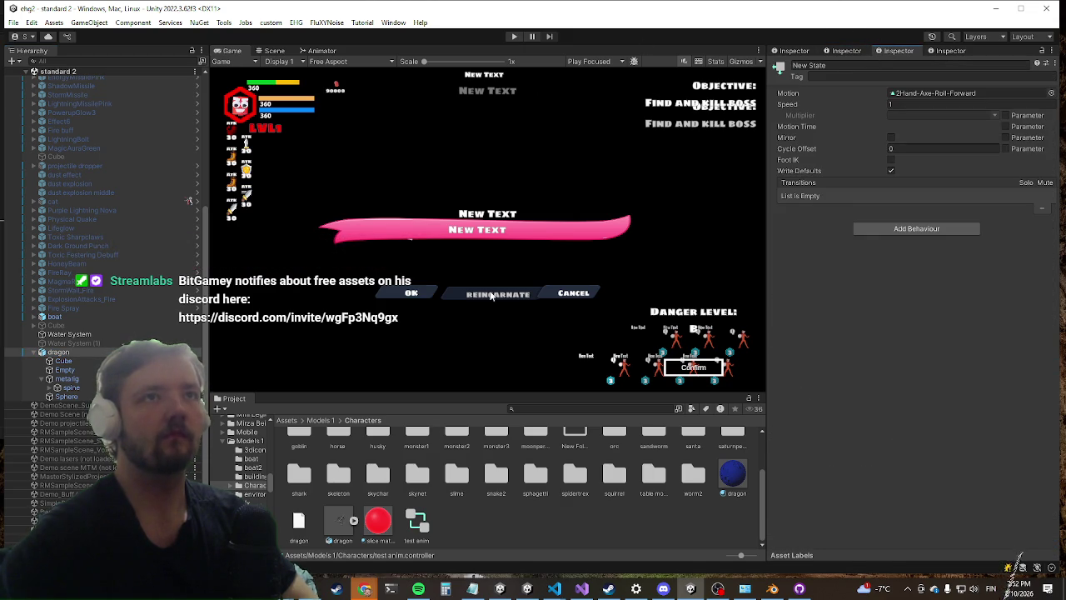
{"action": "left_click", "coordinate": [98, 355]}
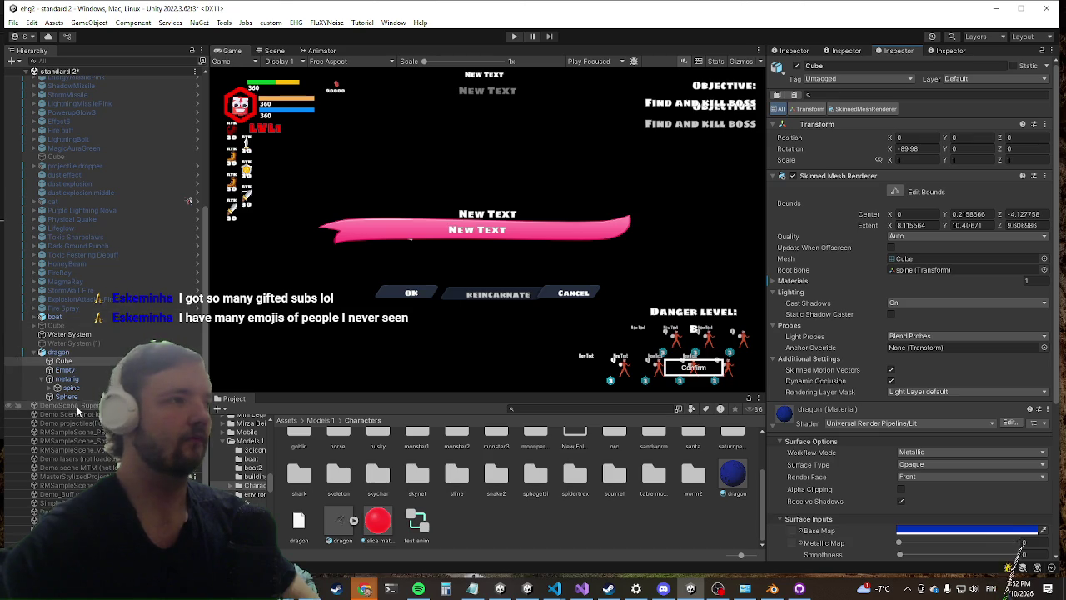
Step: Create a new material named 'eyes' in the Characters folder
{"action": "right_click", "coordinate": [489, 518]}
{"action": "mouse_move", "coordinate": [585, 149]}
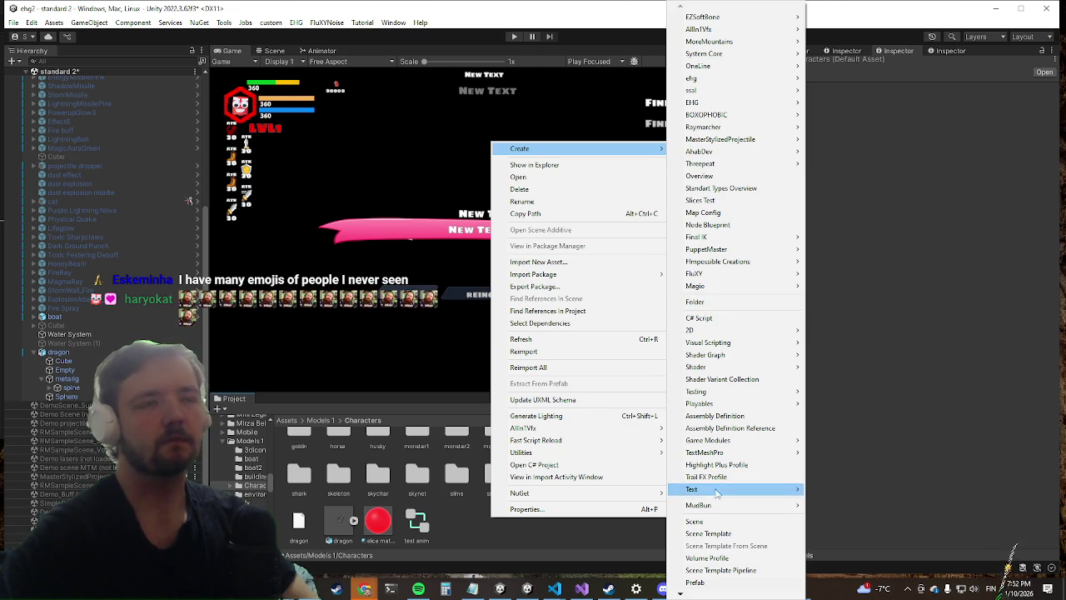
{"action": "scroll", "coordinate": [714, 551], "scroll_direction": "down", "scroll_amount": 5}
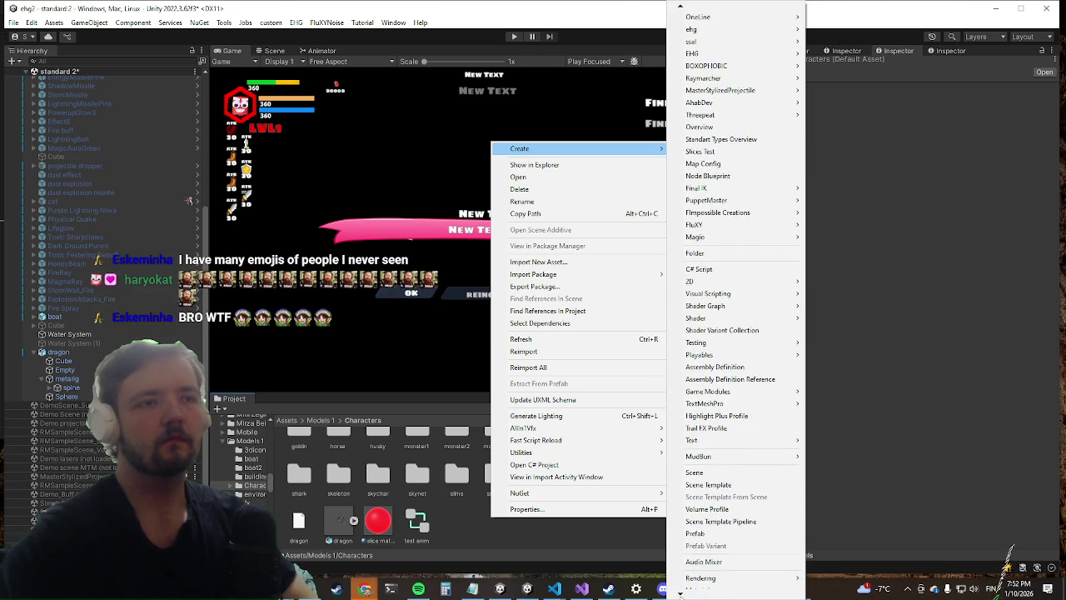
{"action": "scroll", "coordinate": [713, 545], "scroll_direction": "down", "scroll_amount": 1}
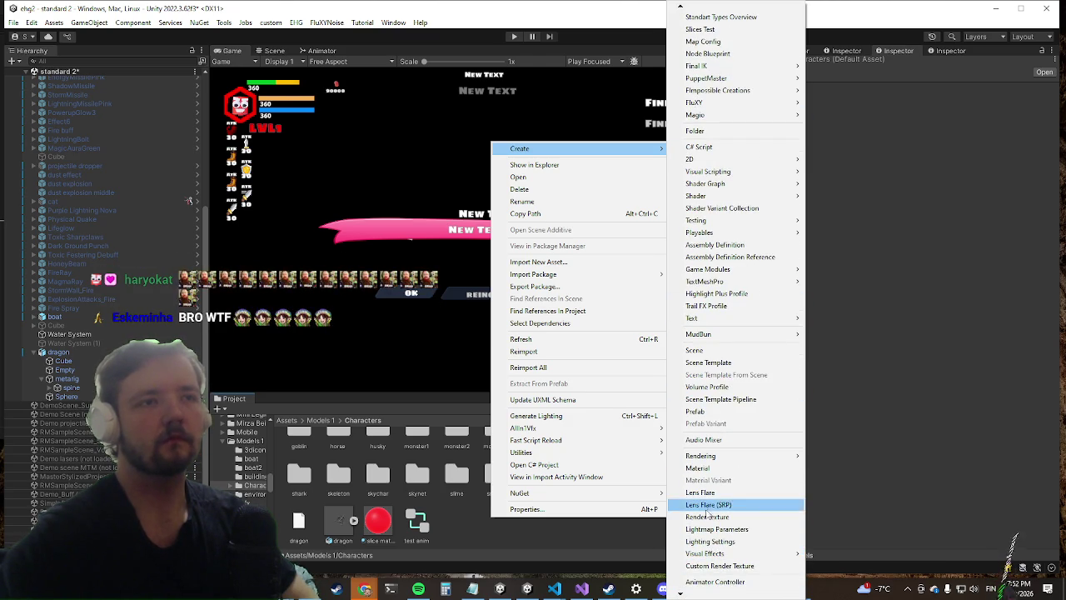
{"action": "left_click", "coordinate": [740, 470]}
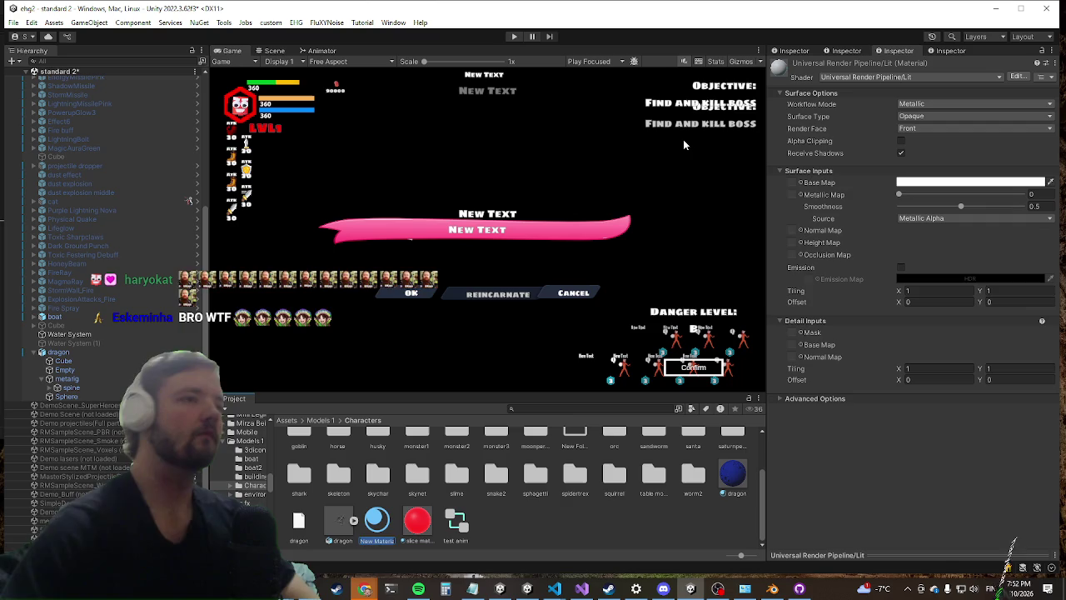
{"action": "type", "text": "eyes"}
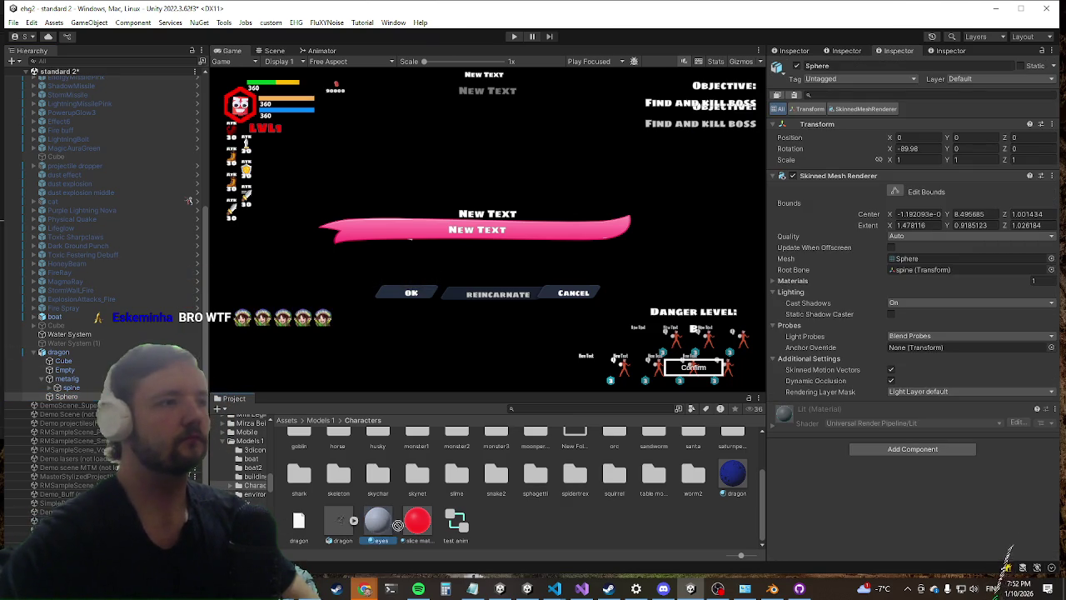
Step: Give the Sphere's eyes material an eye texture and start Play mode
{"action": "left_click", "coordinate": [827, 409]}
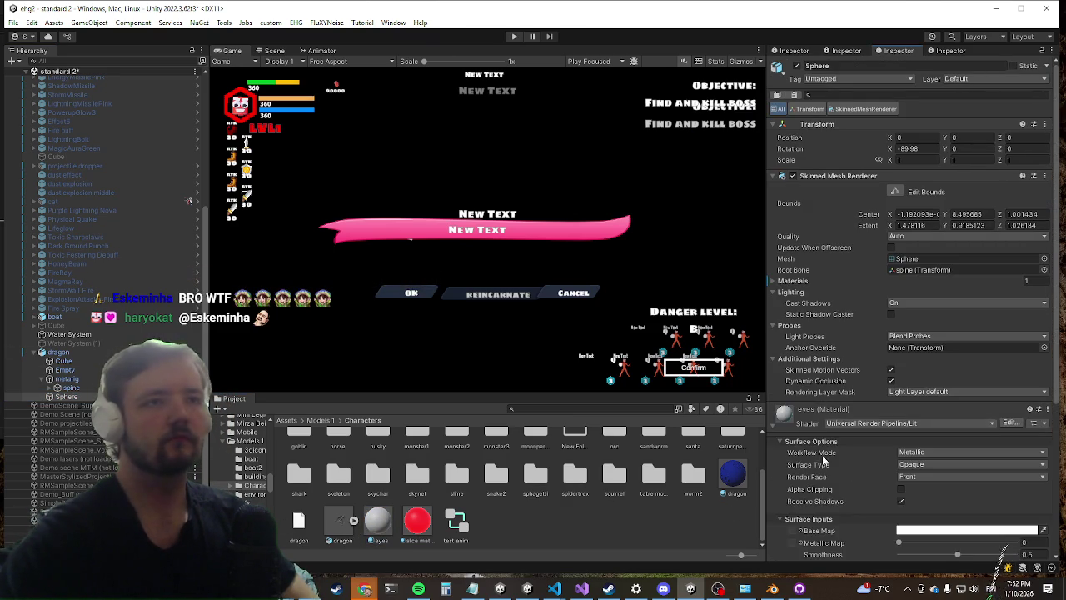
{"action": "scroll", "coordinate": [793, 496], "scroll_direction": "down", "scroll_amount": 2}
{"action": "left_click", "coordinate": [801, 454]}
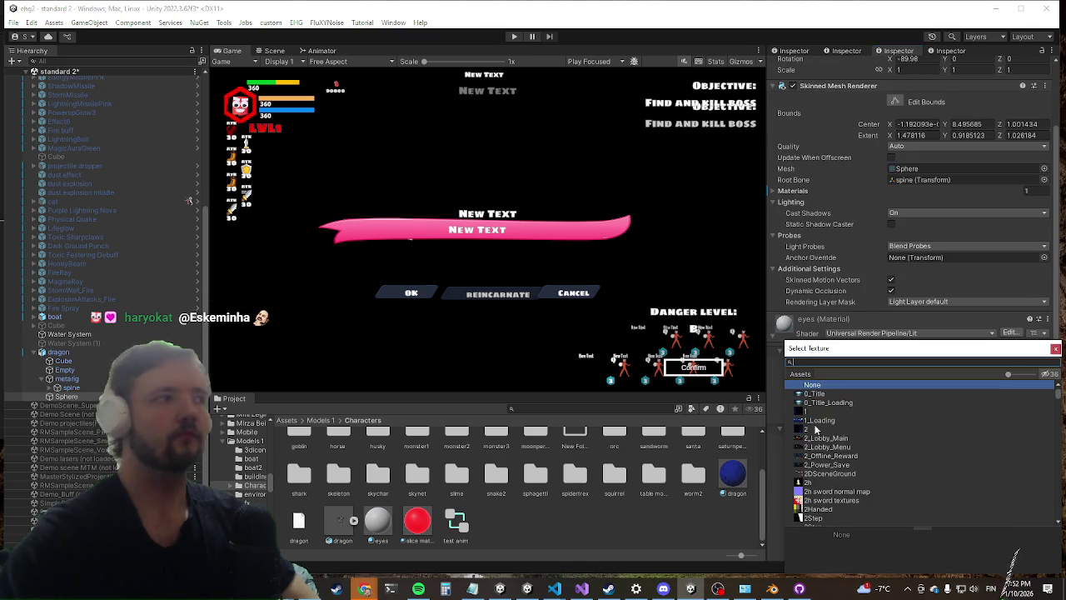
{"action": "type", "text": "eye"}
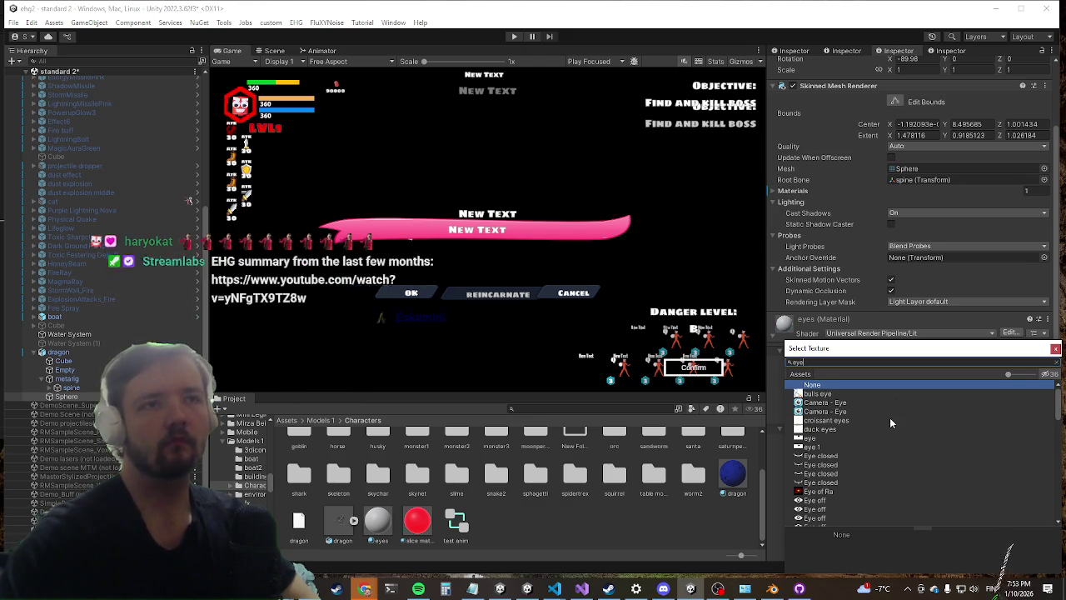
{"action": "double_click", "coordinate": [831, 428]}
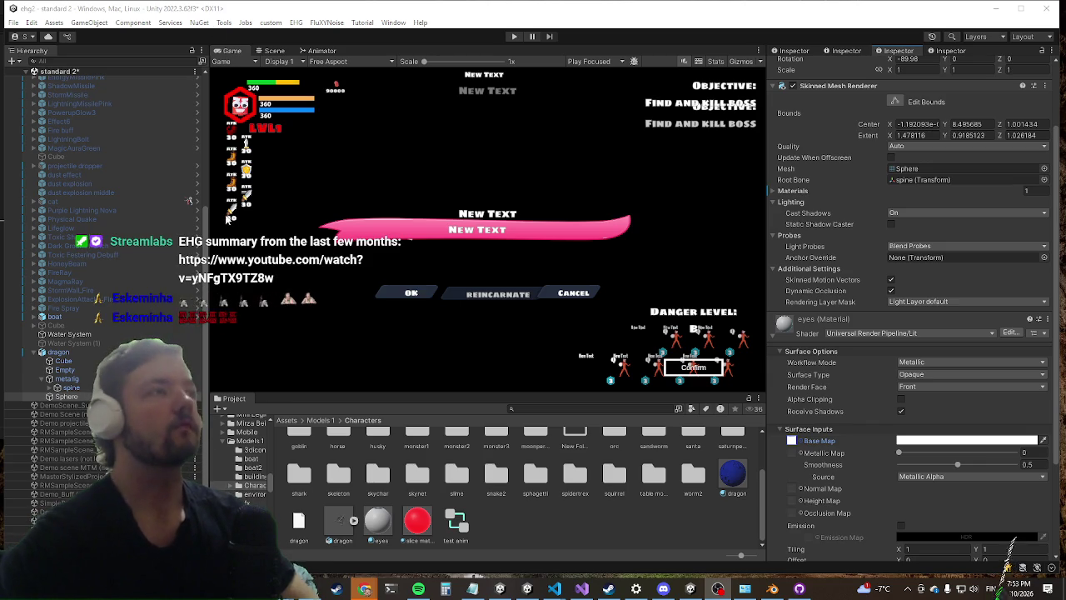
{"action": "left_click", "coordinate": [516, 37]}
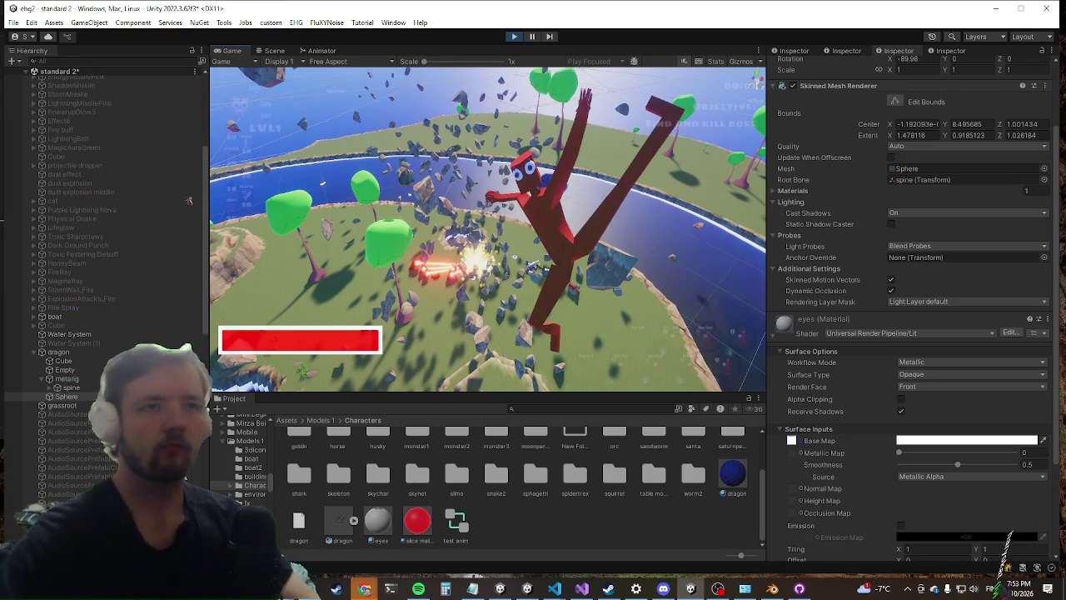
{"action": "key", "text": "shift+space"}
{"action": "left_click", "coordinate": [481, 228]}
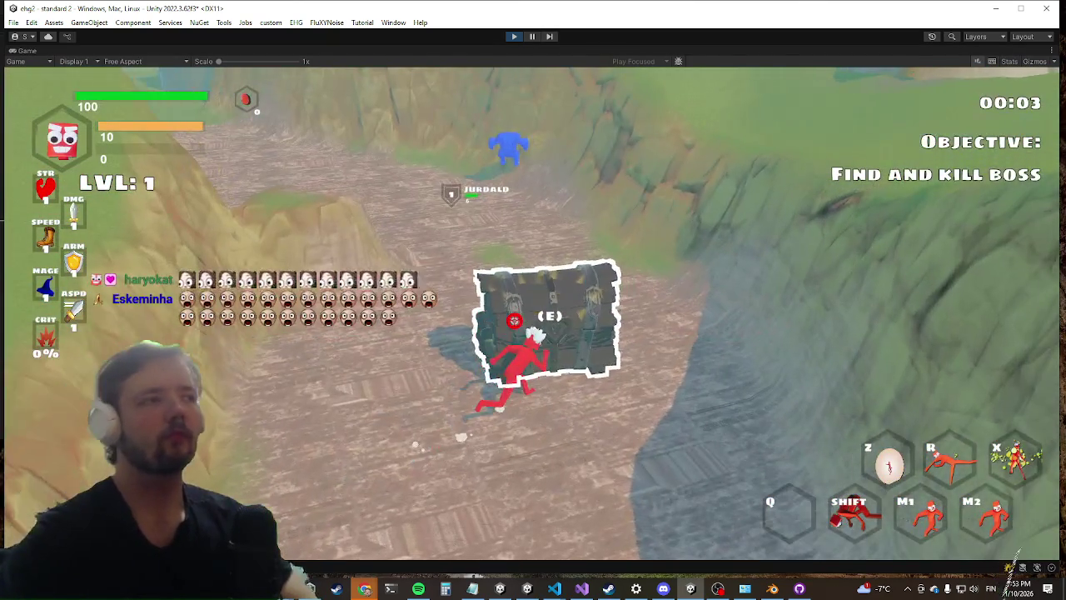
{"action": "key", "text": "e"}
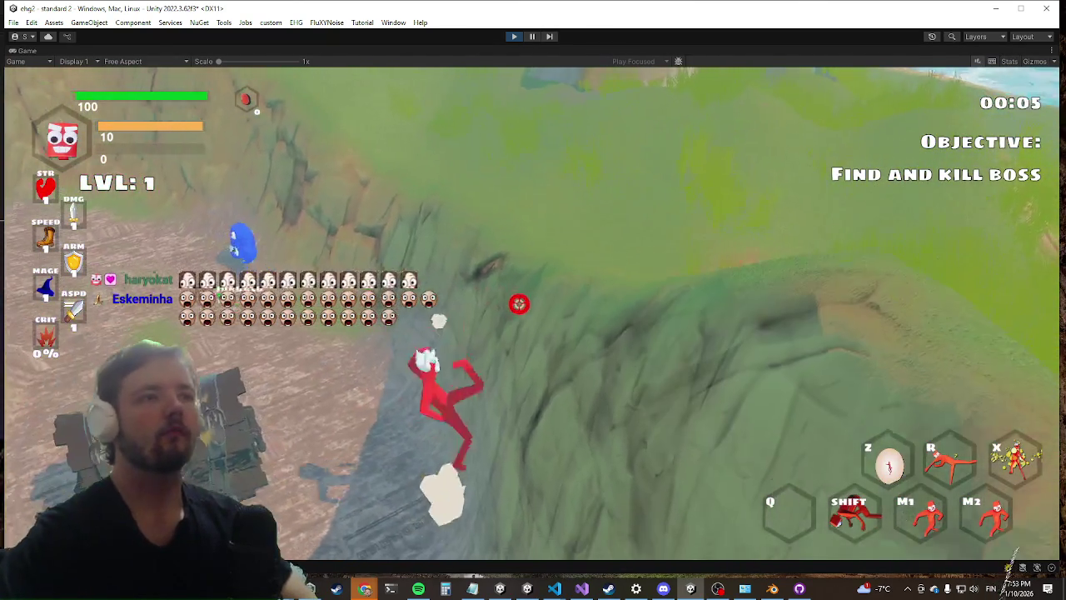
{"action": "key", "text": "shift"}
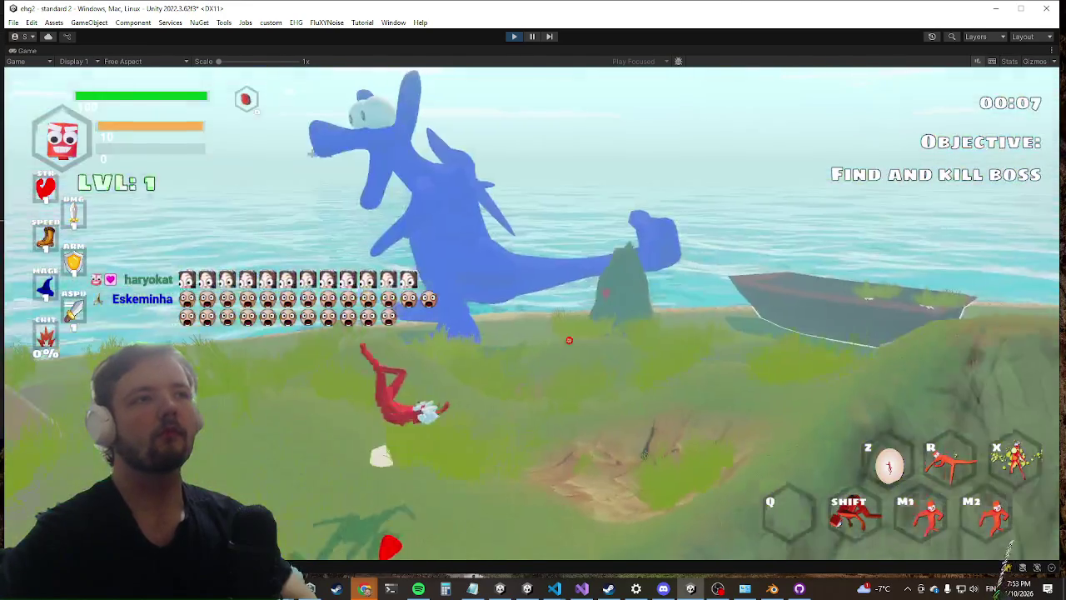
{"action": "key", "text": "w"}
{"action": "key", "text": "w"}
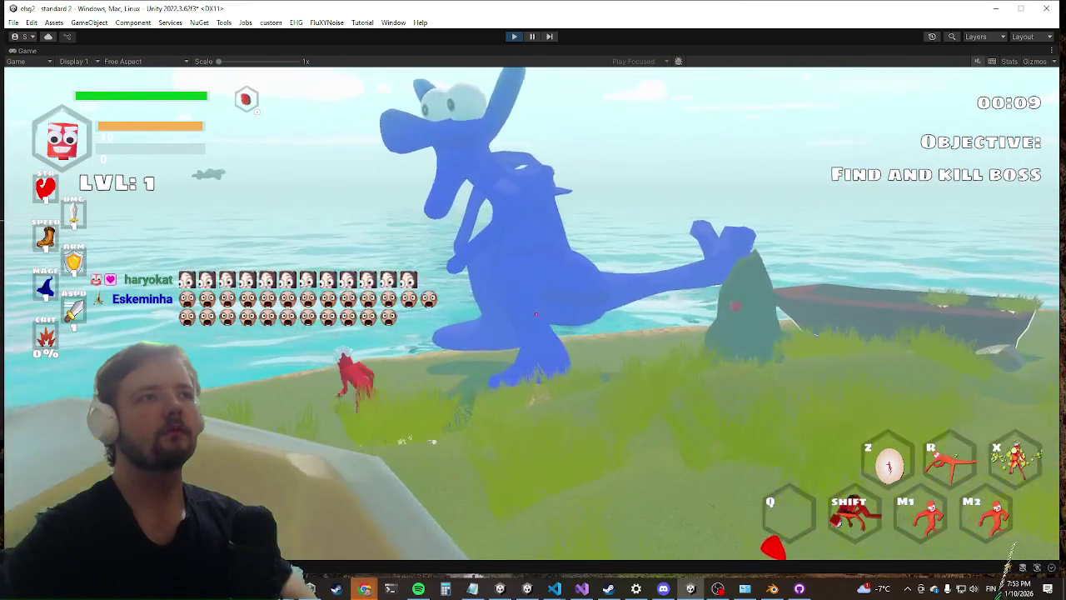
{"action": "key", "text": "w"}
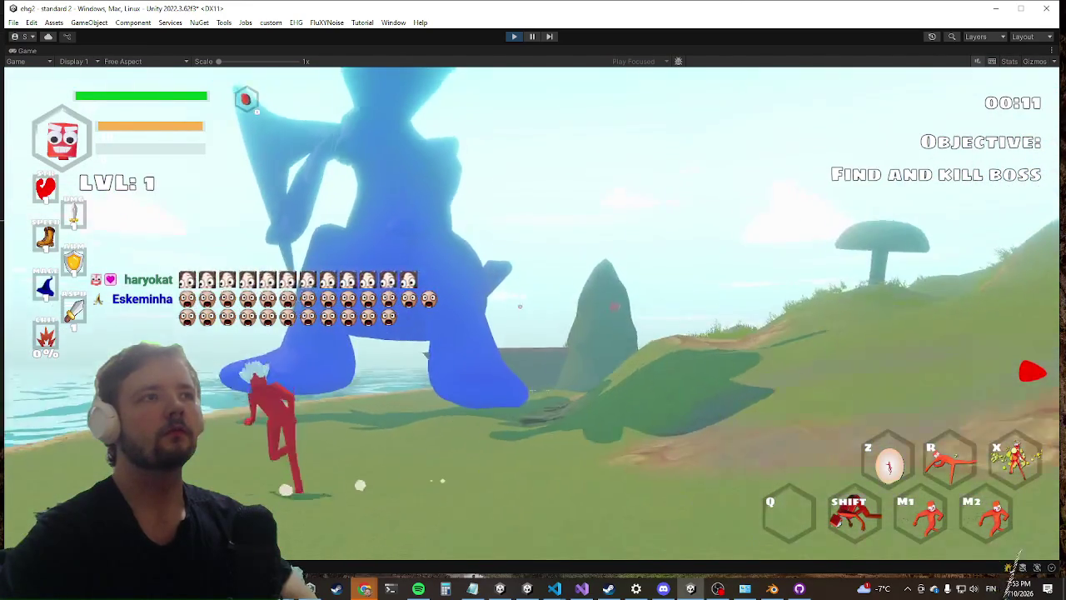
{"action": "key", "text": "w"}
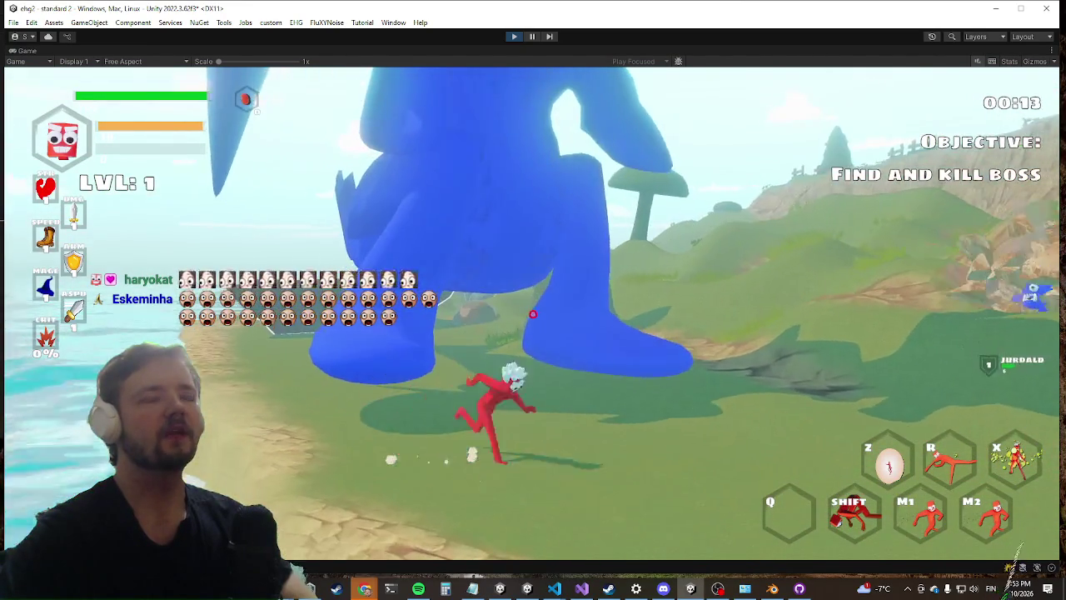
{"action": "key", "text": "w"}
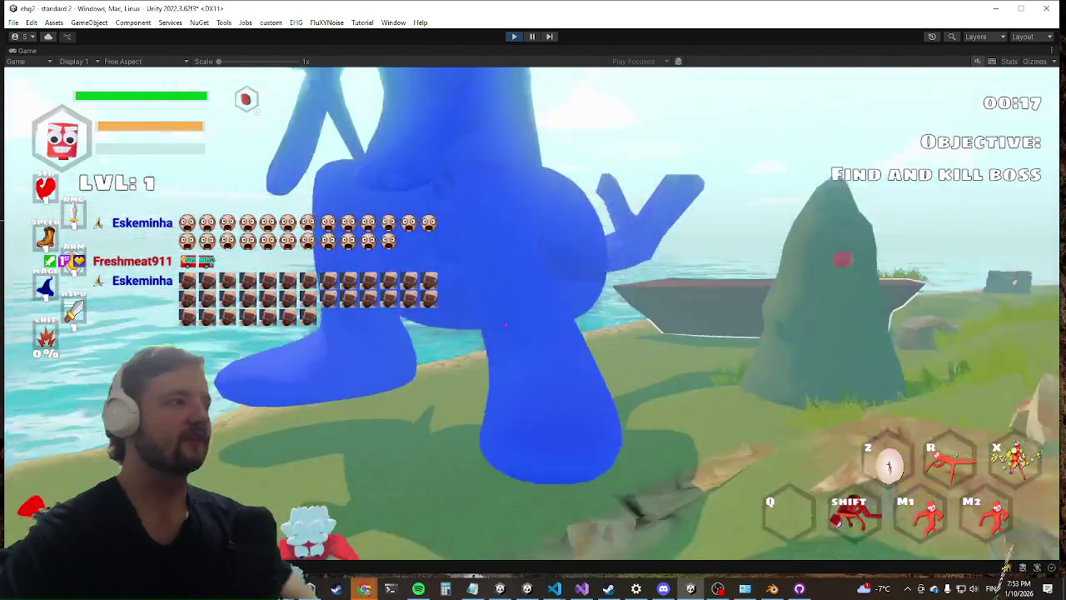
{"action": "key", "text": "grave"}
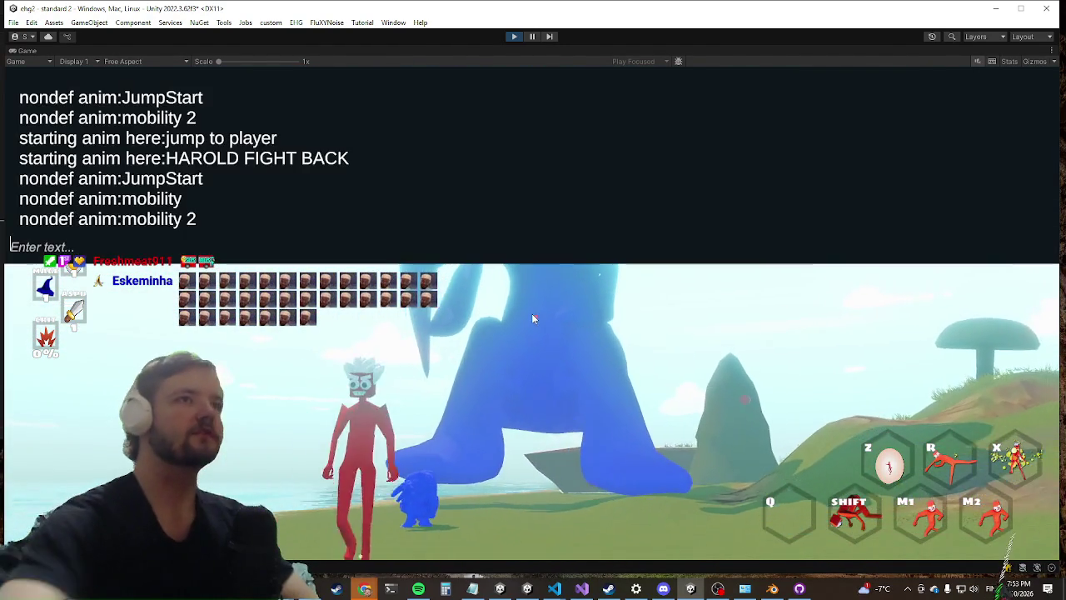
{"action": "type", "text": "pau"}
{"action": "key", "text": "Return"}
{"action": "key", "text": "grave"}
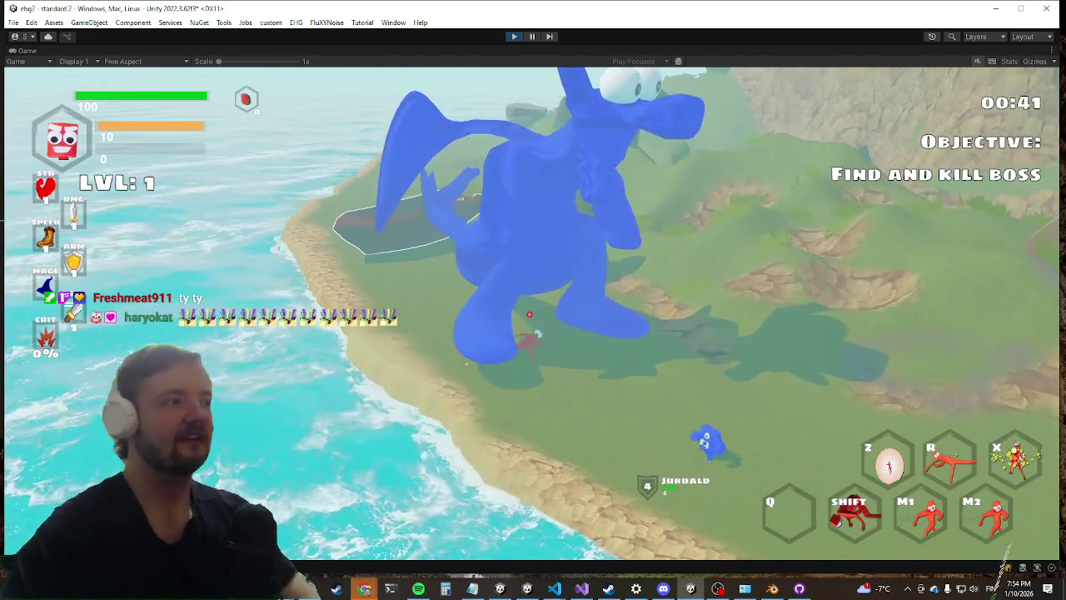
{"action": "key", "text": "alt+Tab"}
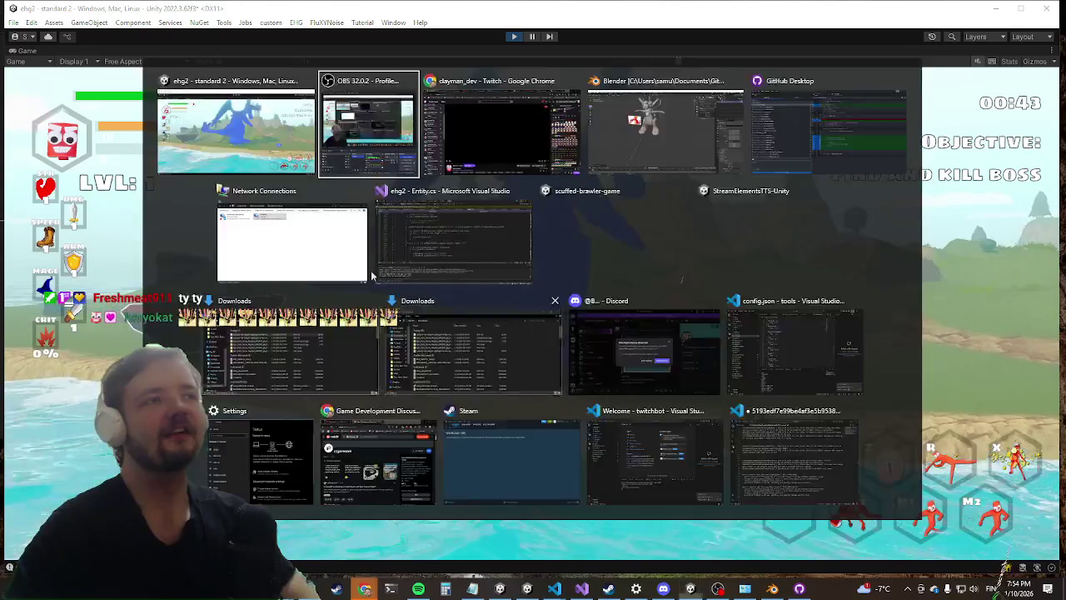
Step: Restore the full editor layout and locate the dragon's controller and avatar assets
{"action": "right_click", "coordinate": [28, 50]}
{"action": "left_click", "coordinate": [50, 82]}
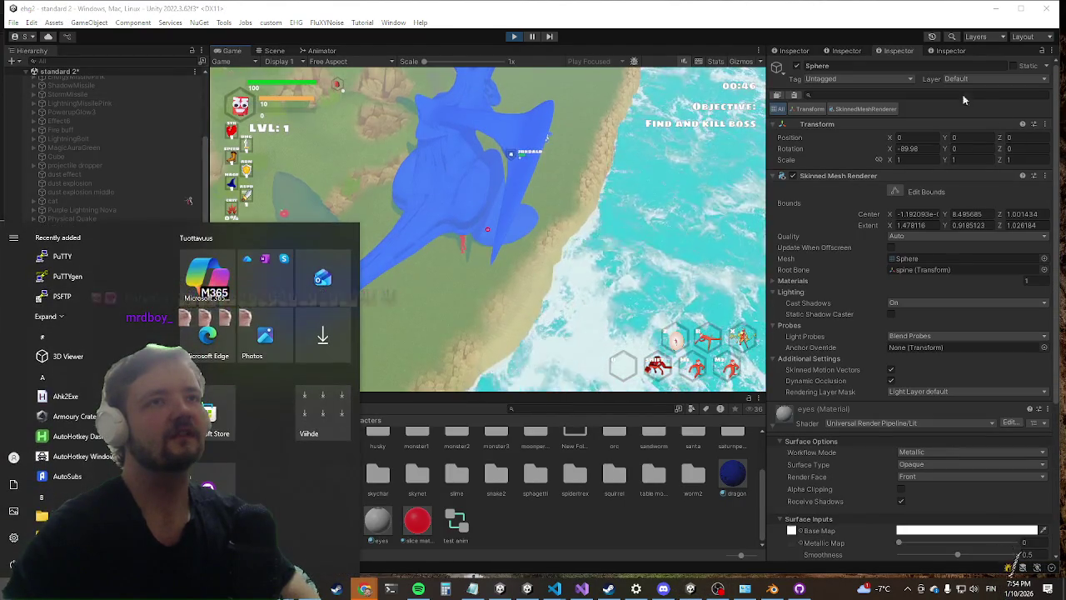
{"action": "left_click", "coordinate": [677, 515]}
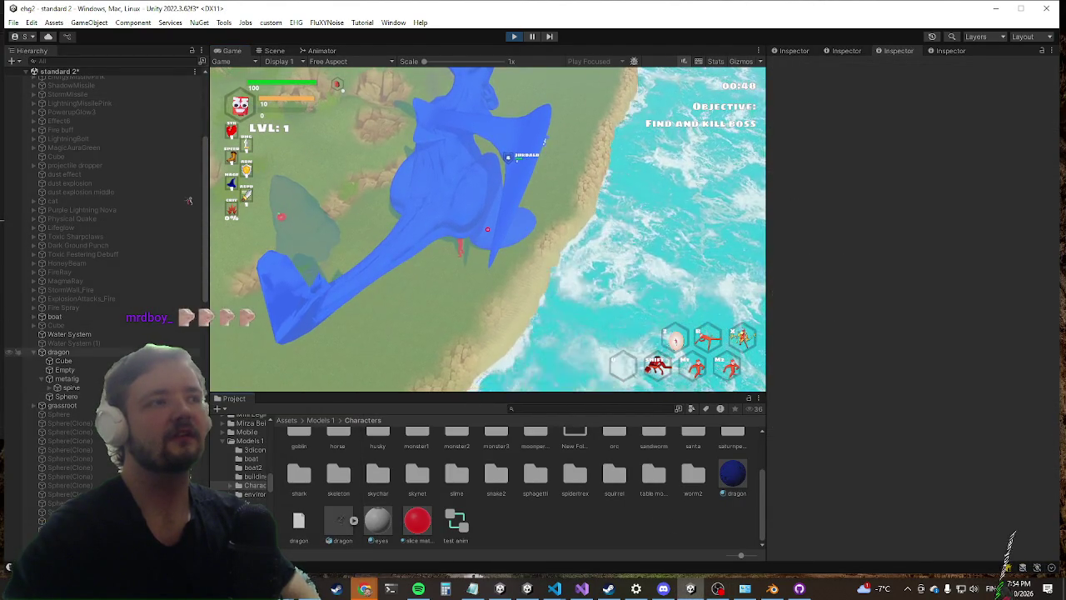
{"action": "left_click", "coordinate": [59, 352]}
{"action": "left_click", "coordinate": [905, 190]}
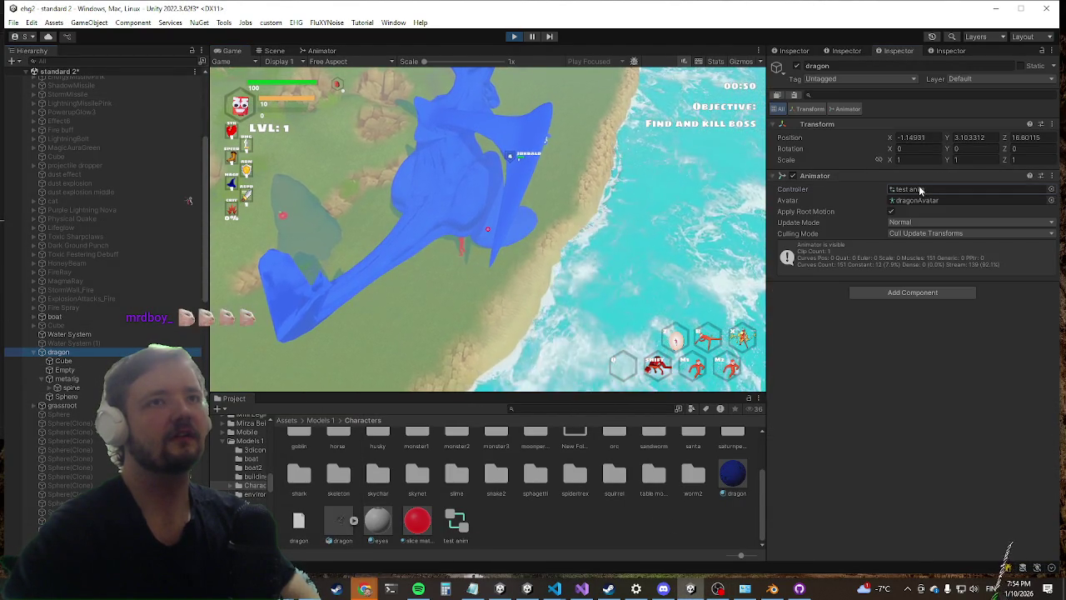
{"action": "left_click", "coordinate": [904, 200]}
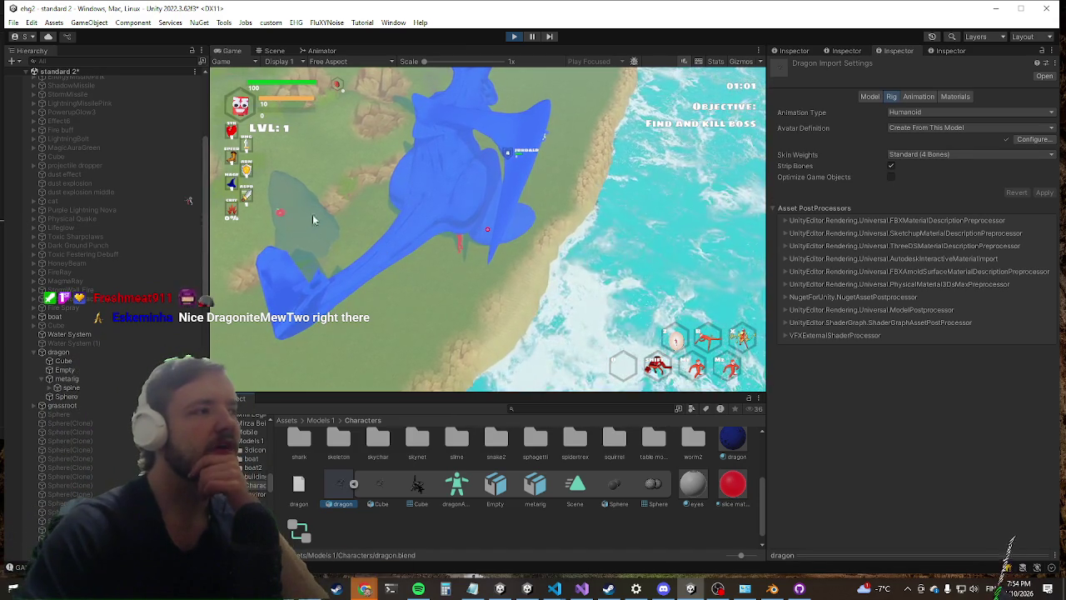
Step: Inspect the dragon's body mesh and spine bone in the Scene view, then open test anim's state graph
{"action": "left_click", "coordinate": [274, 51]}
{"action": "scroll", "coordinate": [399, 279], "scroll_direction": "up", "scroll_amount": 5}
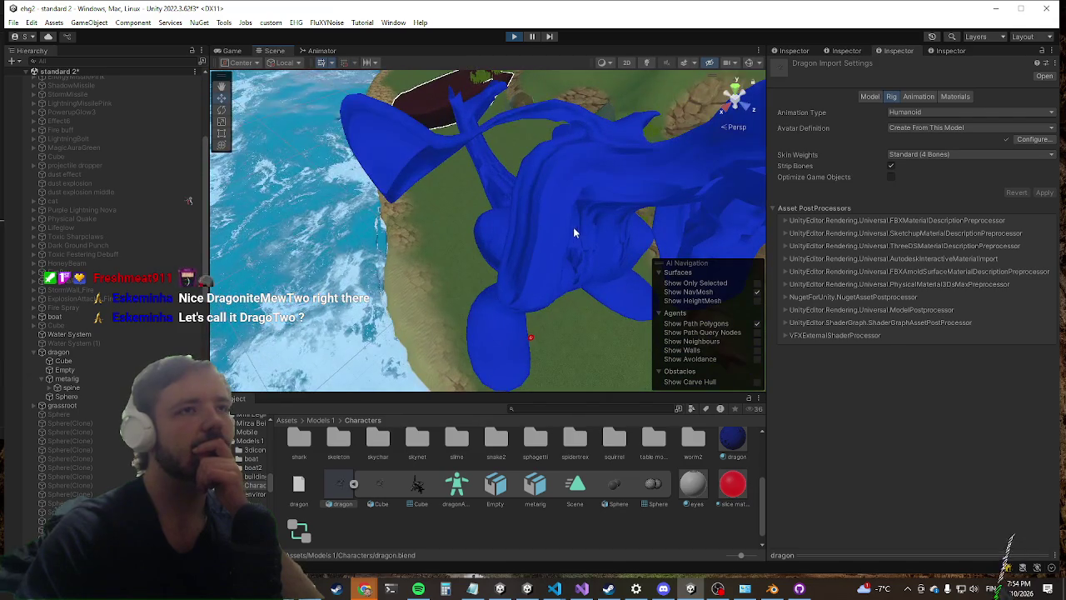
{"action": "left_click", "coordinate": [574, 228]}
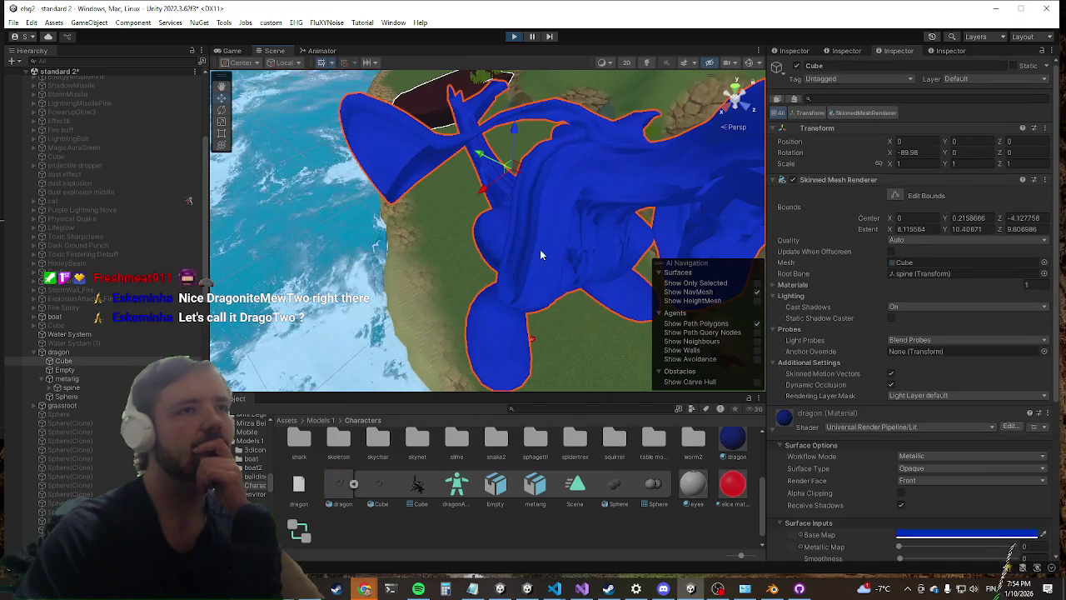
{"action": "left_click", "coordinate": [85, 352]}
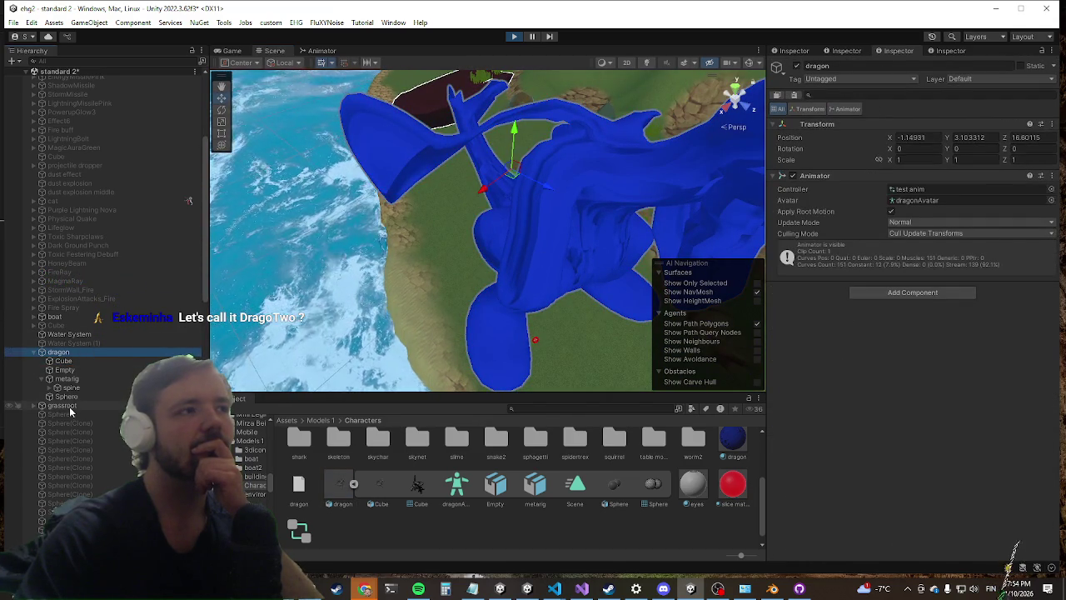
{"action": "left_click", "coordinate": [82, 389]}
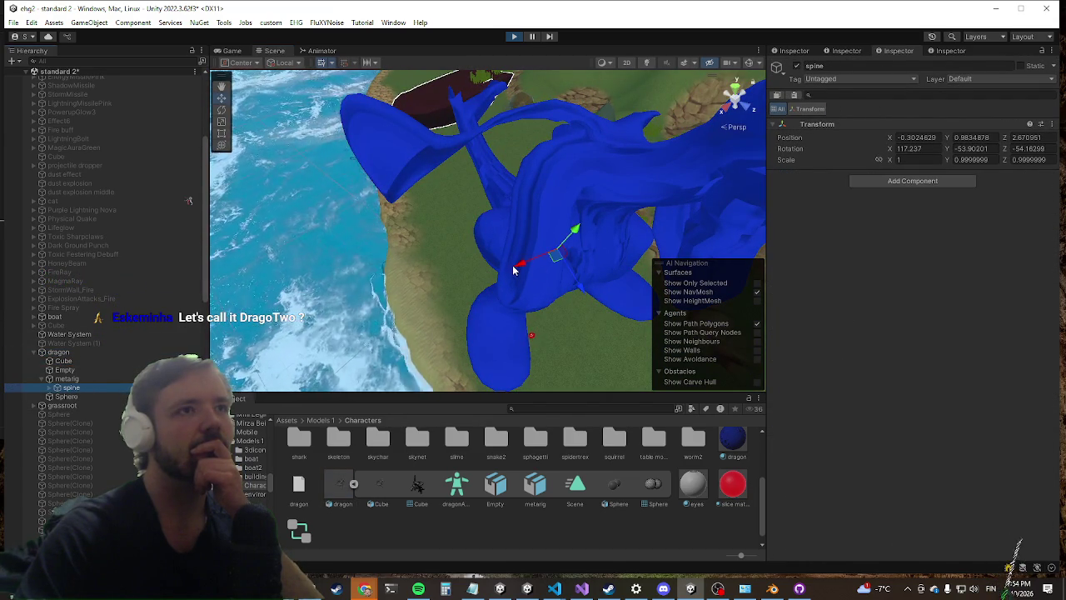
{"action": "scroll", "coordinate": [427, 271], "scroll_direction": "down", "scroll_amount": 2}
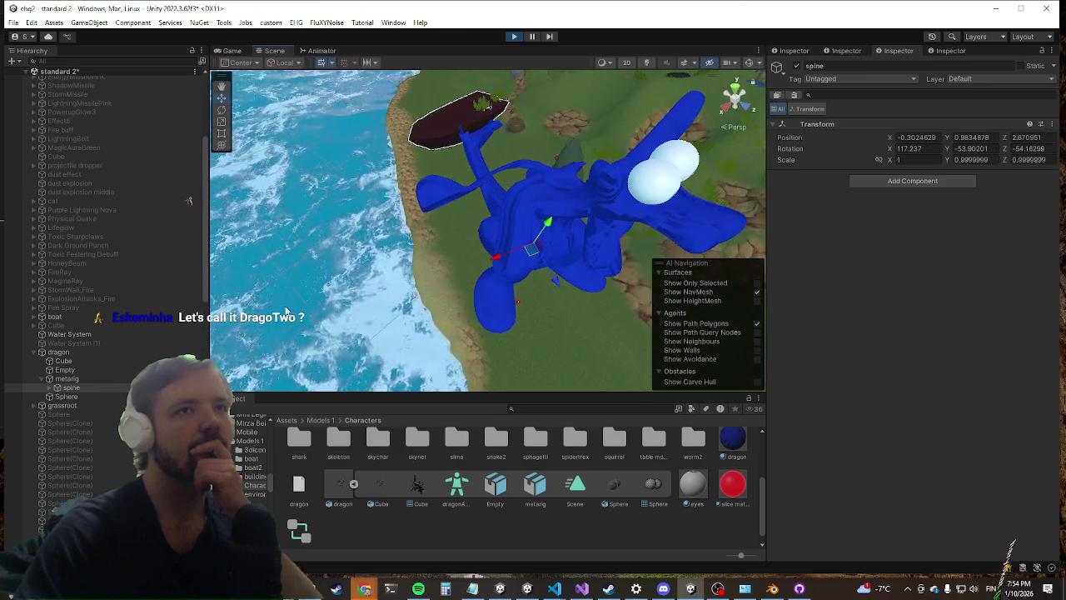
{"action": "left_click", "coordinate": [72, 353]}
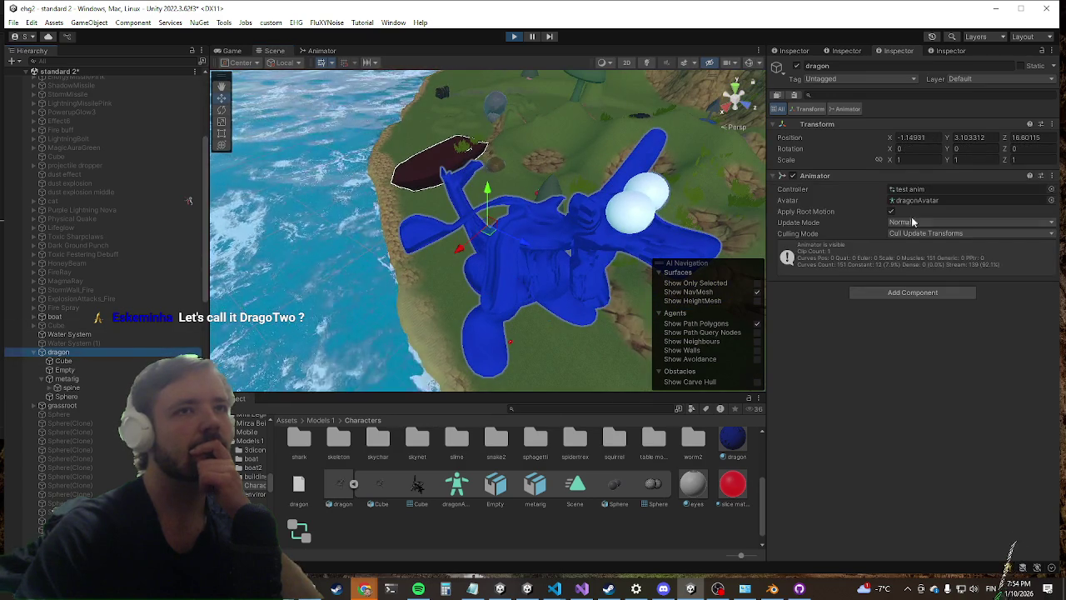
{"action": "double_click", "coordinate": [912, 189]}
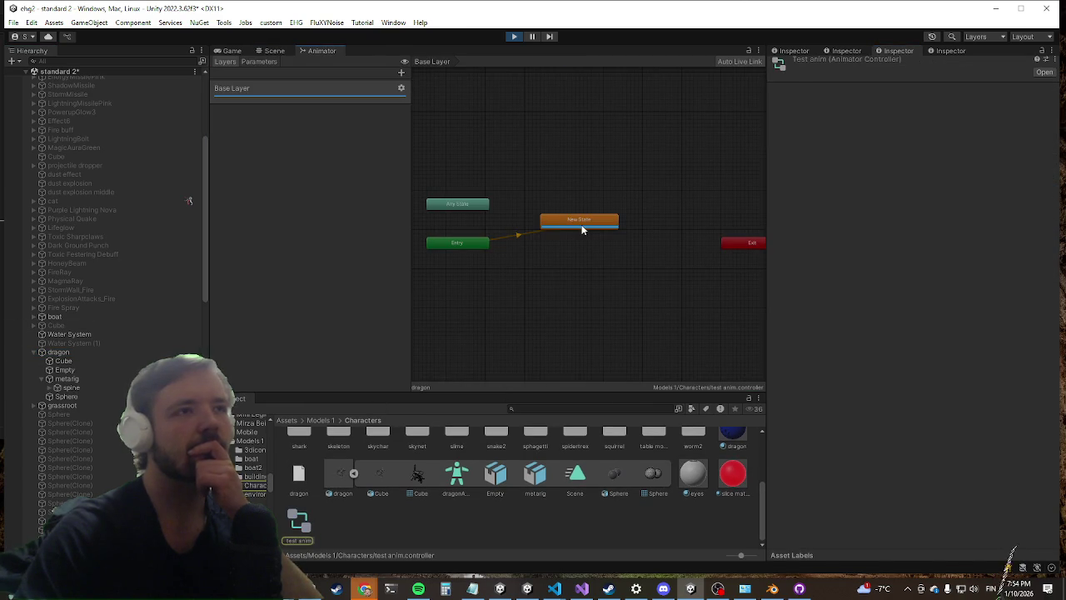
Step: Replace the New State's roll motion with the 2Hand-Axe-Run-Forward clip
{"action": "left_click", "coordinate": [582, 228]}
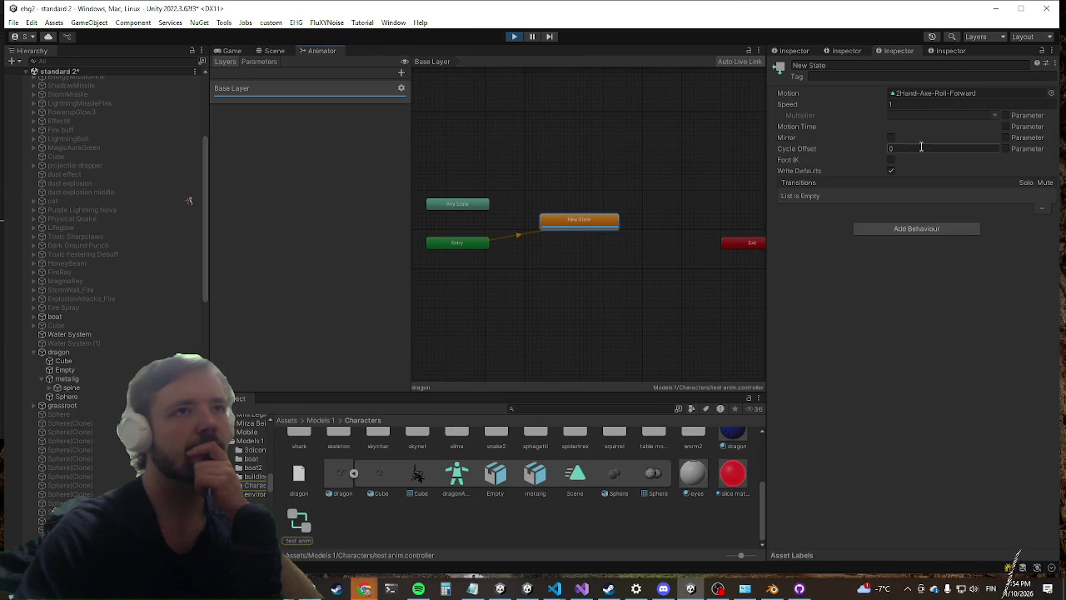
{"action": "right_click", "coordinate": [619, 223]}
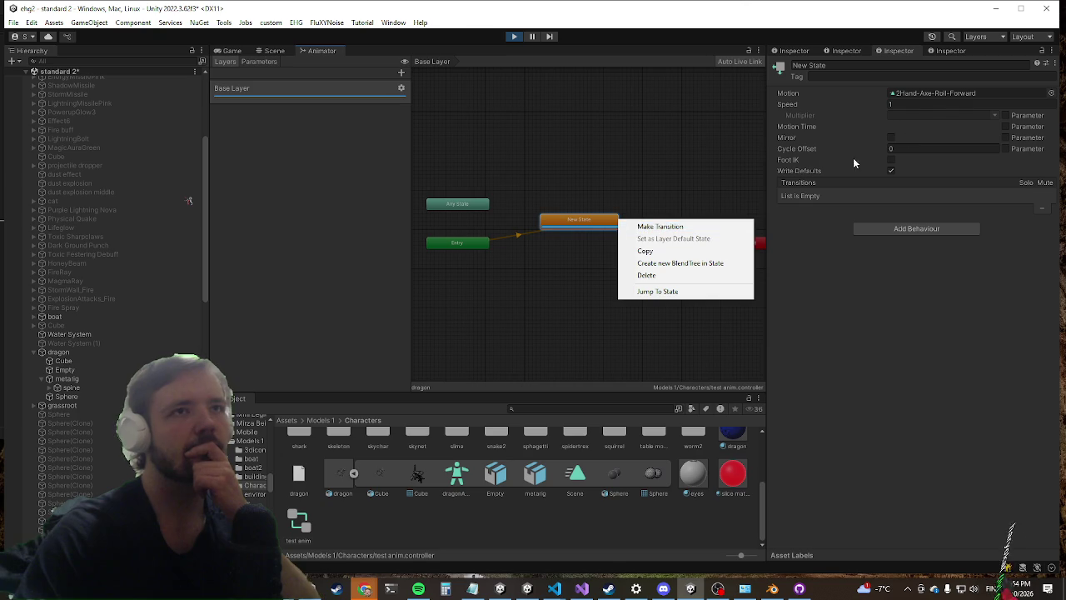
{"action": "left_click", "coordinate": [931, 96]}
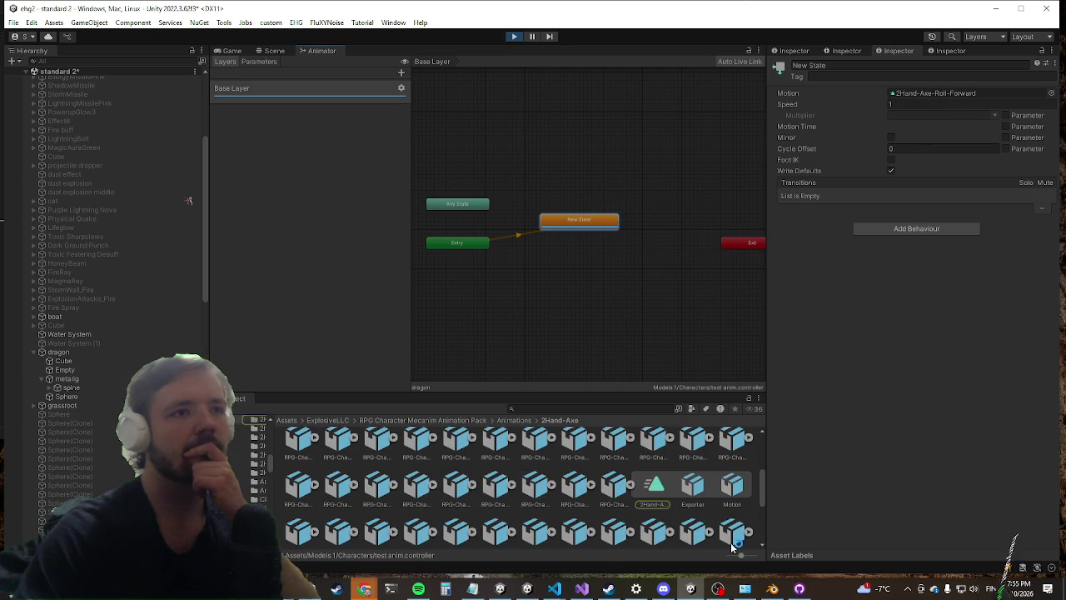
{"action": "left_click_drag", "start_coordinate": [702, 559], "coordinate": [704, 559]}
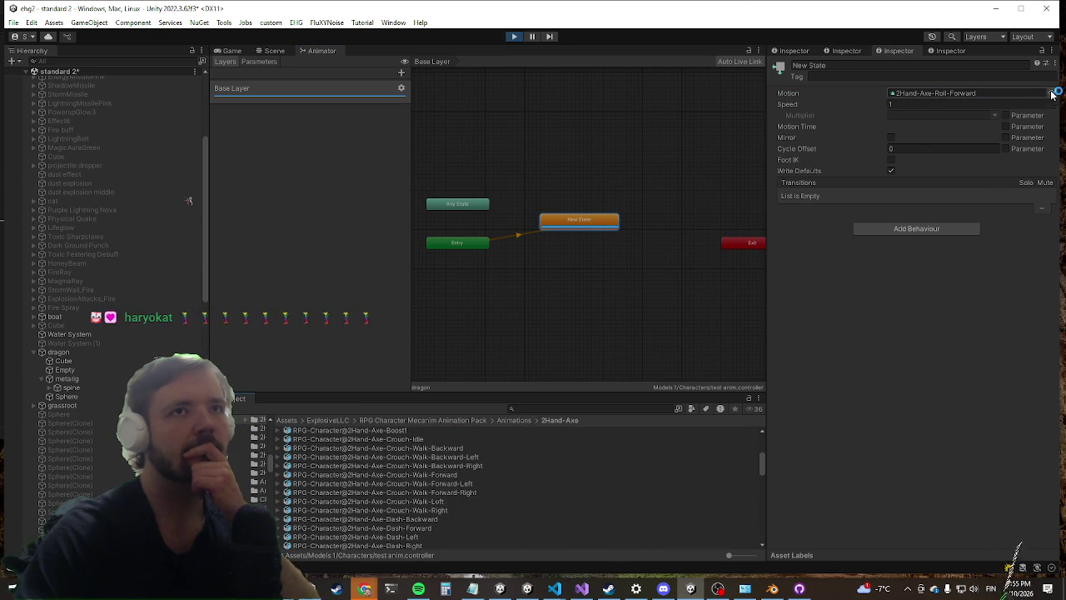
{"action": "left_click", "coordinate": [1052, 93]}
{"action": "scroll", "coordinate": [900, 166], "scroll_direction": "up", "scroll_amount": 5}
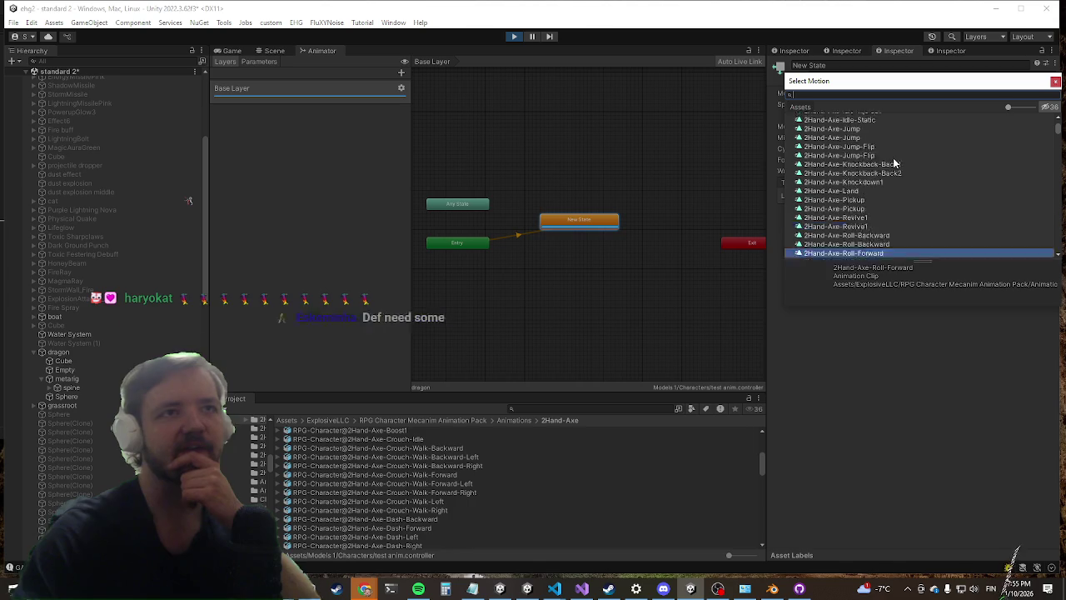
{"action": "scroll", "coordinate": [877, 161], "scroll_direction": "down", "scroll_amount": 6}
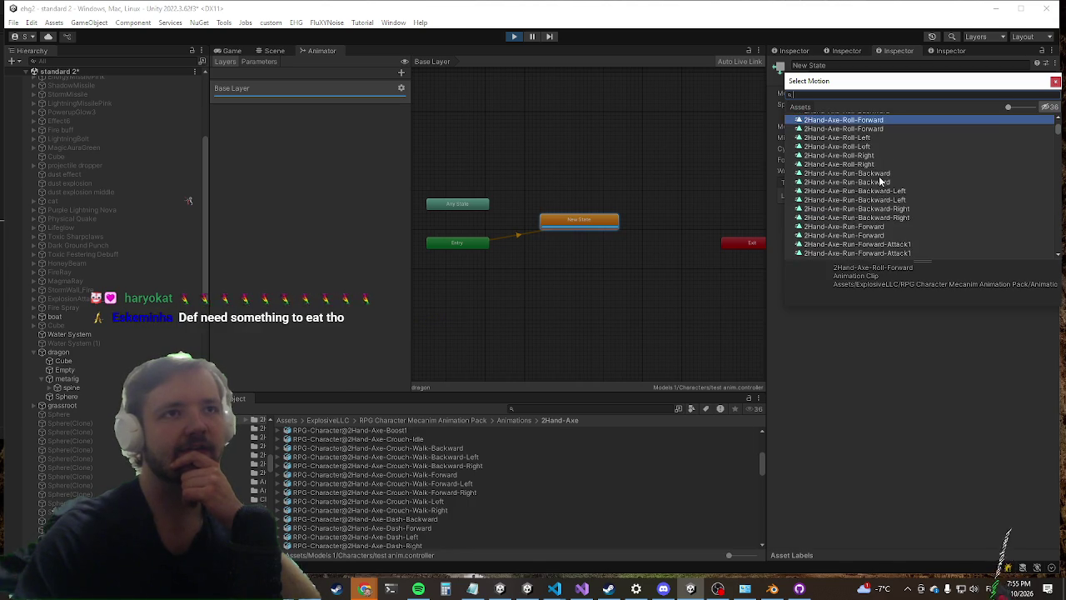
{"action": "scroll", "coordinate": [879, 248], "scroll_direction": "down", "scroll_amount": 2}
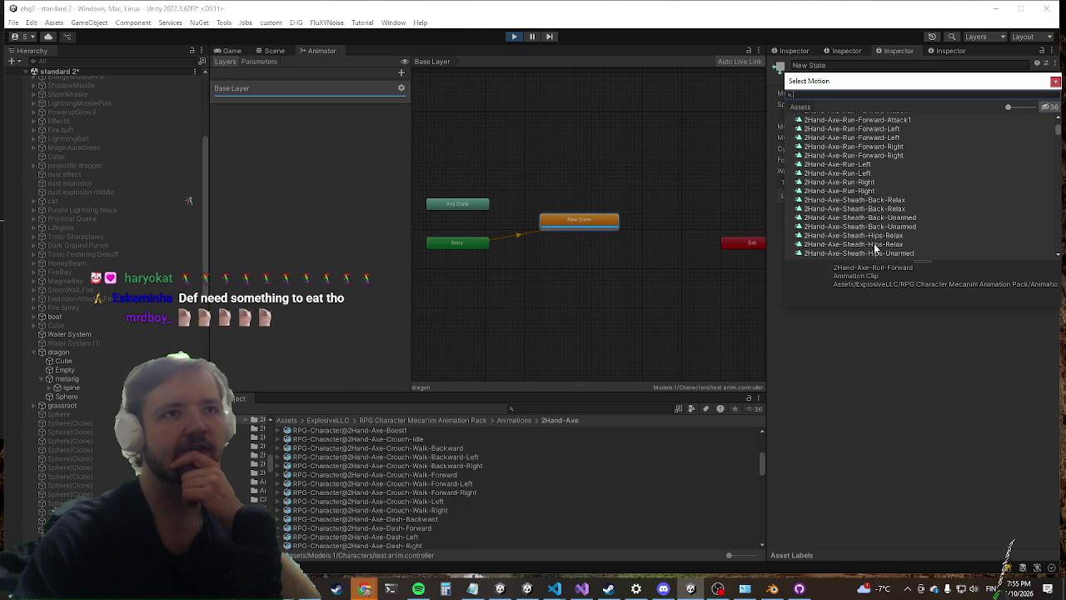
{"action": "left_click", "coordinate": [891, 147]}
{"action": "scroll", "coordinate": [915, 204], "scroll_direction": "up", "scroll_amount": 3}
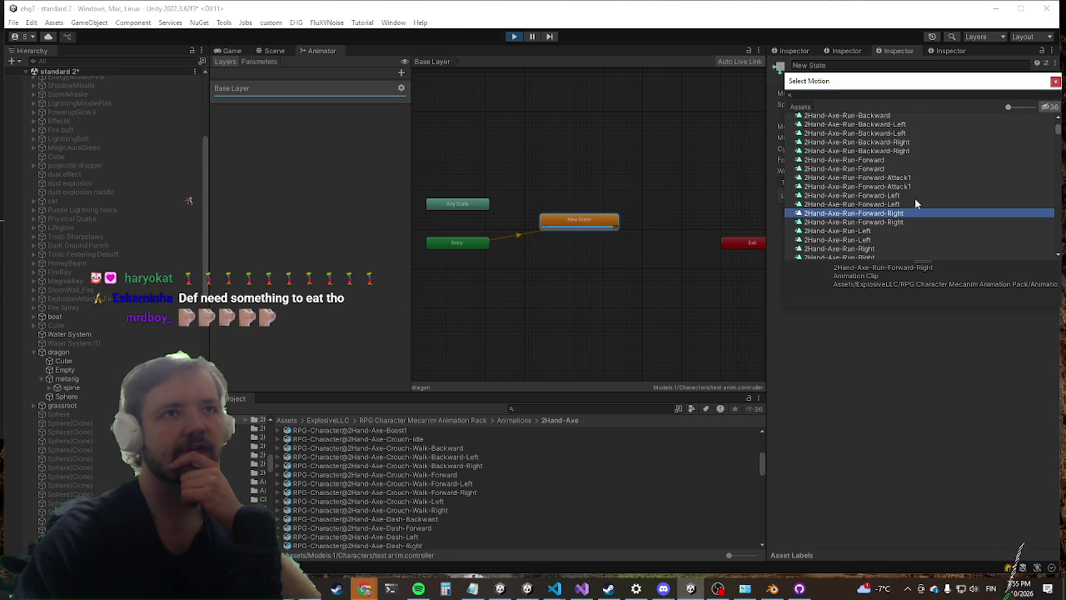
{"action": "double_click", "coordinate": [884, 170]}
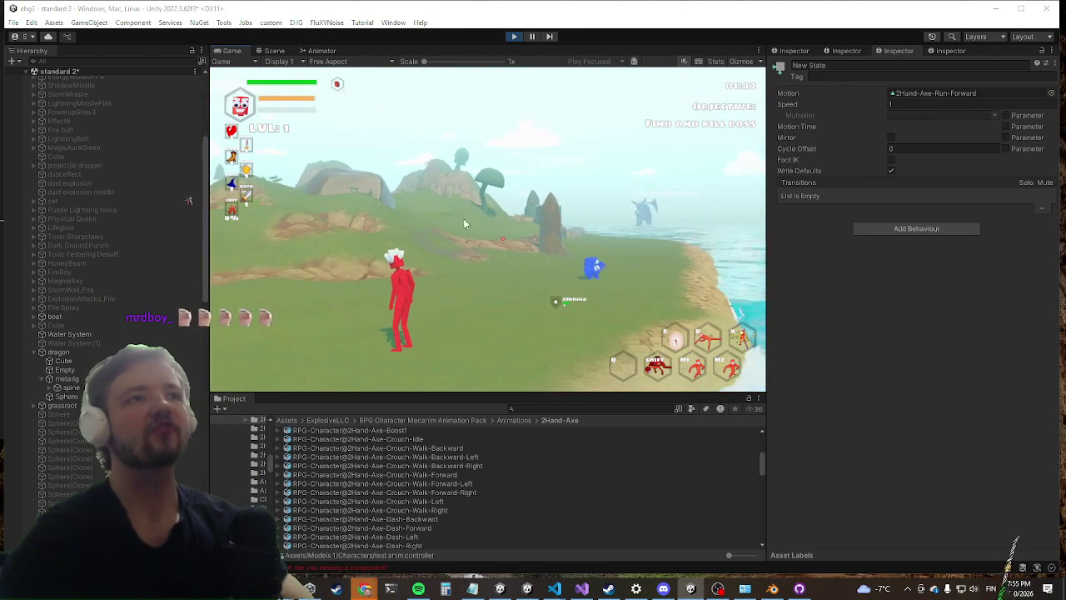
Step: Exit Play mode and select the dragon in the Hierarchy to edit its Animator
{"action": "key", "text": "super"}
{"action": "left_click", "coordinate": [513, 37]}
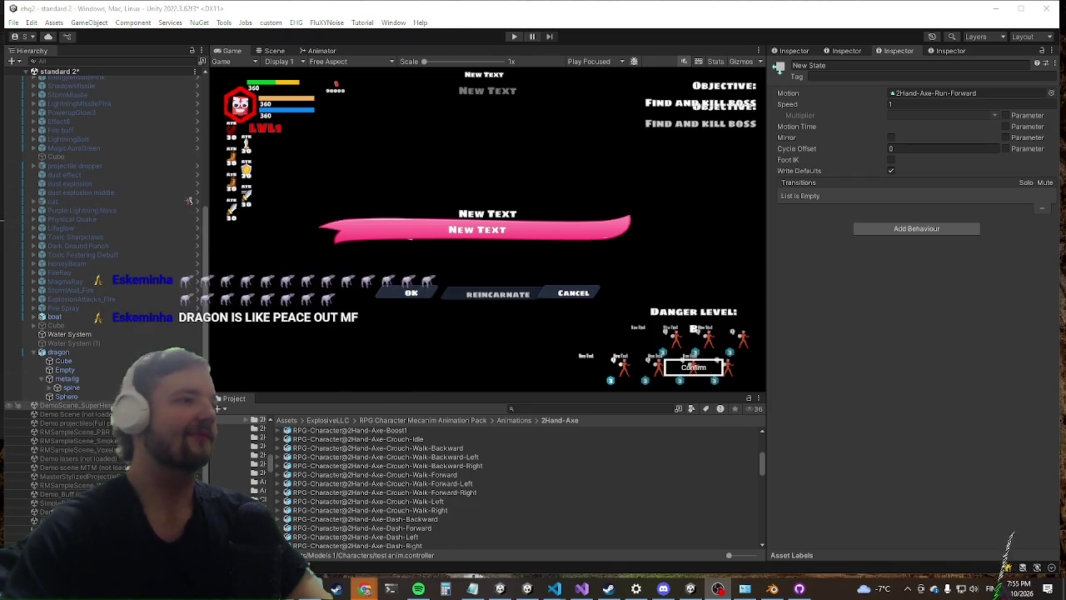
{"action": "left_click", "coordinate": [58, 352]}
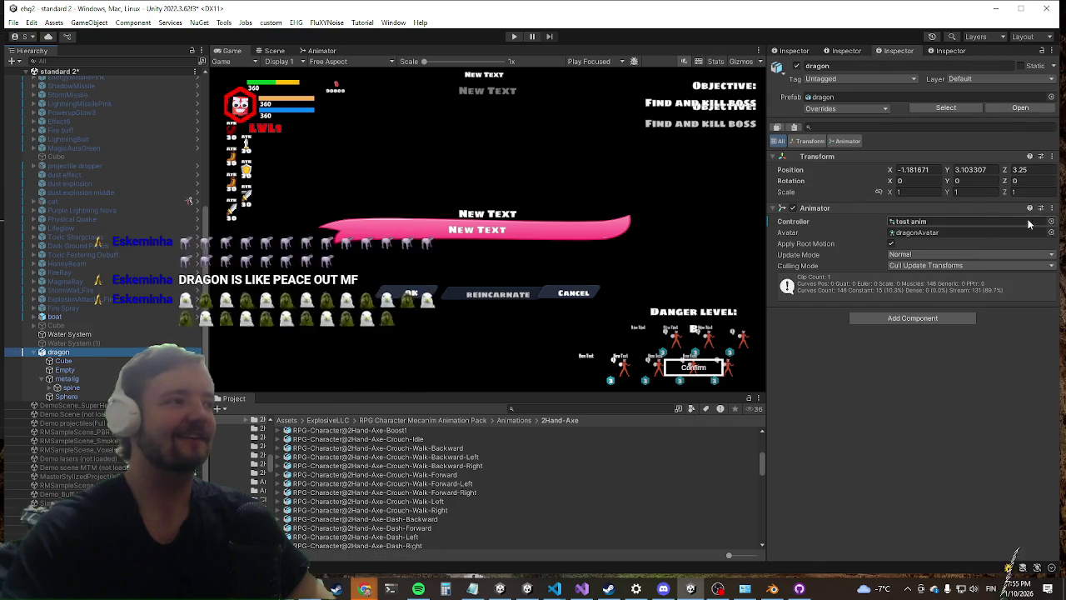
Step: Play the game in a maximized Game view and dash toward the dragon to check its run animation
{"action": "left_click", "coordinate": [512, 39]}
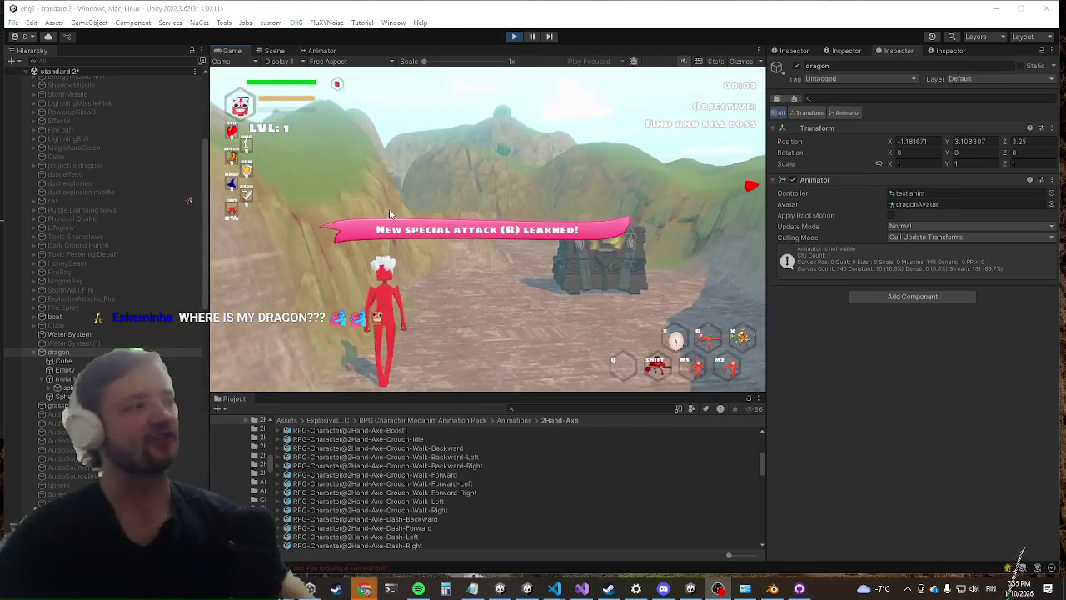
{"action": "key", "text": "shift+space"}
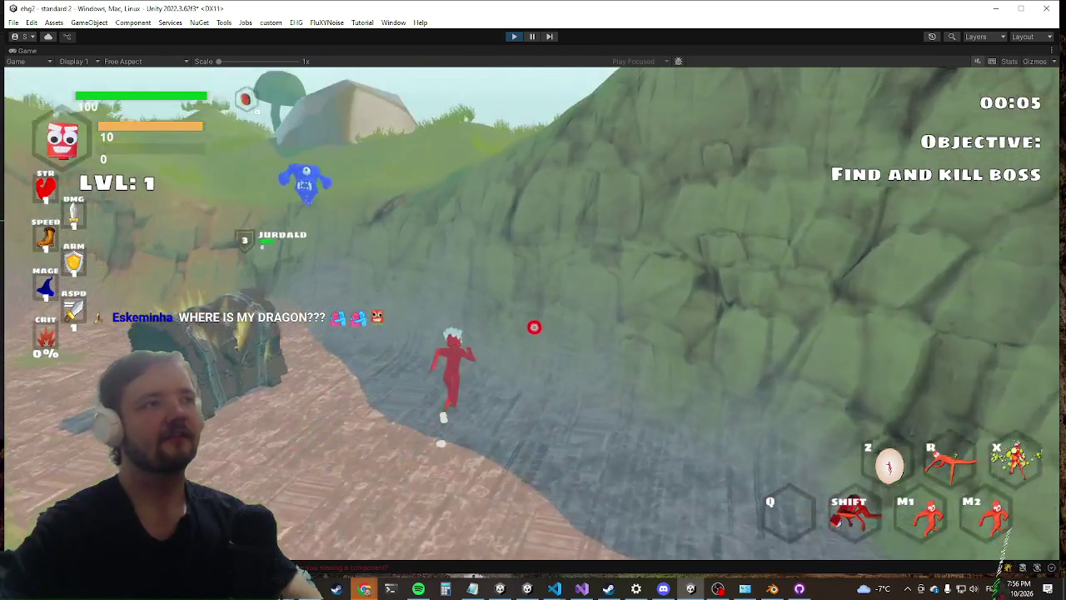
{"action": "key", "text": "shift"}
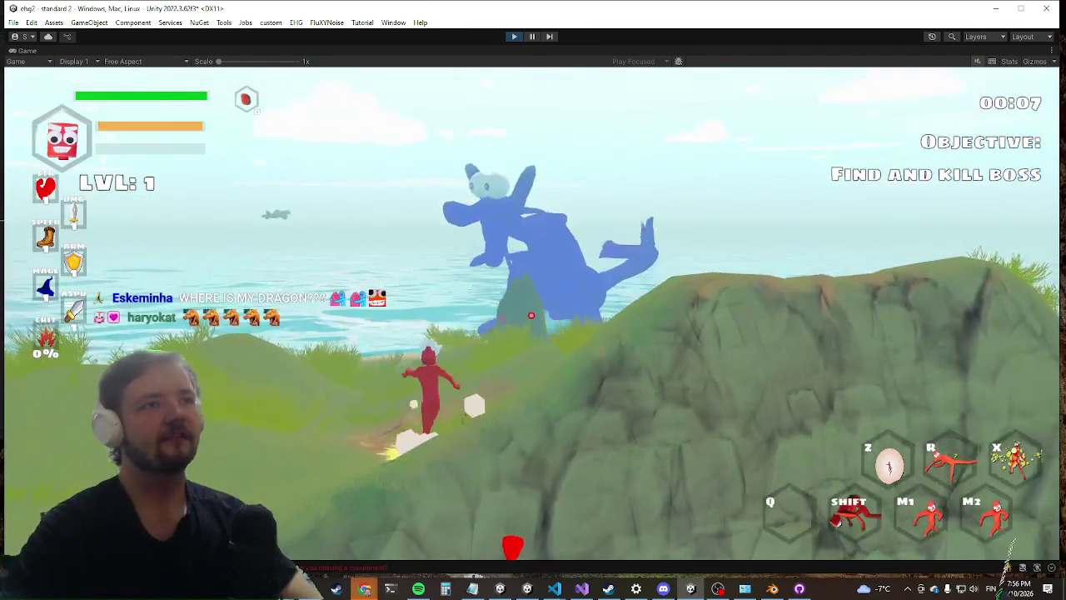
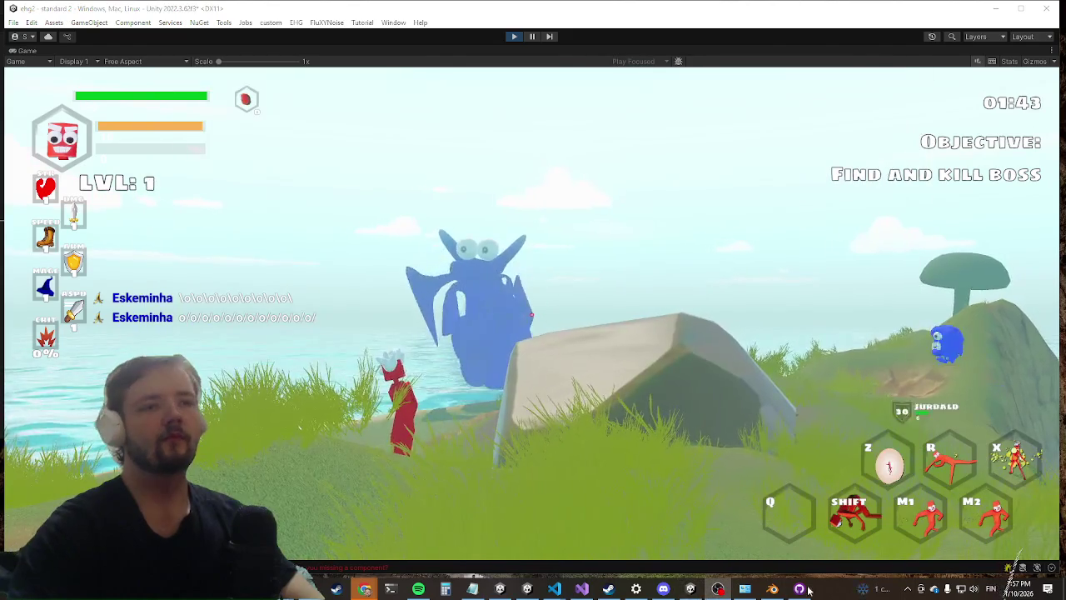
Step: Switch from the running Unity game to Blender to view the dragon model
{"action": "left_click", "coordinate": [773, 589]}
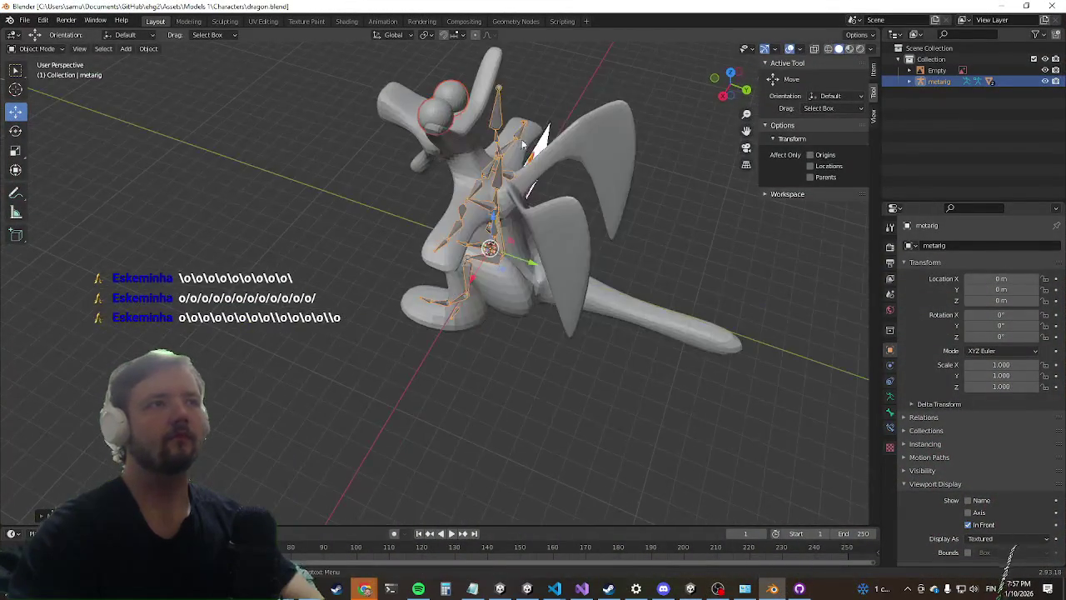
Step: Enter Edit Mode on the dragon's body mesh and mark the selected edges as a seam
{"action": "left_click", "coordinate": [566, 204]}
{"action": "key", "text": "Tab"}
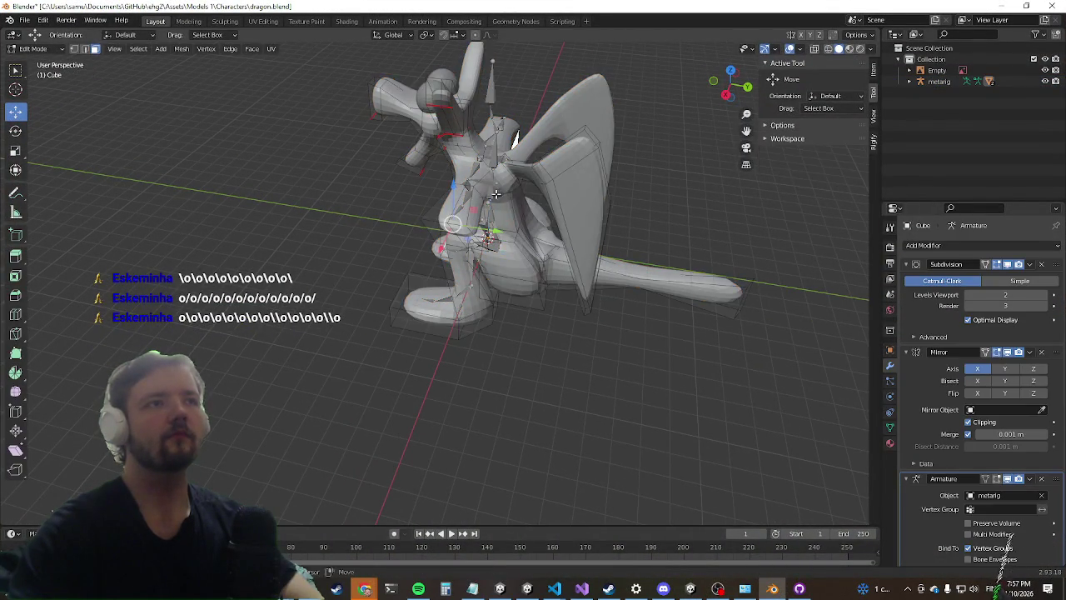
{"action": "scroll", "coordinate": [412, 334], "scroll_direction": "up", "scroll_amount": 8}
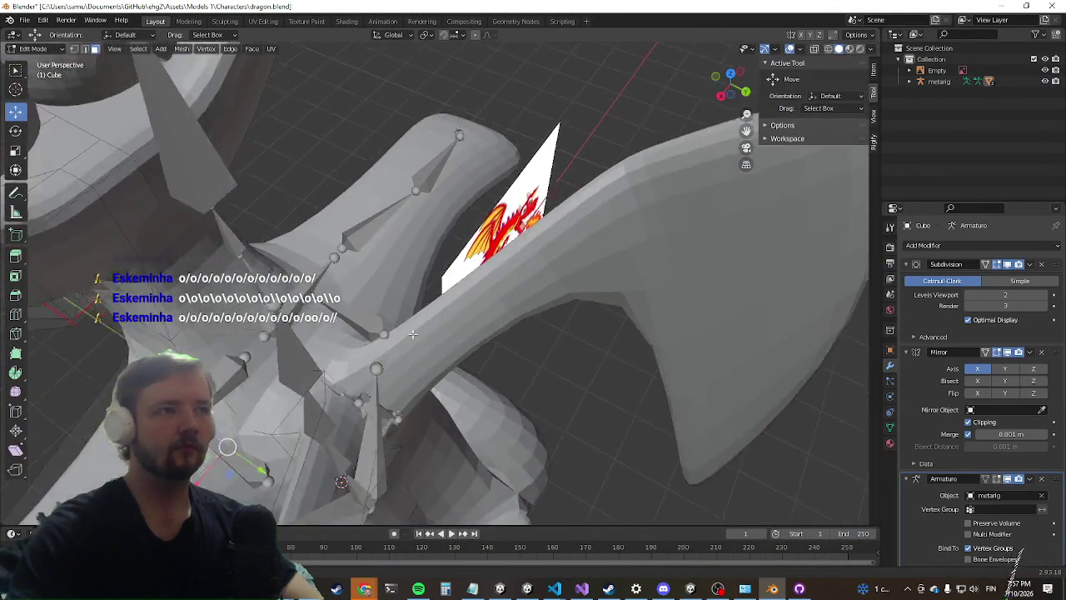
{"action": "left_click_drag", "start_coordinate": [413, 333], "coordinate": [387, 348]}
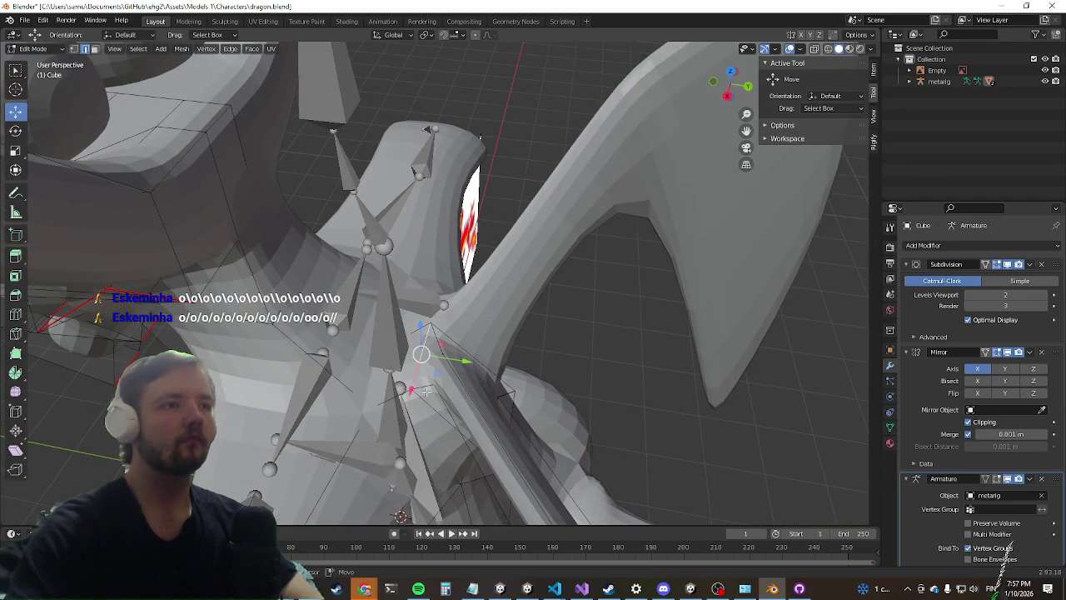
{"action": "left_click_drag", "start_coordinate": [515, 390], "coordinate": [190, 295]}
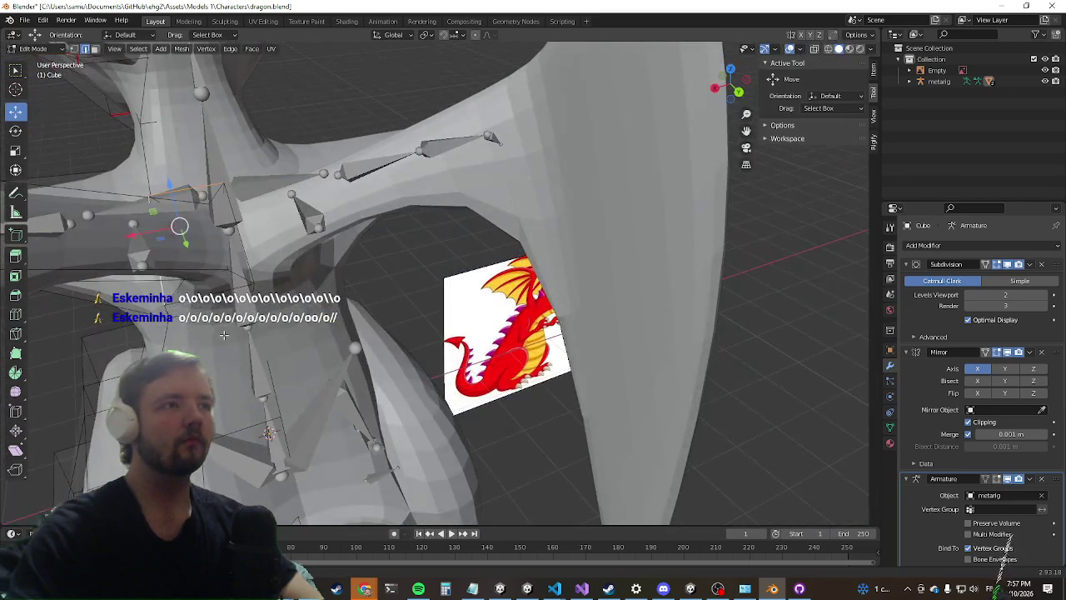
{"action": "right_click", "coordinate": [244, 264]}
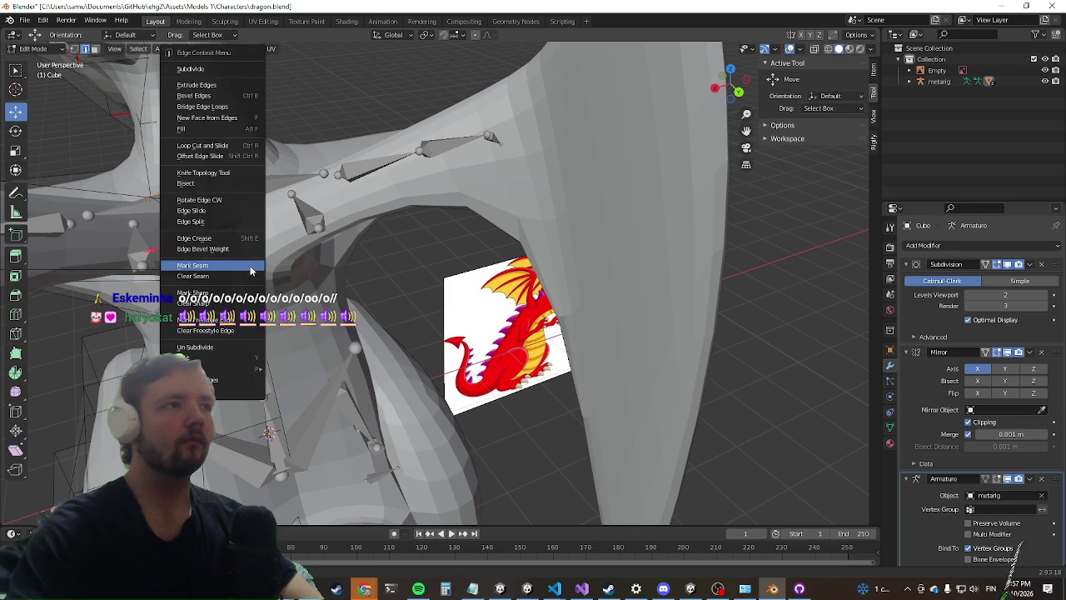
{"action": "left_click", "coordinate": [248, 265]}
{"action": "scroll", "coordinate": [247, 269], "scroll_direction": "down", "scroll_amount": 5}
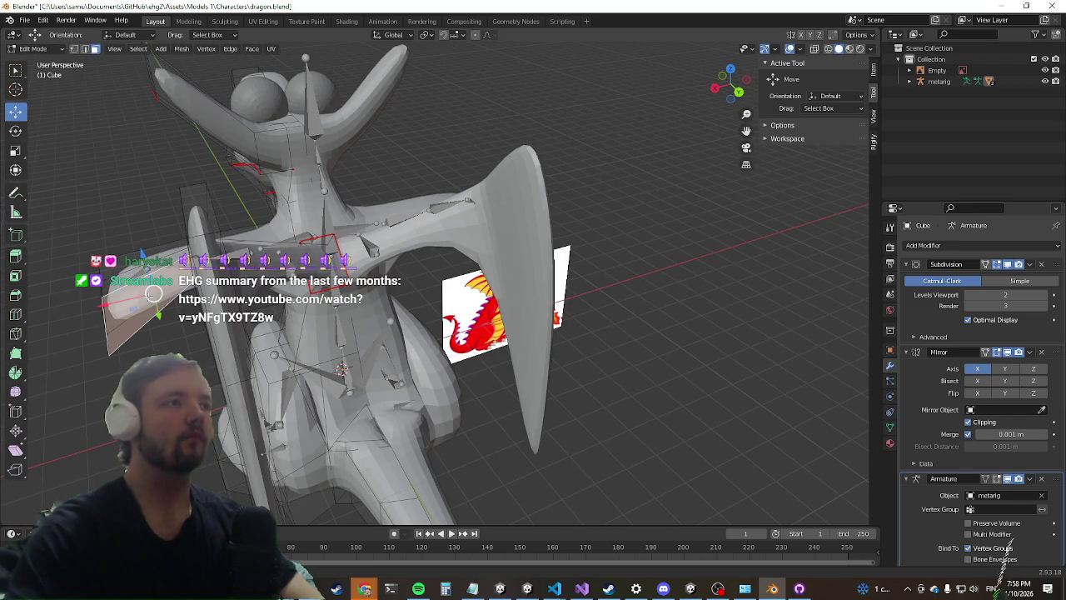
Step: Select the linked wing faces, separate them into their own object, and minimize Blender
{"action": "key", "text": "ctrl+l"}
{"action": "left_click_drag", "start_coordinate": [167, 299], "coordinate": [351, 316]}
{"action": "left_click", "coordinate": [506, 426]}
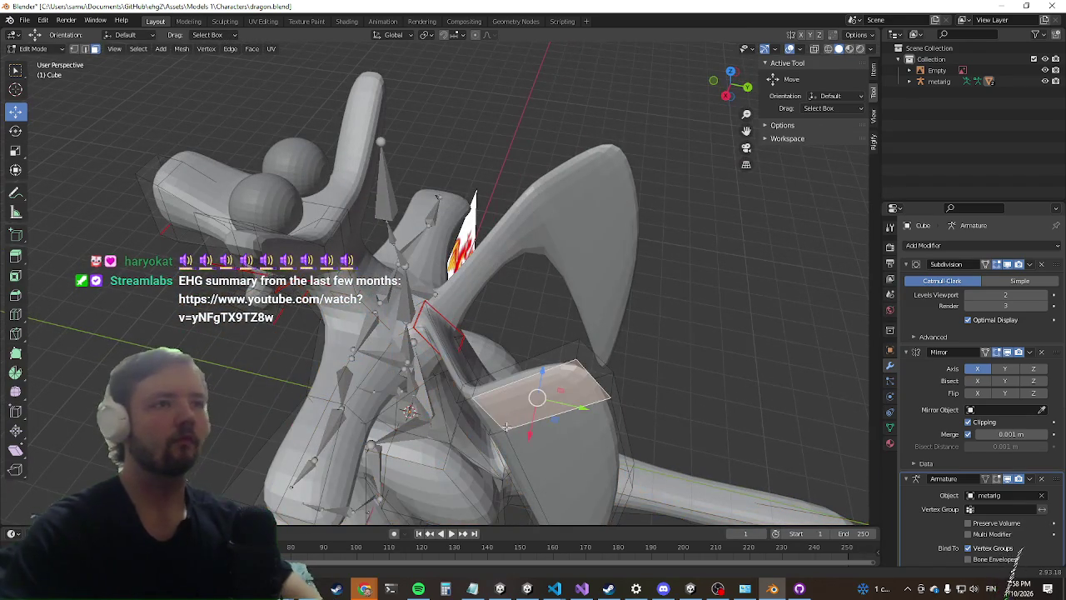
{"action": "key", "text": "ctrl+l"}
{"action": "mouse_move", "coordinate": [506, 427]}
{"action": "left_mouse_down"}
{"action": "mouse_move", "coordinate": [553, 304]}
{"action": "mouse_move", "coordinate": [544, 323]}
{"action": "mouse_move", "coordinate": [546, 314]}
{"action": "left_mouse_up"}
{"action": "key", "text": "p"}
{"action": "left_click", "coordinate": [543, 328]}
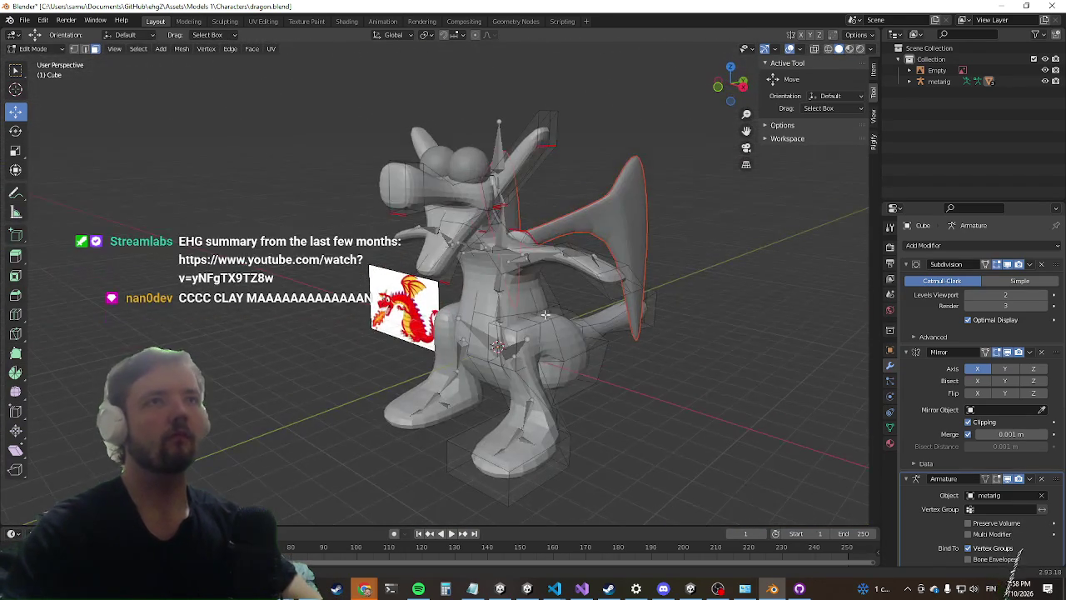
{"action": "scroll", "coordinate": [466, 417], "scroll_direction": "down", "scroll_amount": 4}
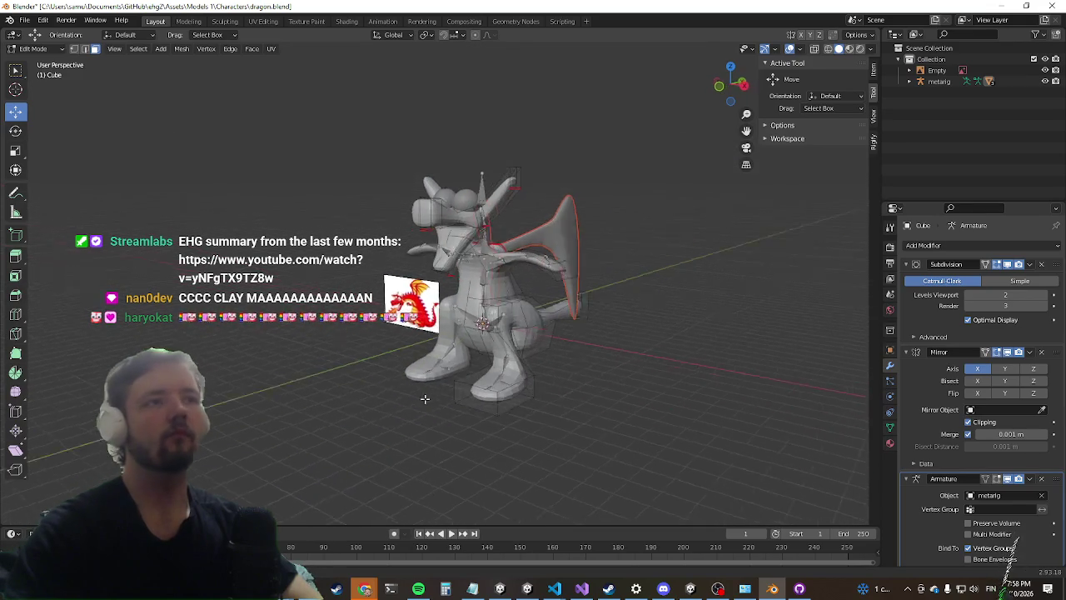
{"action": "left_click_drag", "start_coordinate": [288, 368], "coordinate": [279, 351]}
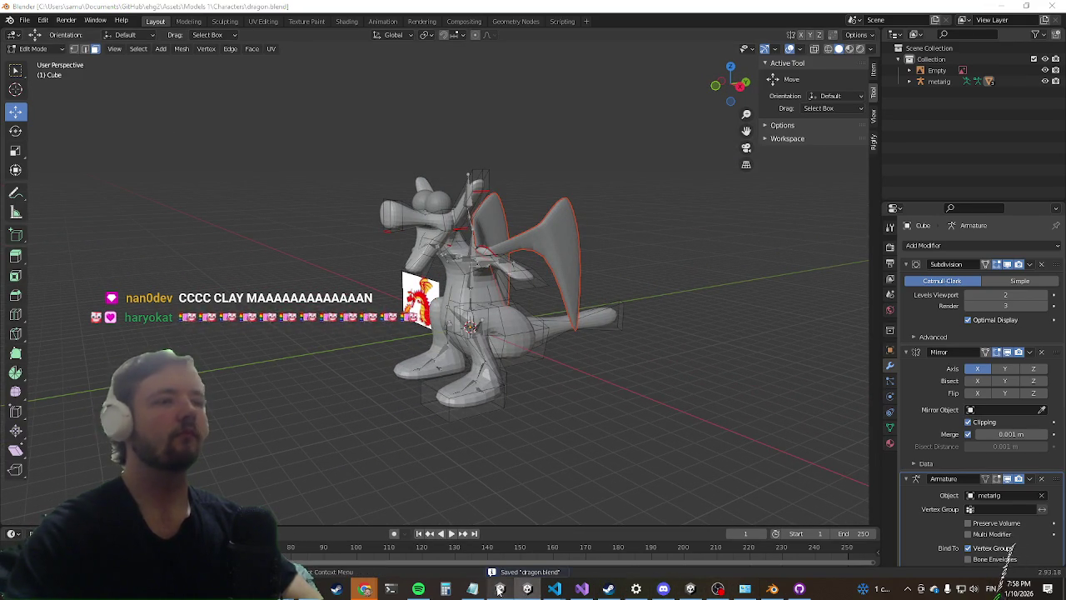
{"action": "left_click", "coordinate": [998, 6]}
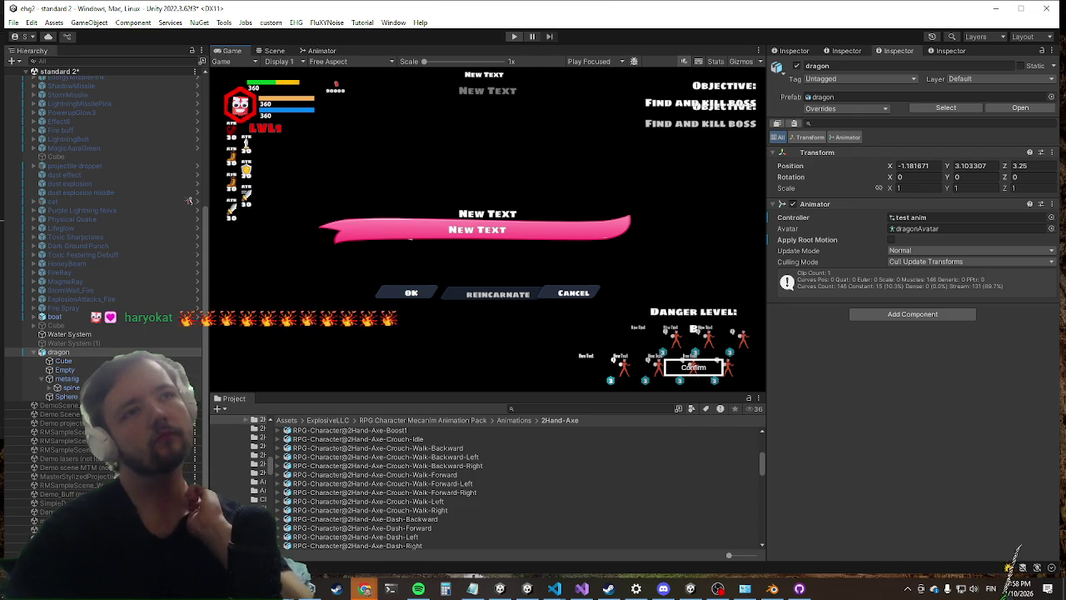
Step: Enter Play mode to test the dragon with its separate Cube.001 piece
{"action": "key", "text": "ctrl+p"}
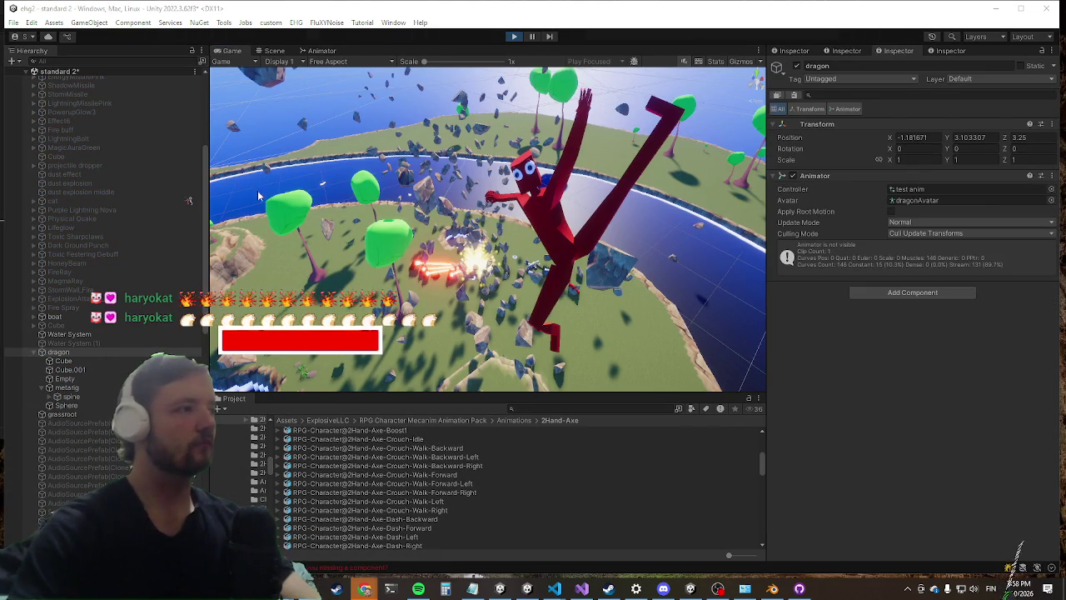
Step: Maximize the Game view and run the character past the cliff toward the blue boss
{"action": "key", "text": "shift+space"}
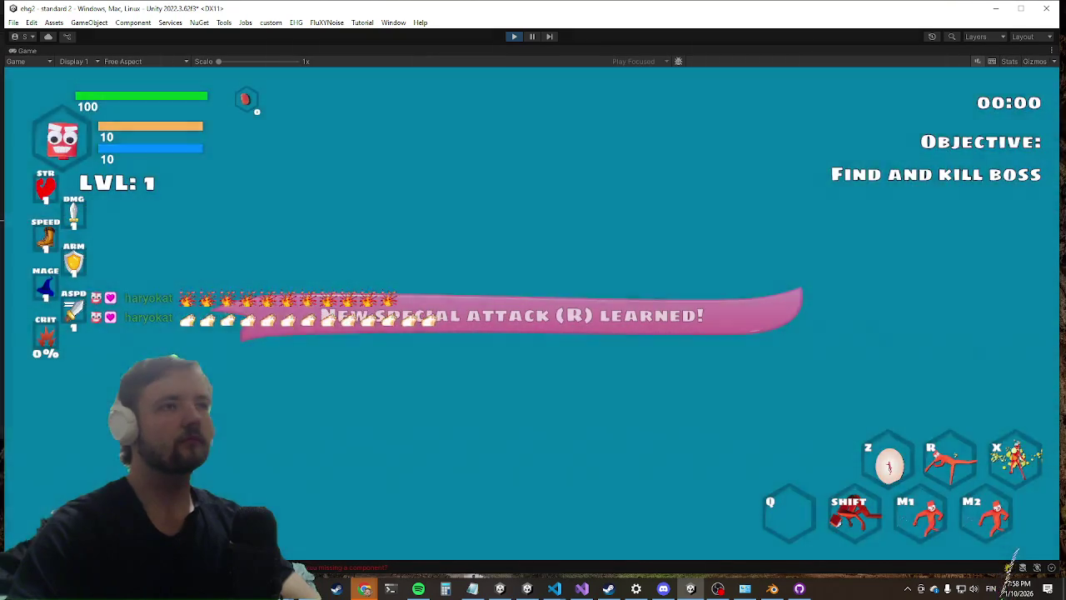
{"action": "key", "text": "w"}
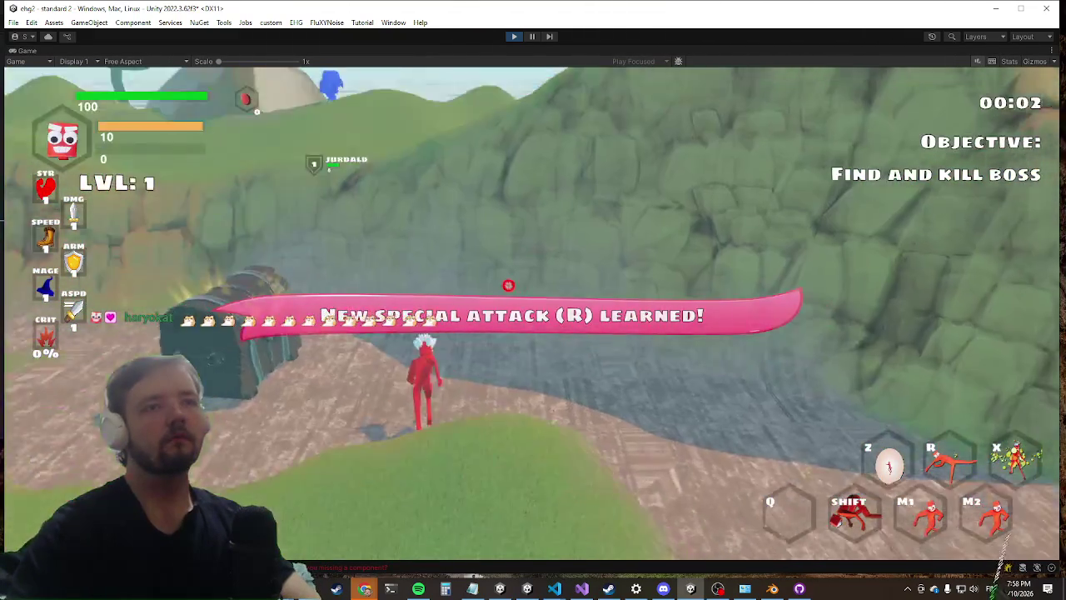
{"action": "key", "text": "shift"}
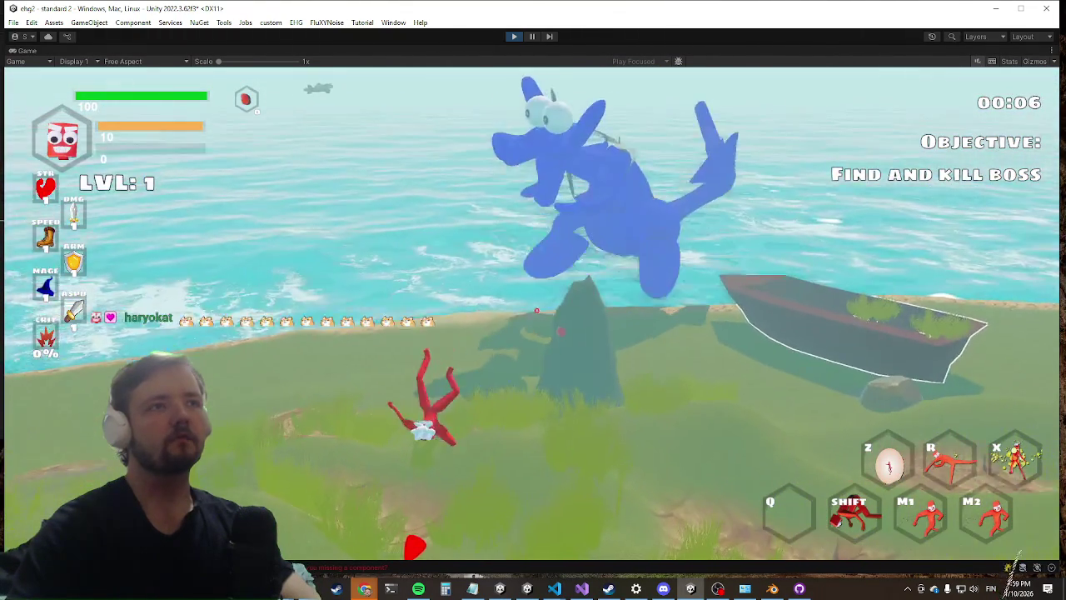
{"action": "key", "text": "w"}
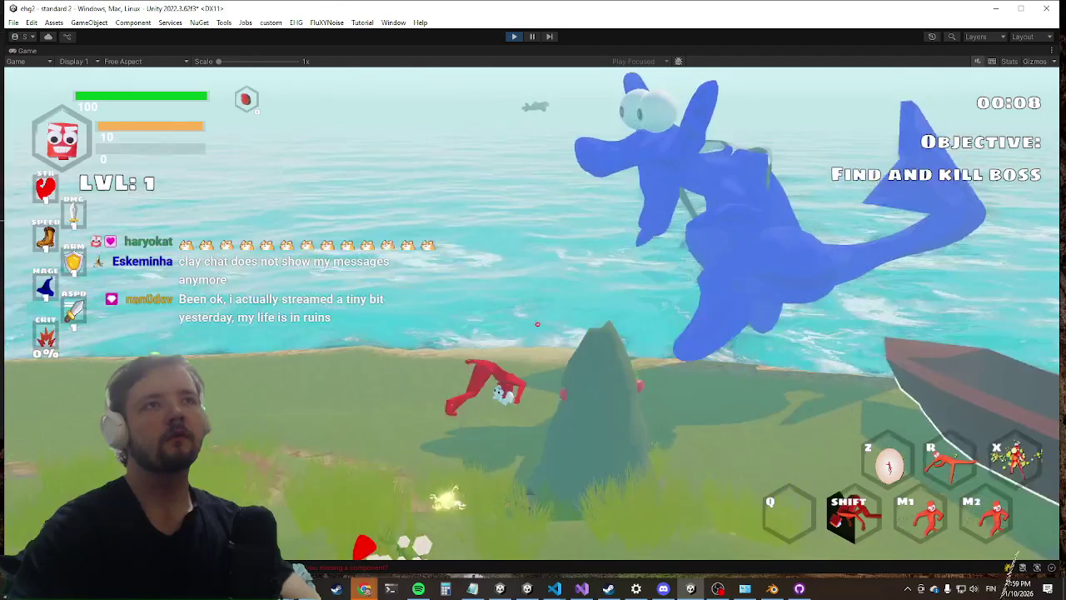
{"action": "key", "text": "w"}
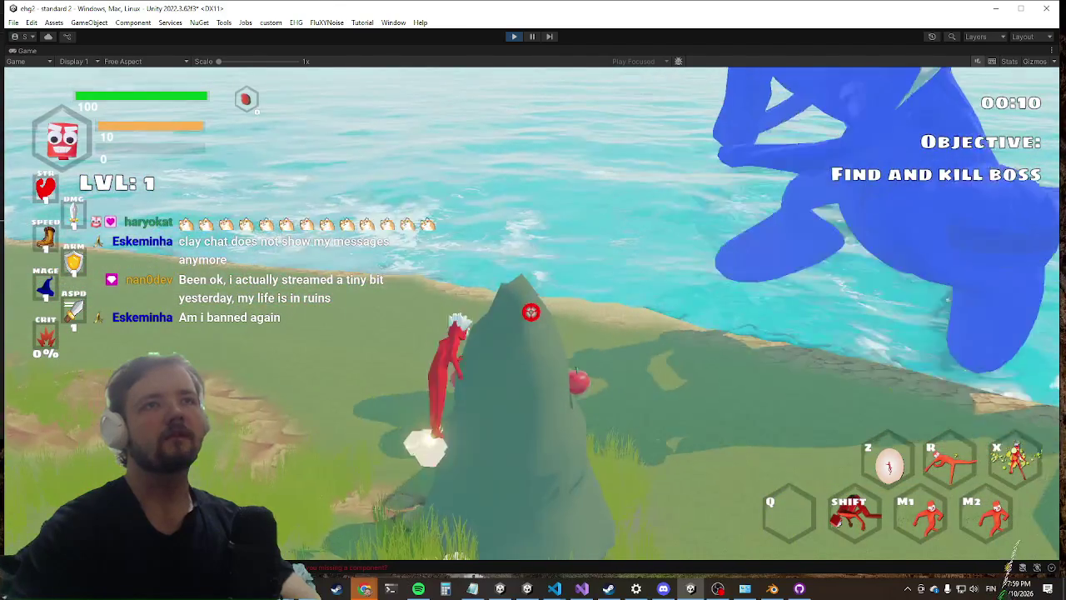
{"action": "key", "text": "w"}
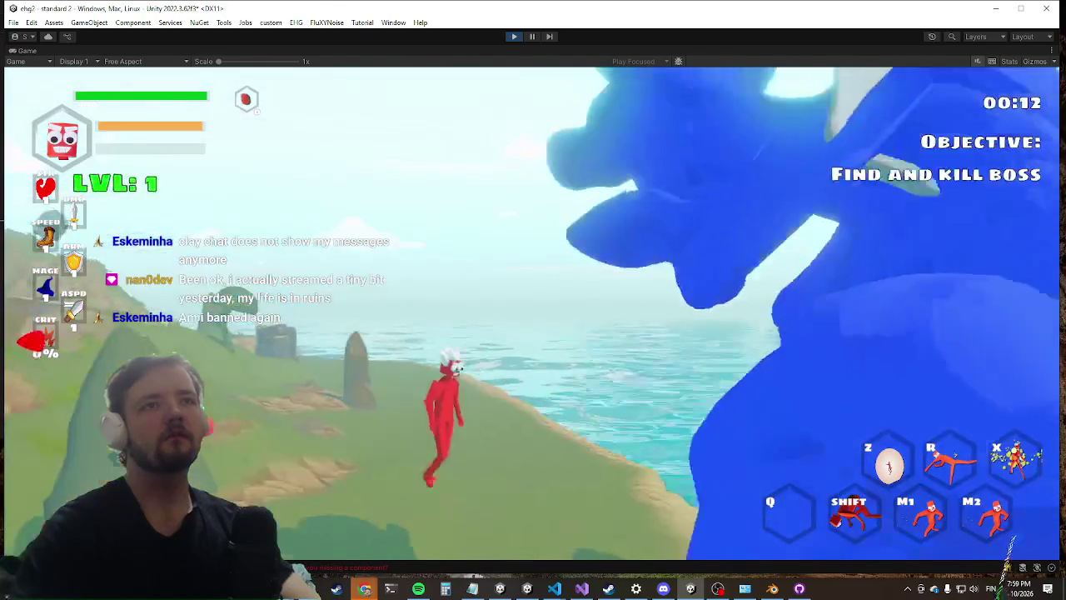
{"action": "key", "text": "w"}
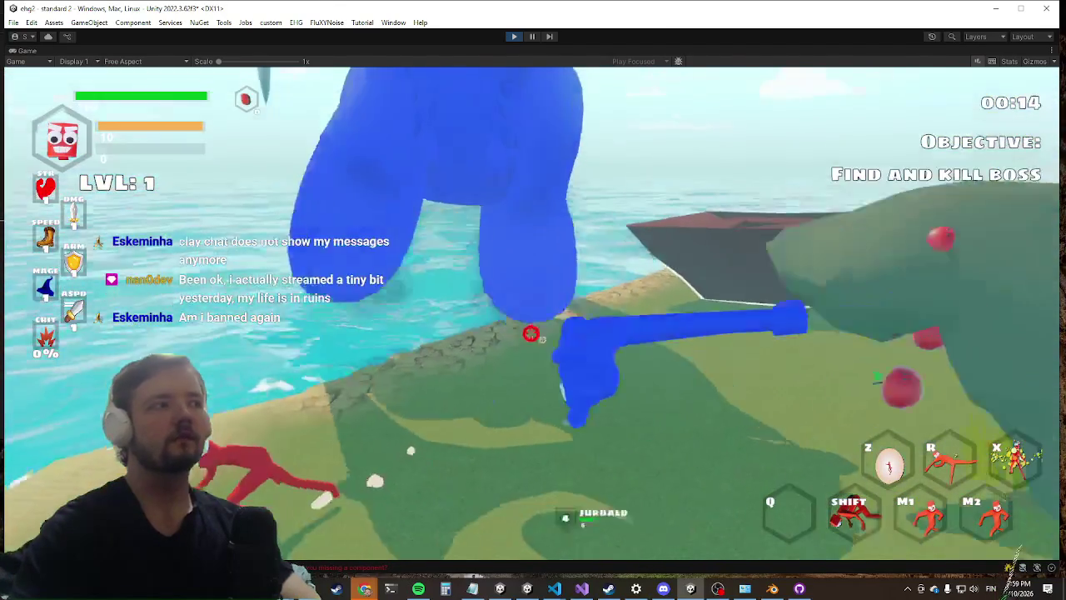
{"action": "key", "text": "w"}
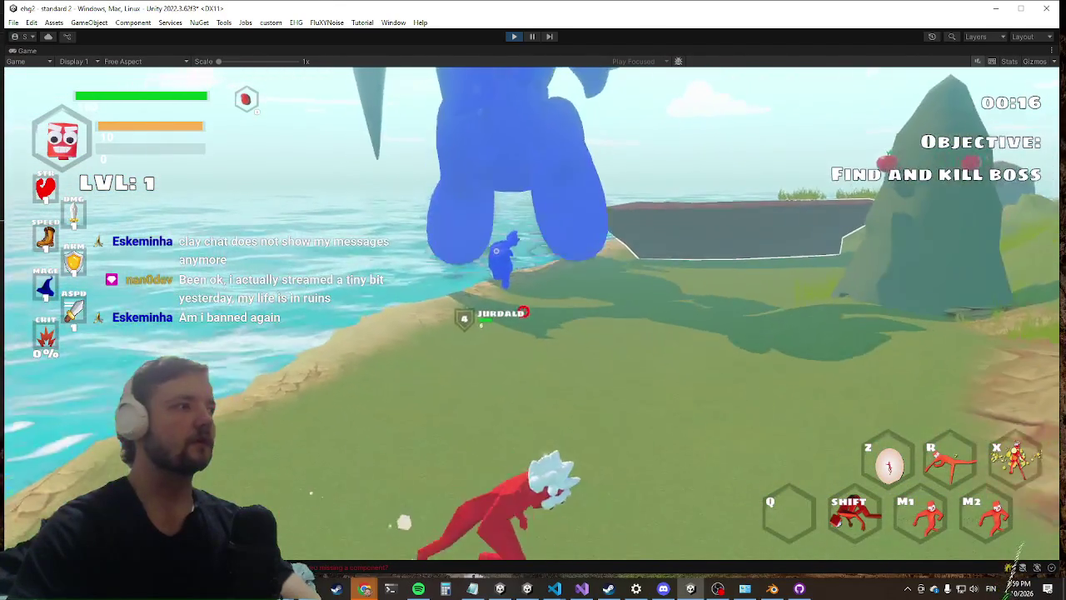
{"action": "key", "text": "w"}
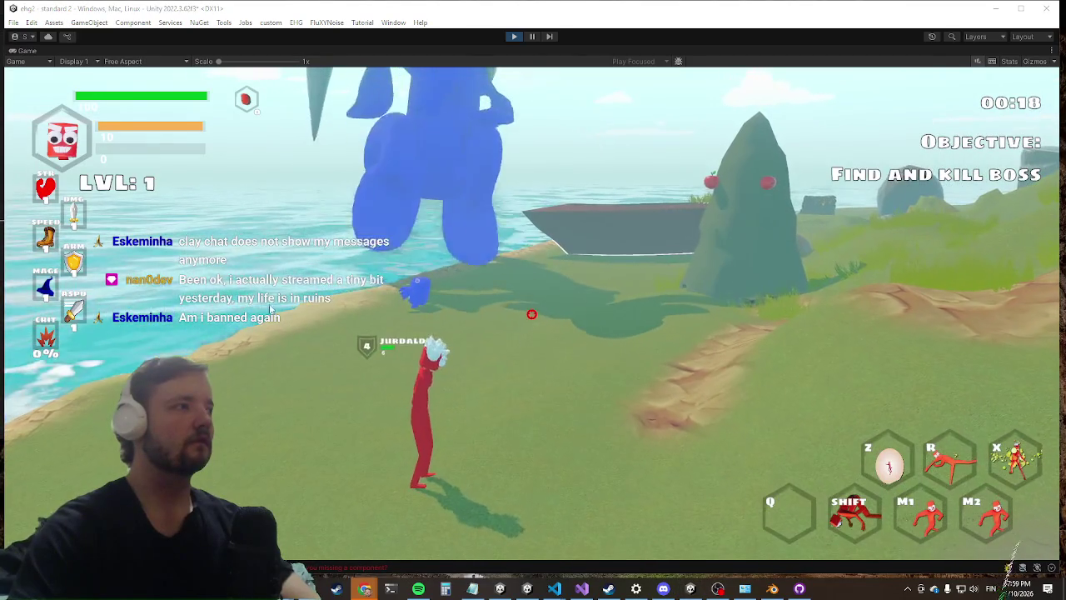
Step: Circle and climb the green rock, run down toward the boss, and dismiss the Start menu
{"action": "key", "text": "a"}
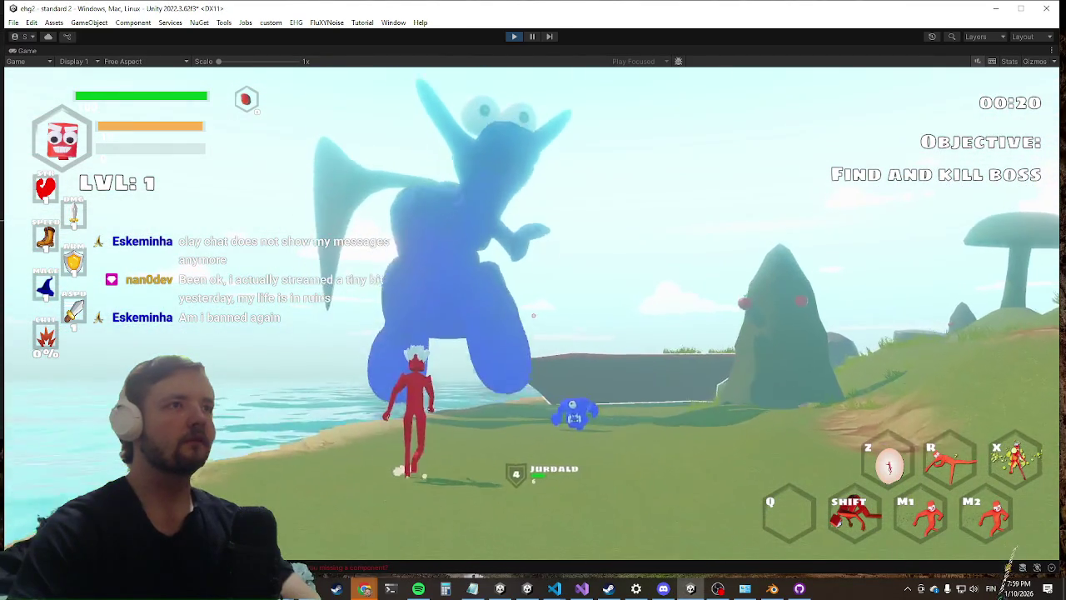
{"action": "key", "text": "w"}
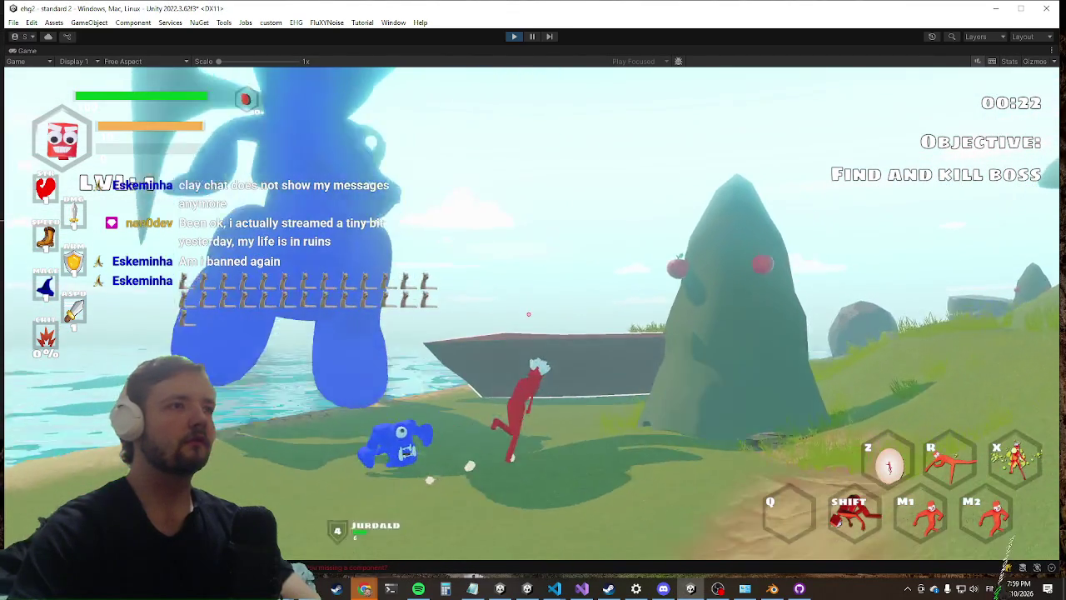
{"action": "key", "text": "a"}
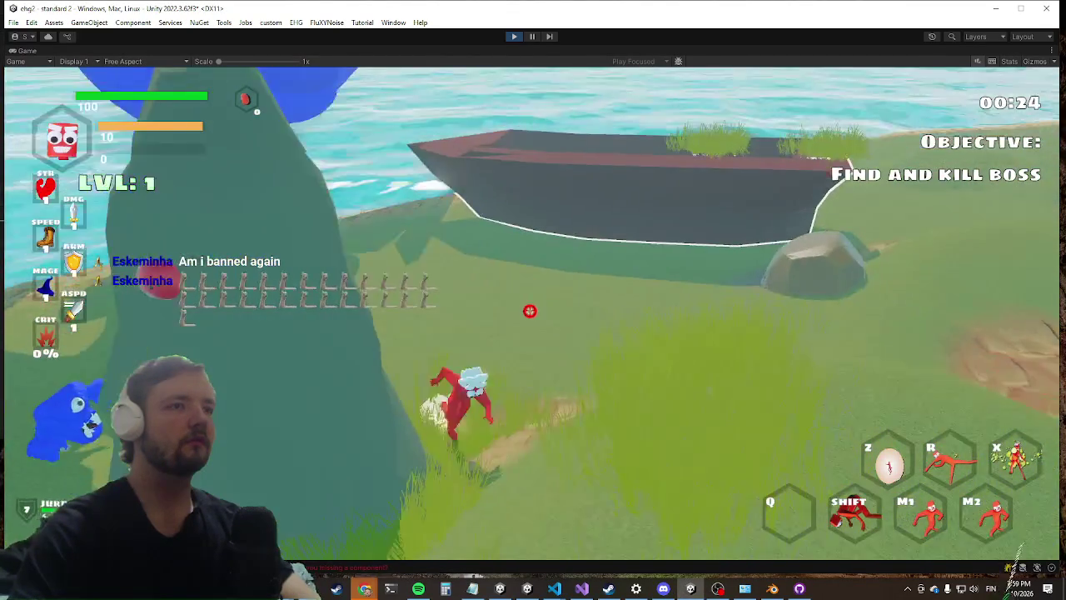
{"action": "key", "text": "w"}
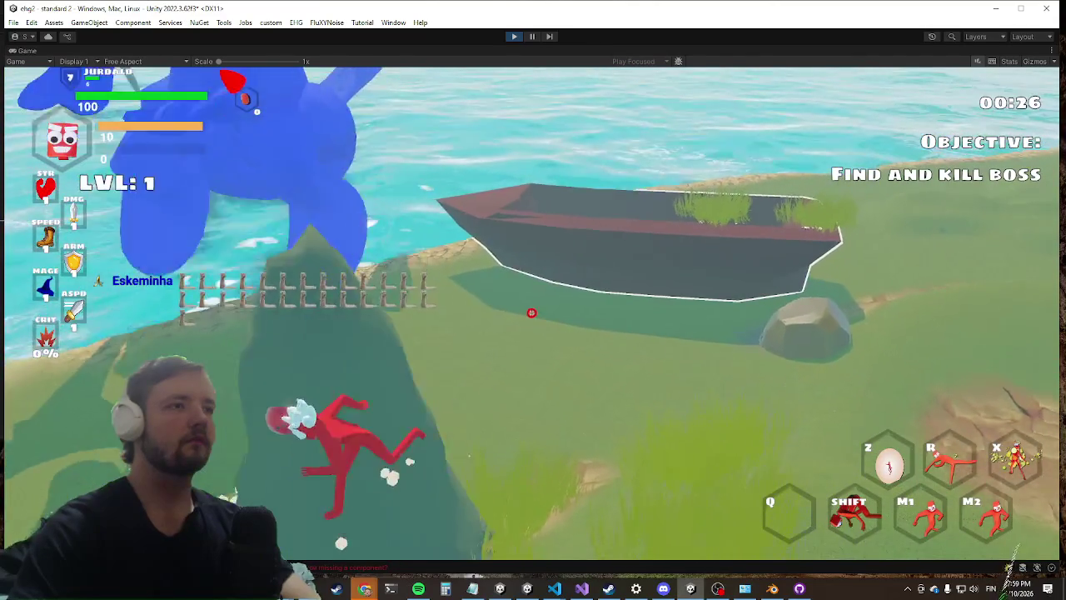
{"action": "key", "text": "w"}
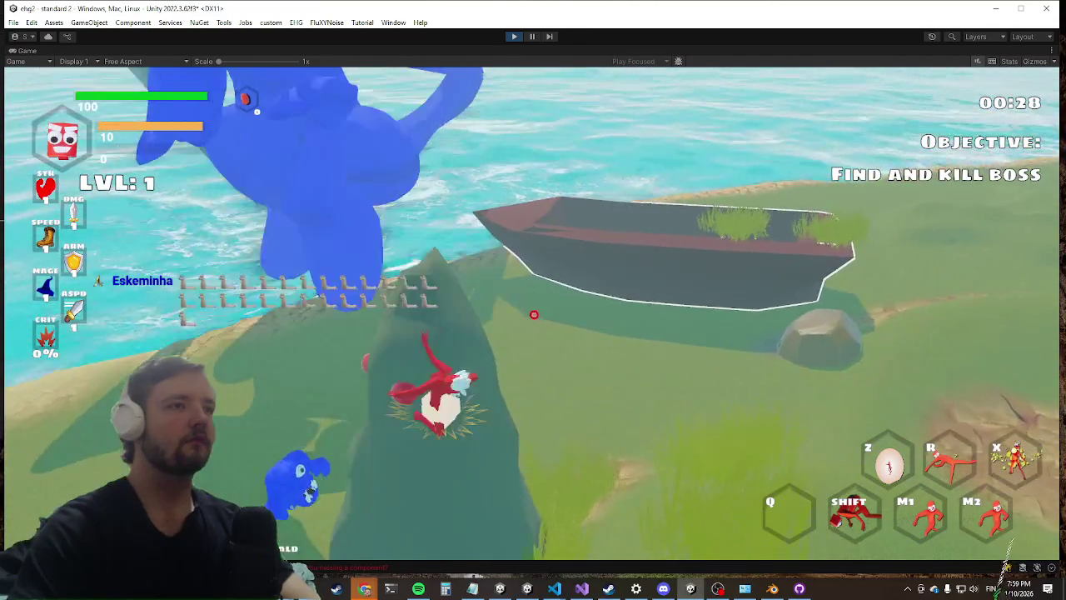
{"action": "key", "text": "w"}
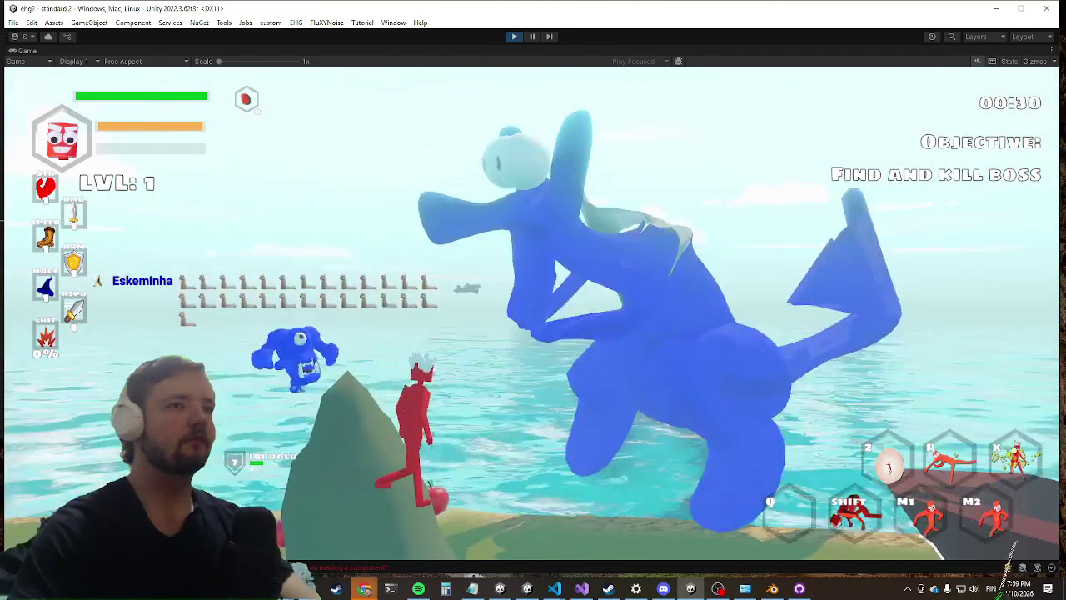
{"action": "key", "text": "w"}
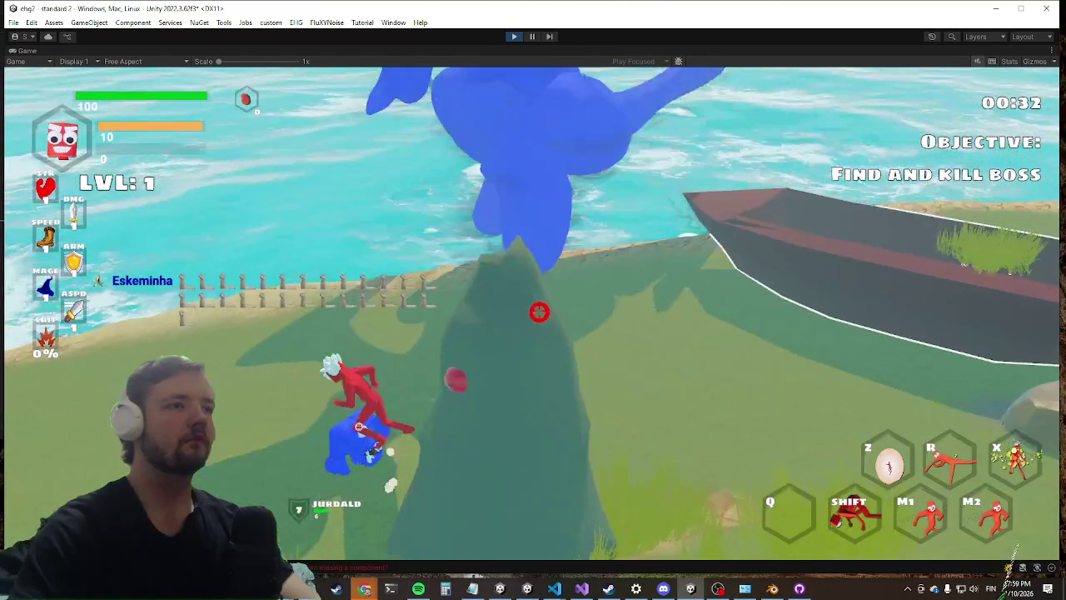
{"action": "key", "text": "w"}
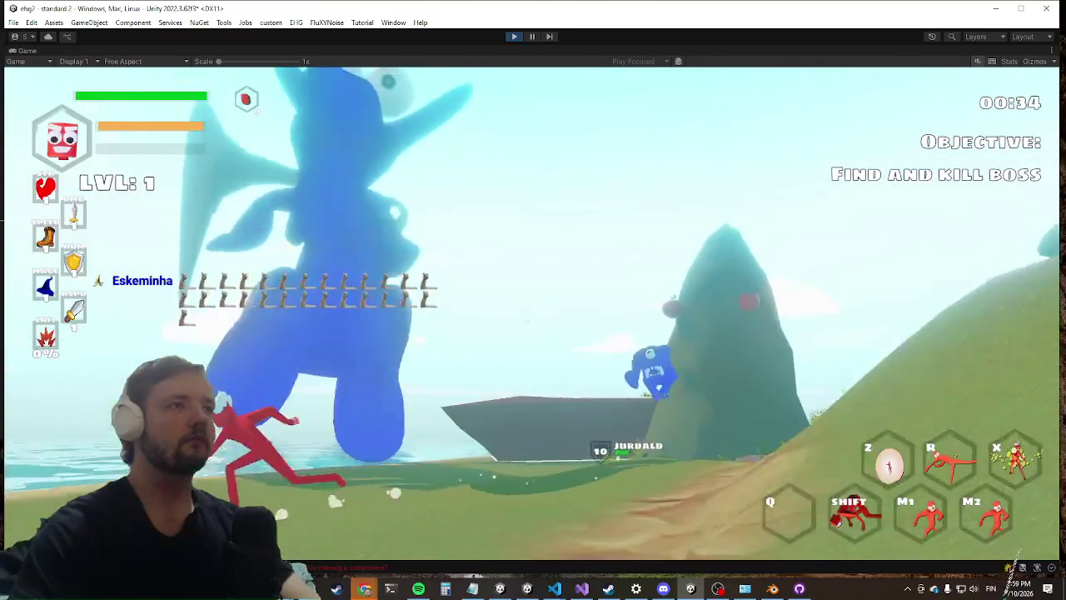
{"action": "key", "text": "super"}
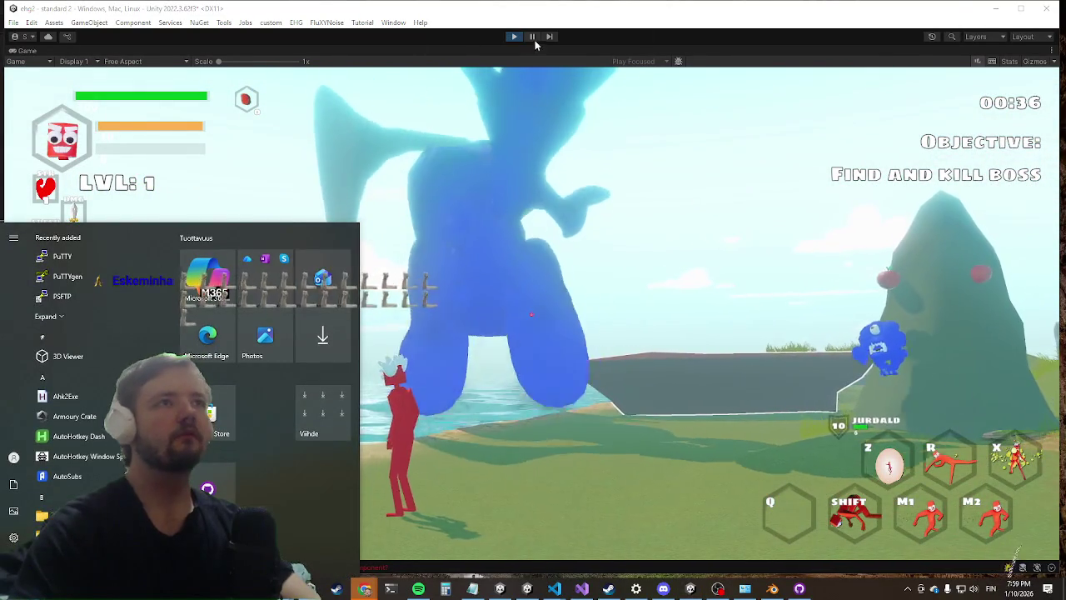
{"action": "left_click", "coordinate": [566, 95]}
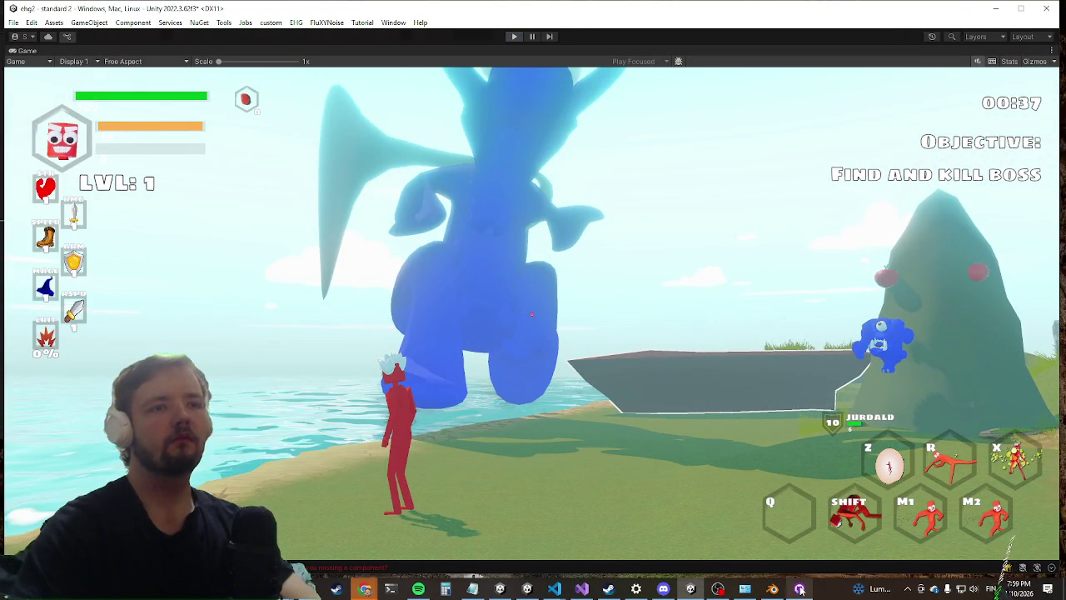
Step: In Blender, delete the Armature modifier from the dragon mesh, save dragon.blend, and return to Unity
{"action": "left_click", "coordinate": [772, 589]}
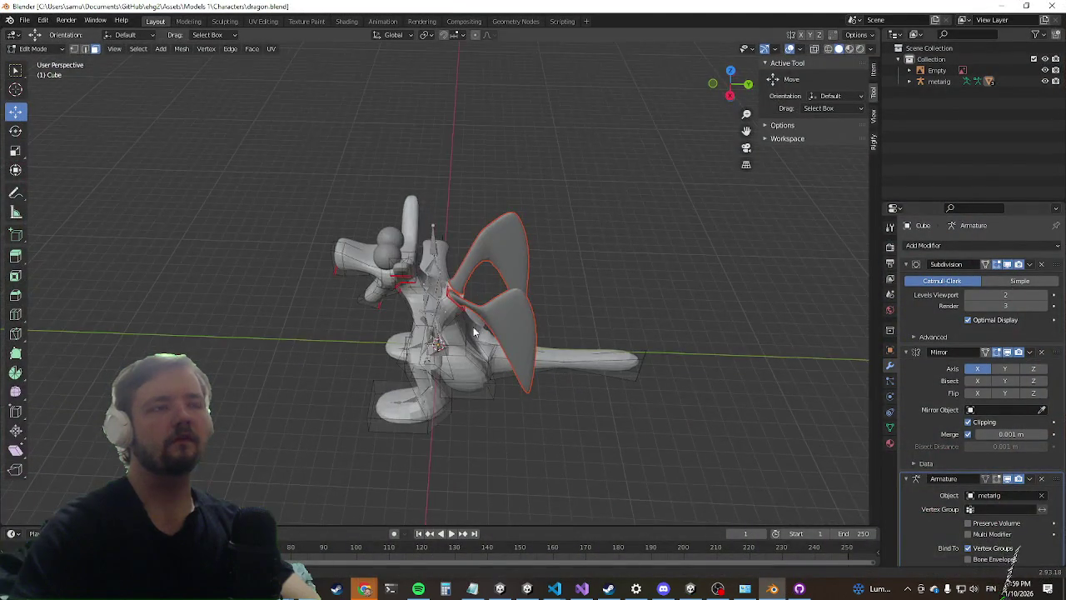
{"action": "left_click_drag", "start_coordinate": [474, 331], "coordinate": [499, 326]}
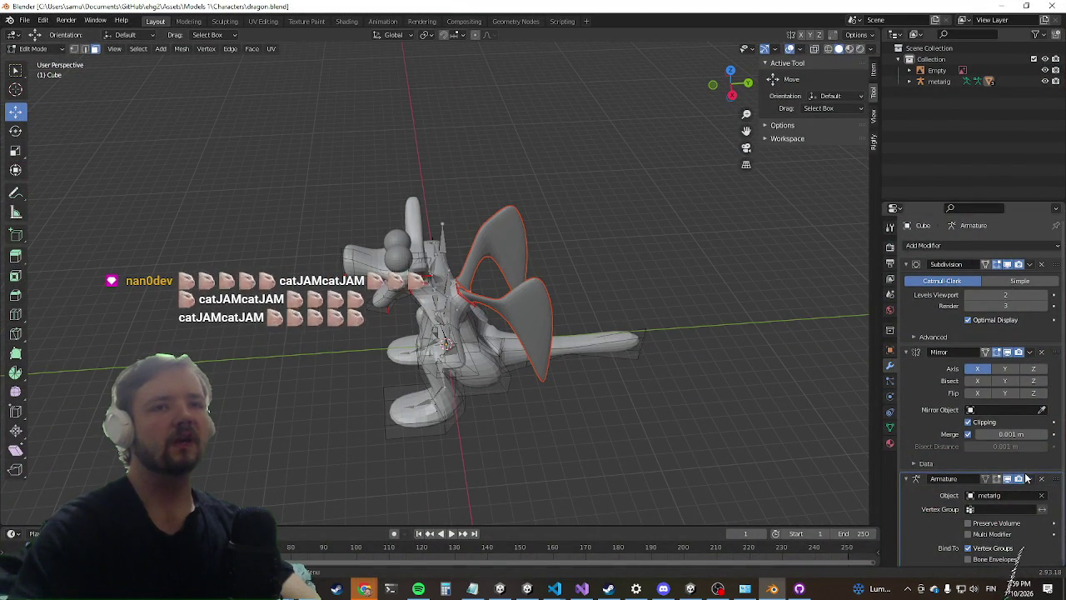
{"action": "key", "text": "alt+Tab"}
{"action": "key", "text": "alt+Tab"}
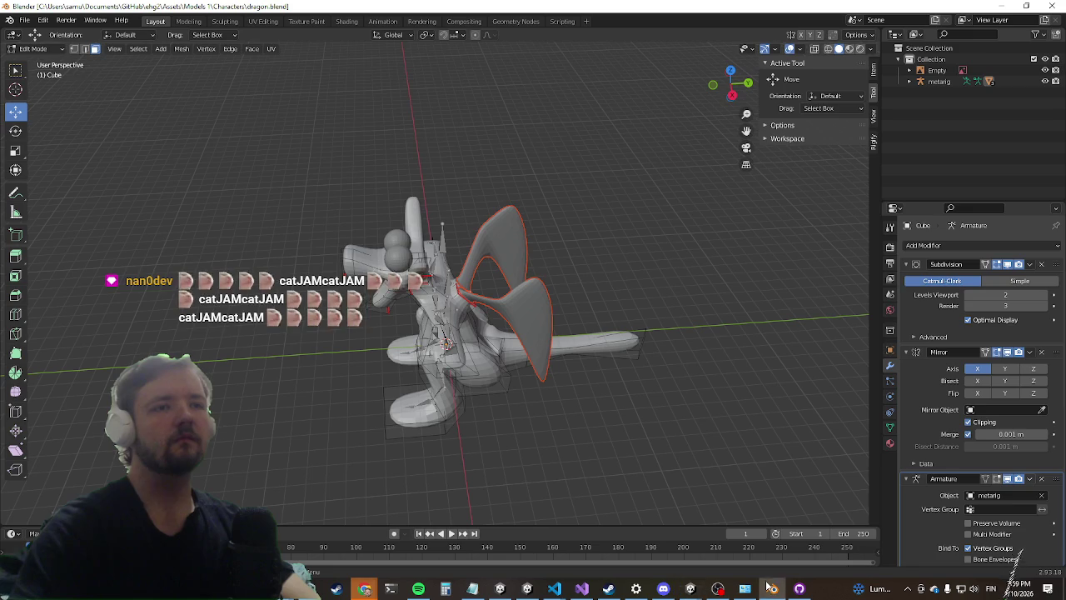
{"action": "left_click", "coordinate": [1043, 480]}
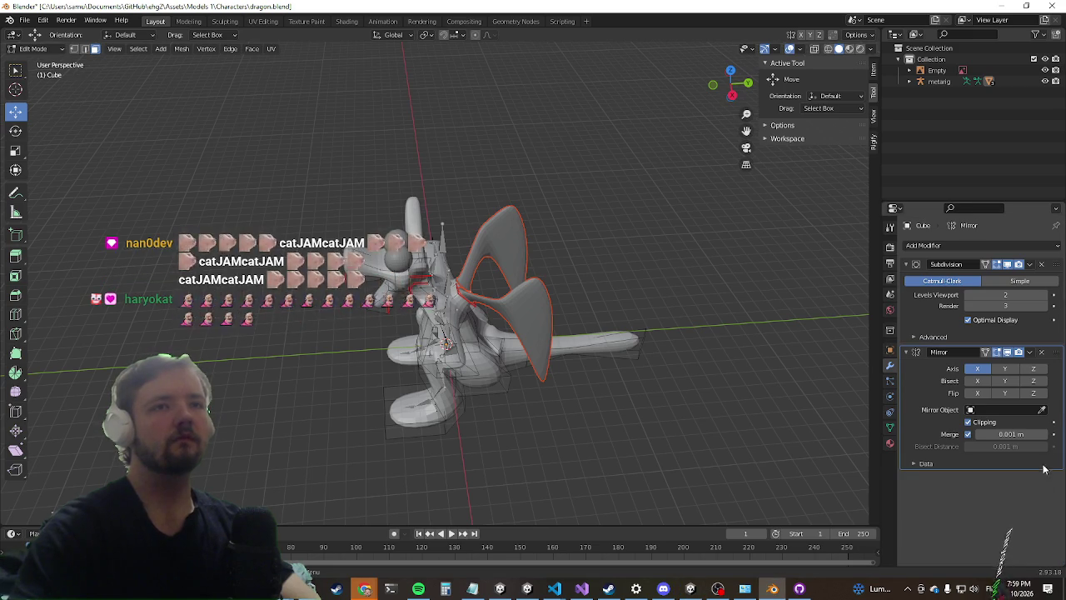
{"action": "mouse_move", "coordinate": [612, 356]}
{"action": "left_mouse_down"}
{"action": "mouse_move", "coordinate": [636, 335]}
{"action": "mouse_move", "coordinate": [631, 344]}
{"action": "left_mouse_up"}
{"action": "key", "text": "ctrl+s"}
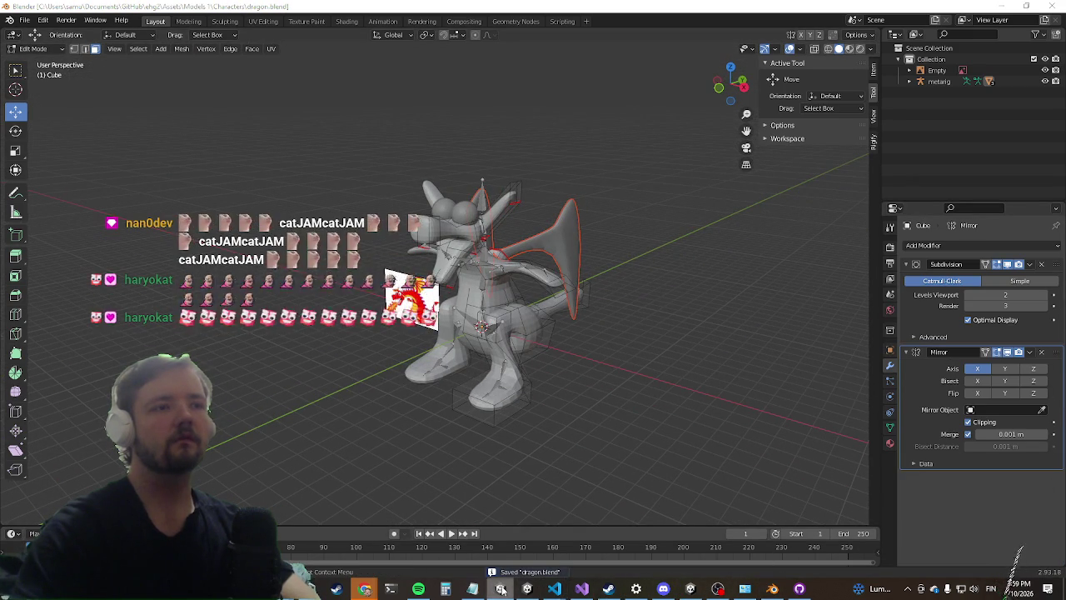
{"action": "left_click", "coordinate": [1060, 6]}
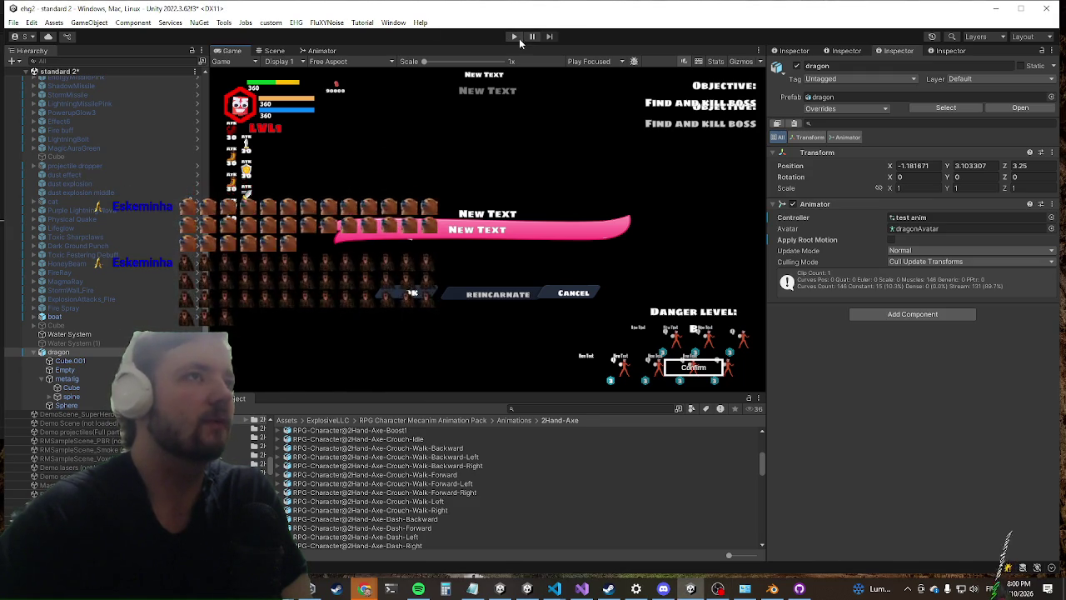
Step: Start Play mode, leave the reincarnate menu with Enter, and maximize the Game view
{"action": "left_click", "coordinate": [516, 39]}
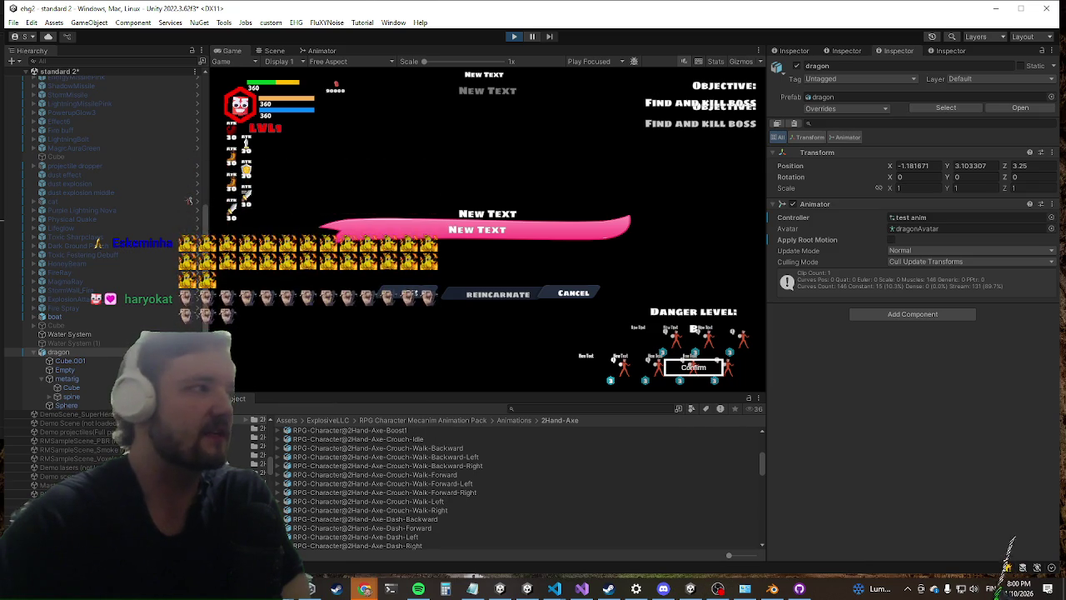
{"action": "key", "text": "Return"}
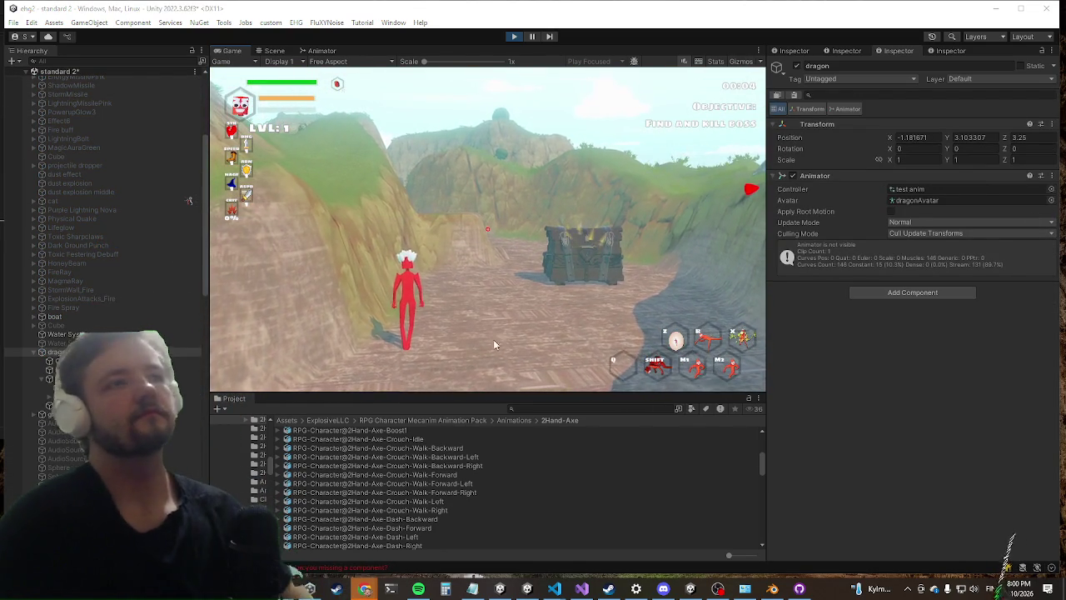
{"action": "key", "text": "shift+space"}
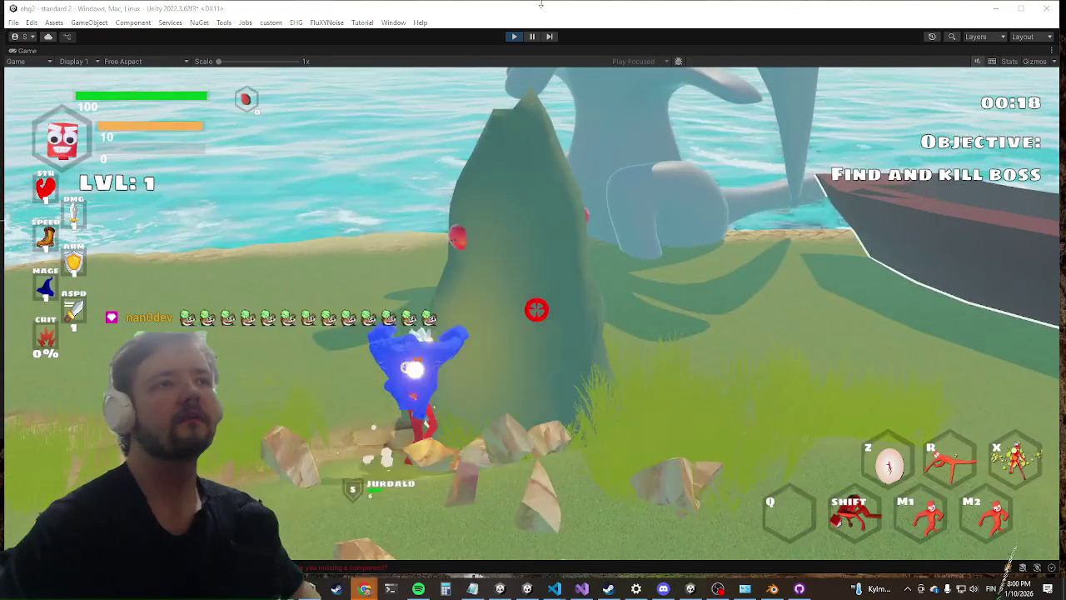
Step: Undo in Blender to restore the dragon's Armature modifier, then switch back to Unity
{"action": "key", "text": "alt+Tab"}
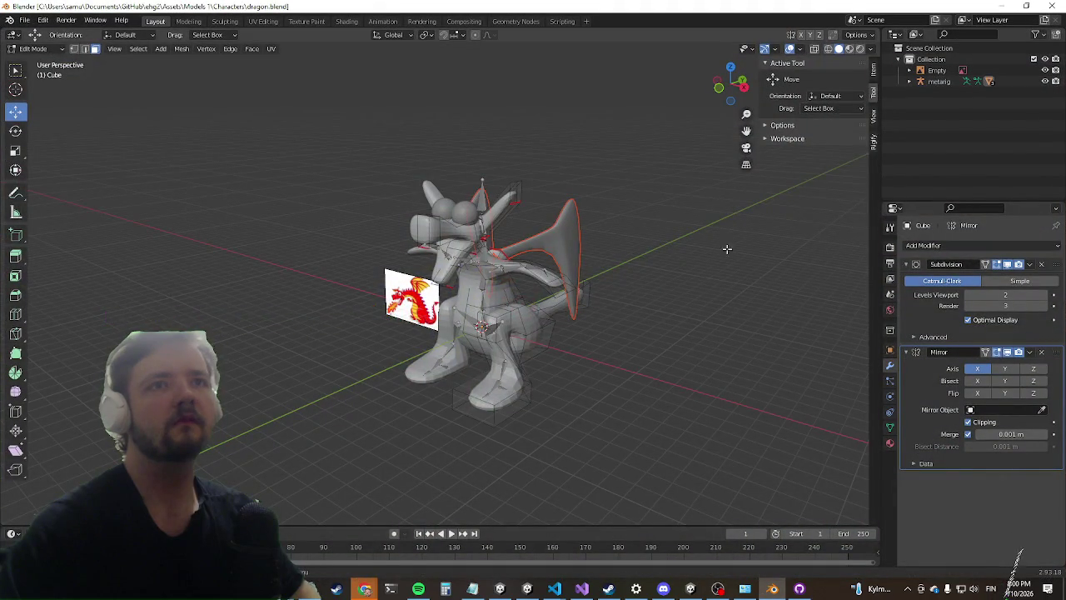
{"action": "left_click_drag", "start_coordinate": [726, 248], "coordinate": [733, 258]}
{"action": "key", "text": "ctrl+z"}
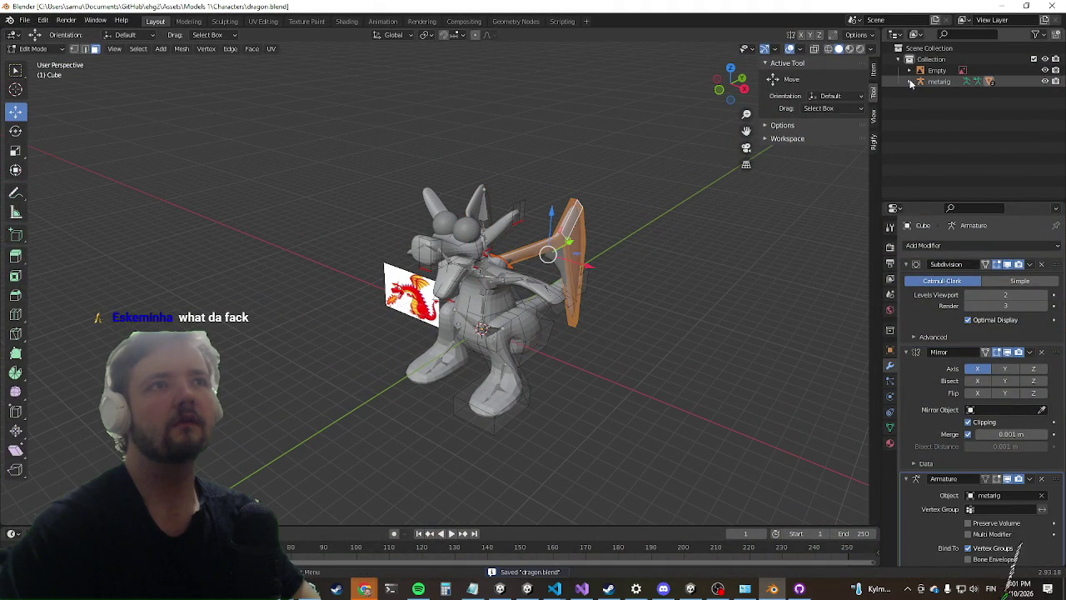
{"action": "key", "text": "alt+Tab"}
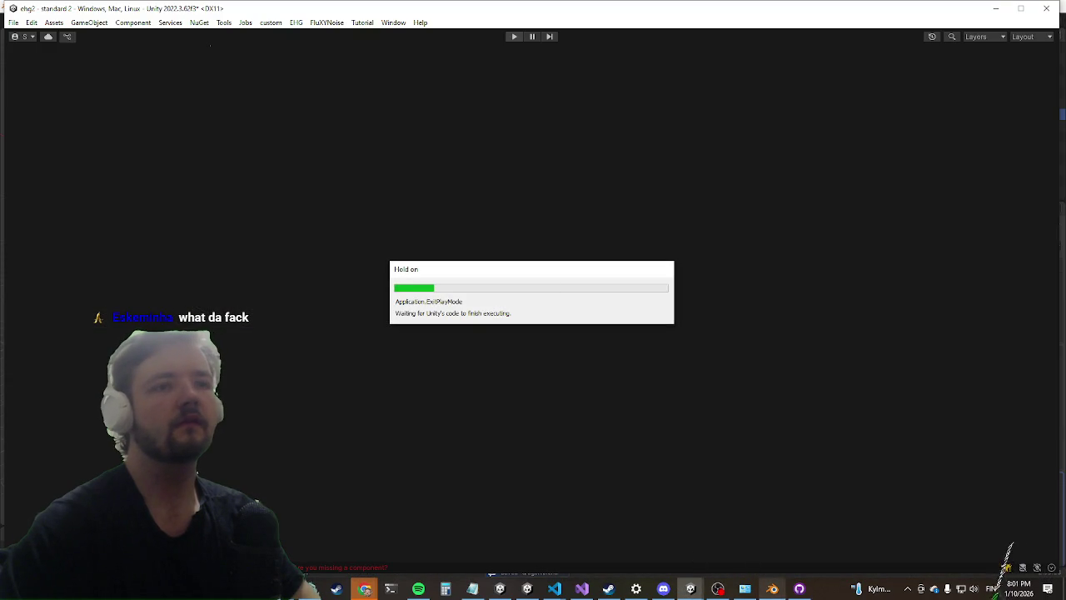
Step: Separate the selected wing faces of Cube into a new object, Cube.001
{"action": "key", "text": "alt+Tab"}
{"action": "mouse_move", "coordinate": [583, 291]}
{"action": "left_mouse_down"}
{"action": "mouse_move", "coordinate": [686, 286]}
{"action": "mouse_move", "coordinate": [555, 286]}
{"action": "mouse_move", "coordinate": [477, 346]}
{"action": "left_mouse_up"}
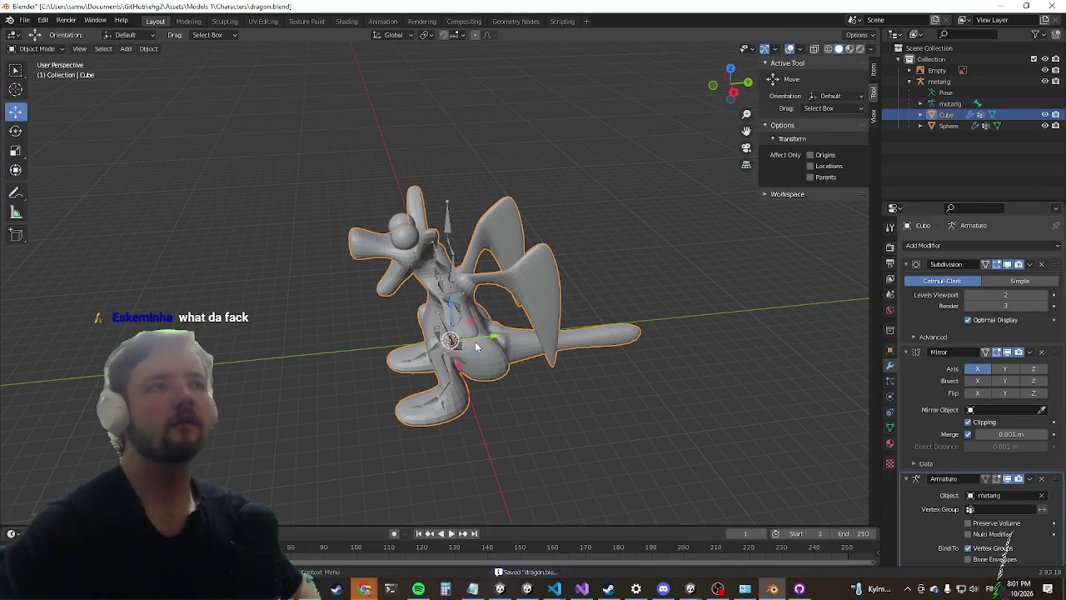
{"action": "left_click", "coordinate": [920, 115]}
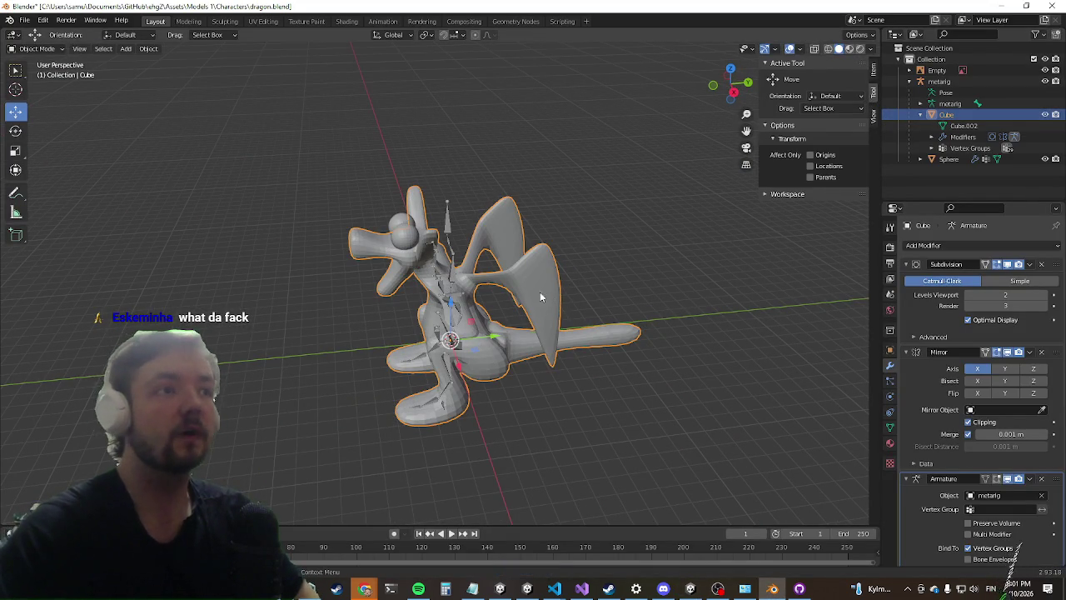
{"action": "key", "text": "Tab"}
{"action": "key", "text": "p"}
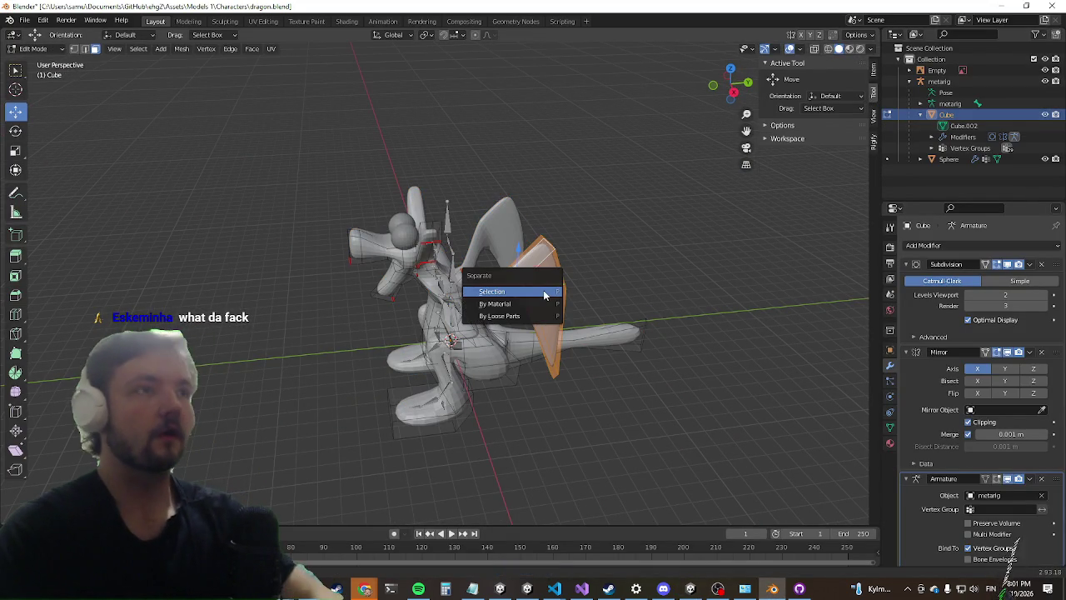
{"action": "left_click", "coordinate": [545, 294]}
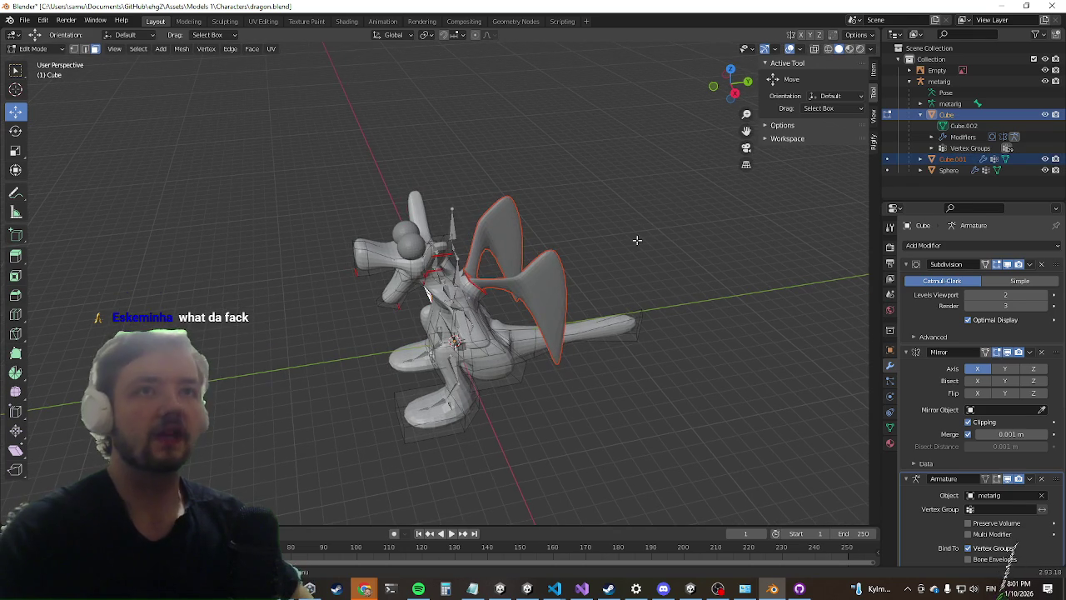
Step: Delete Cube.001's Armature modifier and return to the Cube body in Object Mode
{"action": "left_click", "coordinate": [948, 161]}
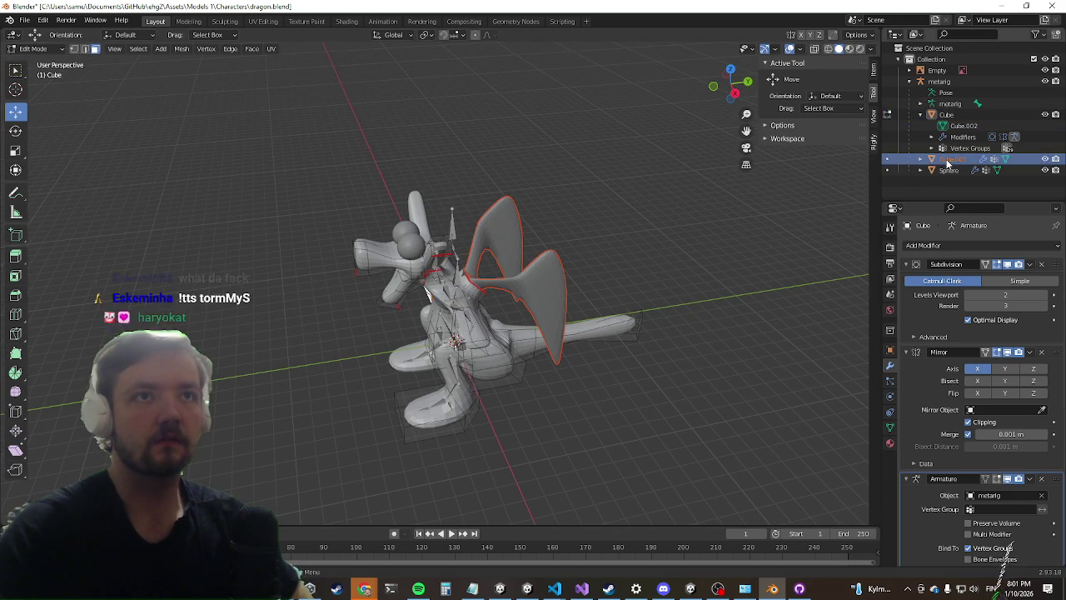
{"action": "left_click", "coordinate": [1042, 479]}
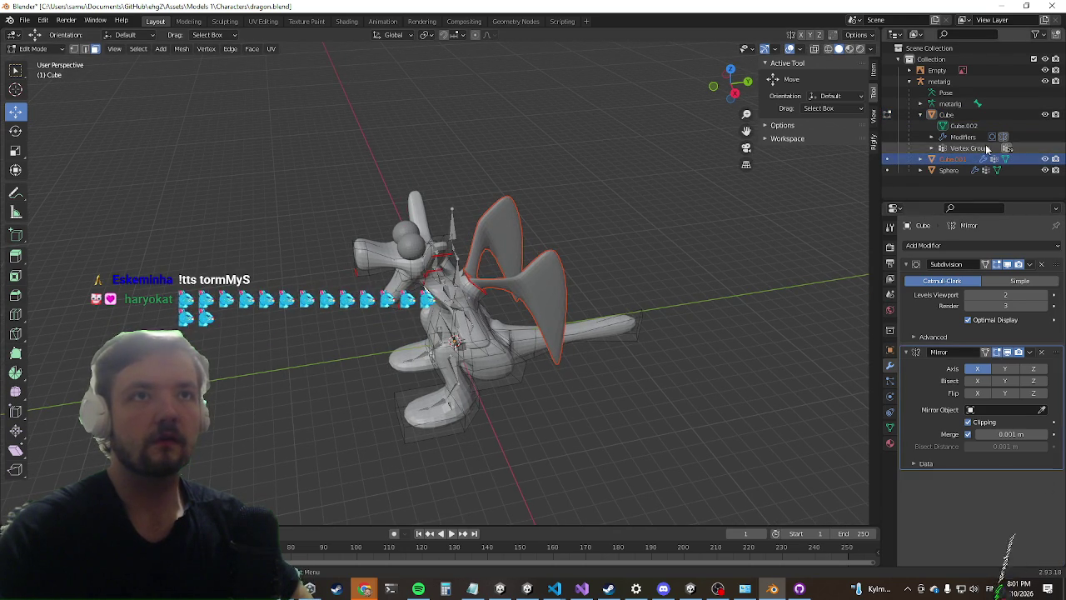
{"action": "left_click", "coordinate": [945, 116]}
{"action": "left_click_drag", "start_coordinate": [278, 444], "coordinate": [369, 365]}
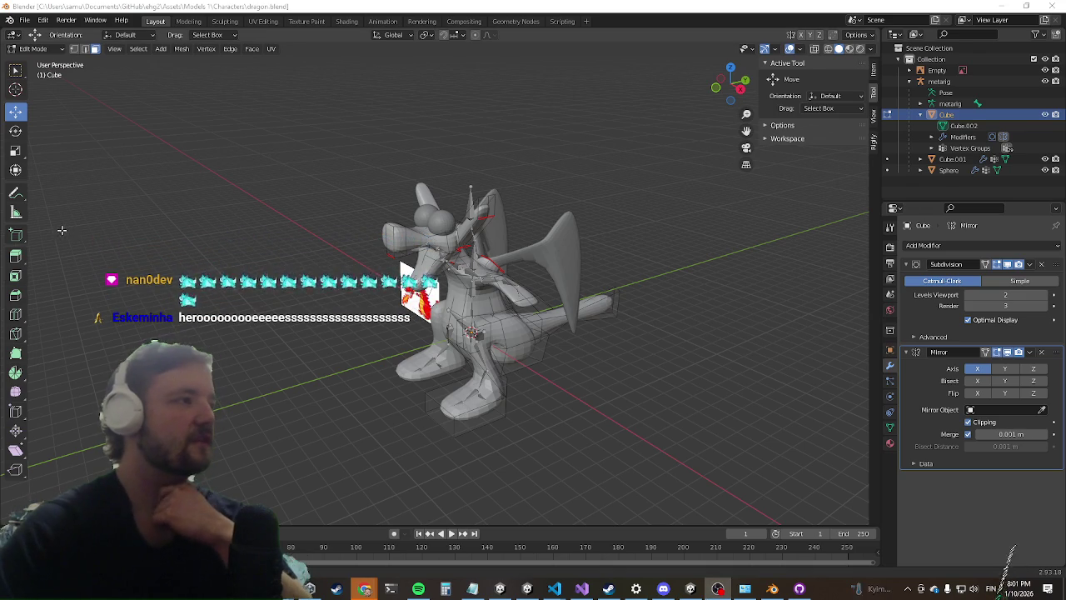
{"action": "left_click_drag", "start_coordinate": [357, 233], "coordinate": [335, 286]}
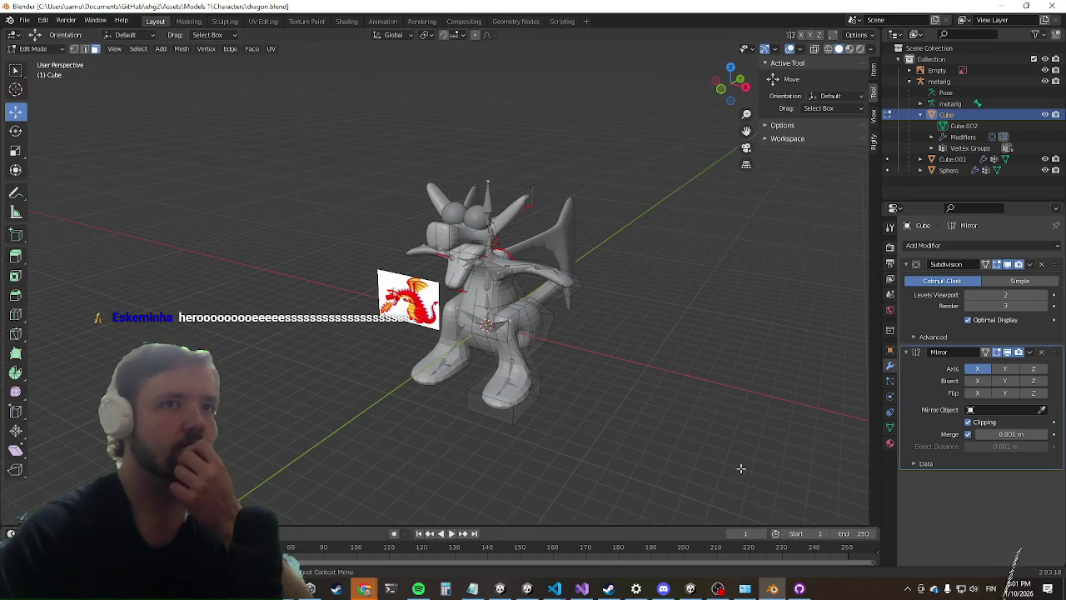
{"action": "left_click", "coordinate": [947, 160]}
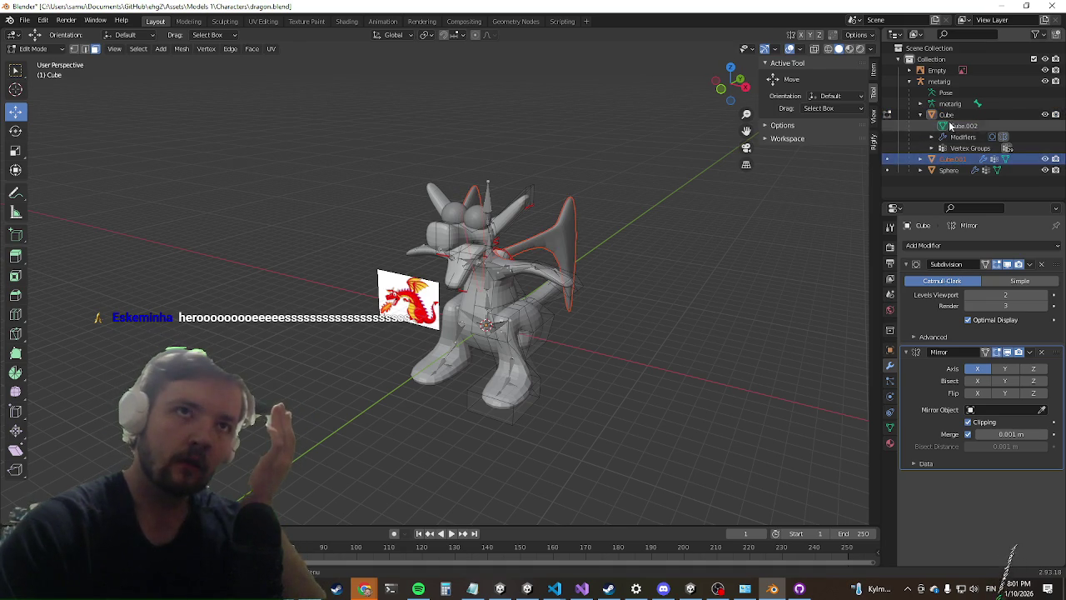
{"action": "left_click", "coordinate": [950, 115]}
{"action": "mouse_move", "coordinate": [619, 278]}
{"action": "left_mouse_down"}
{"action": "mouse_move", "coordinate": [599, 274]}
{"action": "mouse_move", "coordinate": [613, 257]}
{"action": "mouse_move", "coordinate": [583, 250]}
{"action": "left_mouse_up"}
{"action": "left_click", "coordinate": [939, 114]}
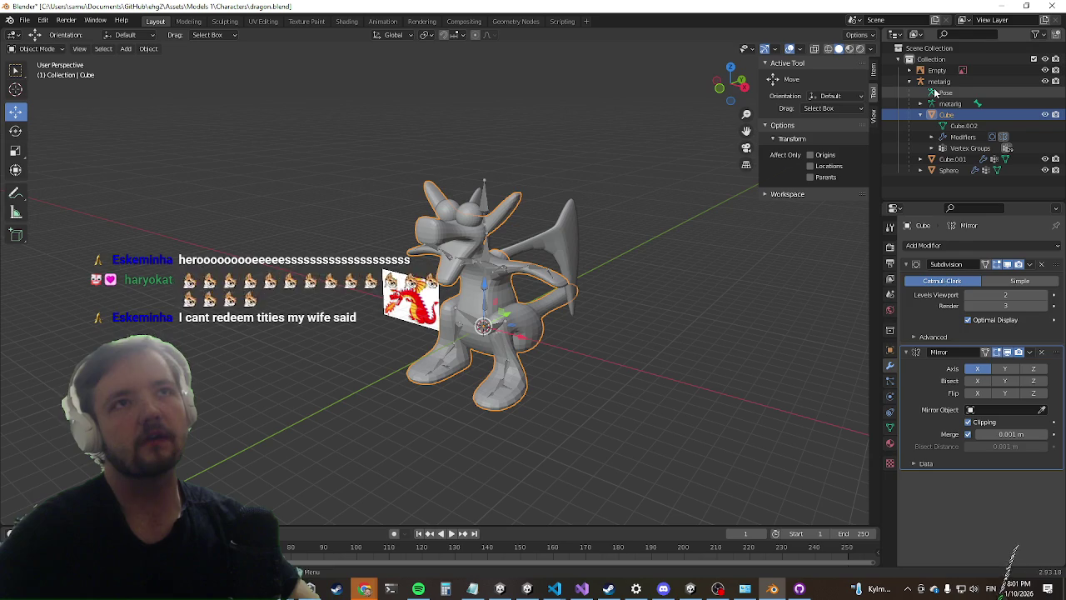
Step: Parent Cube to the metarig With Automatic Weights, save dragon.blend, and switch to Unity
{"action": "left_click", "coordinate": [939, 80]}
{"action": "left_click_drag", "start_coordinate": [611, 301], "coordinate": [617, 302]}
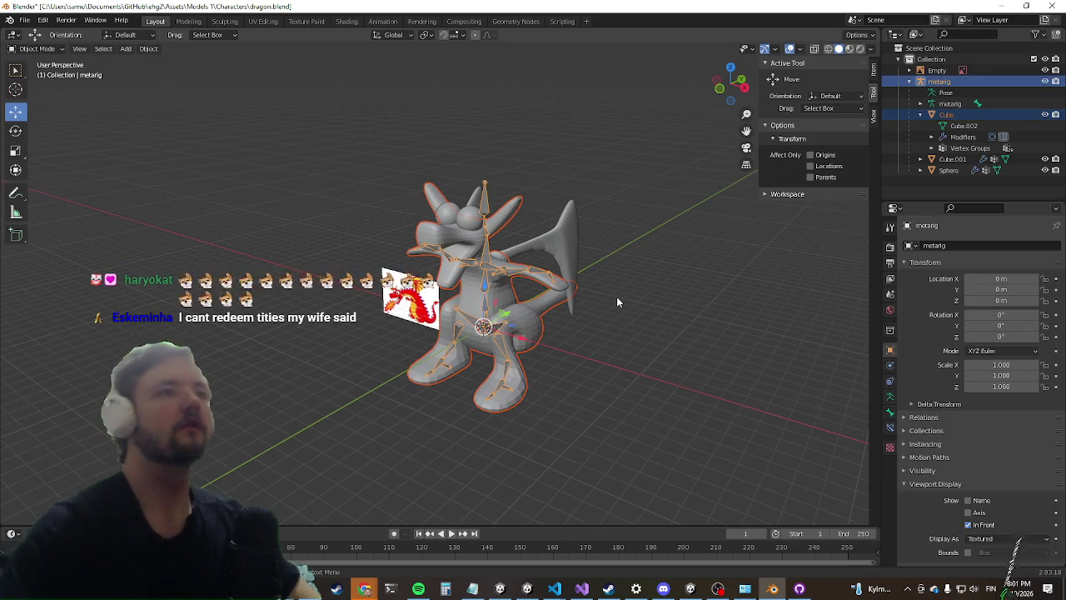
{"action": "key", "text": "ctrl+p"}
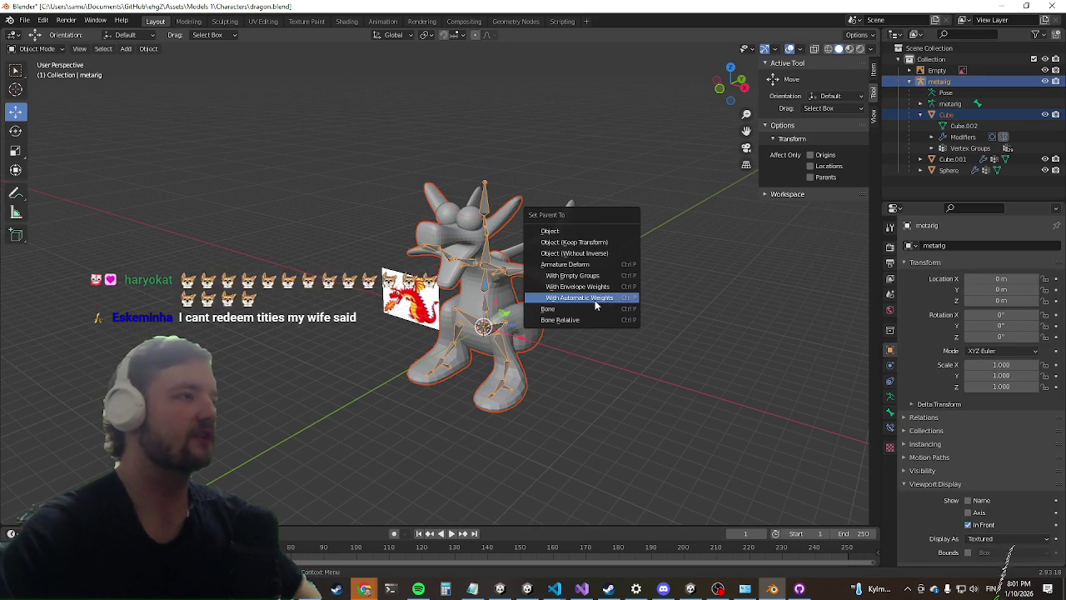
{"action": "left_click", "coordinate": [596, 305]}
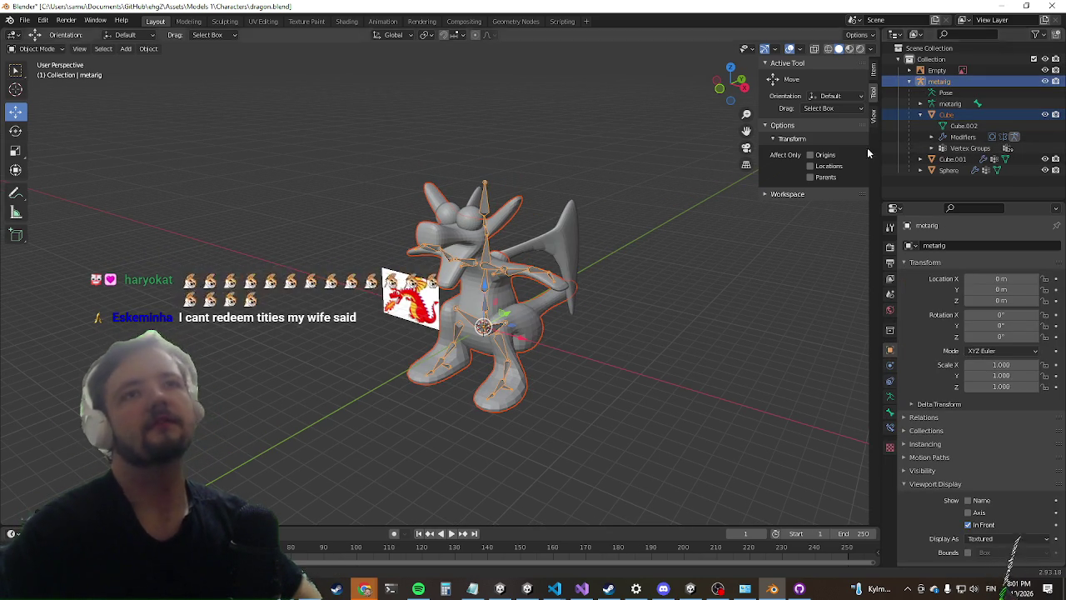
{"action": "mouse_move", "coordinate": [662, 245]}
{"action": "left_mouse_down"}
{"action": "mouse_move", "coordinate": [645, 275]}
{"action": "mouse_move", "coordinate": [532, 233]}
{"action": "left_mouse_up"}
{"action": "key", "text": "ctrl+s"}
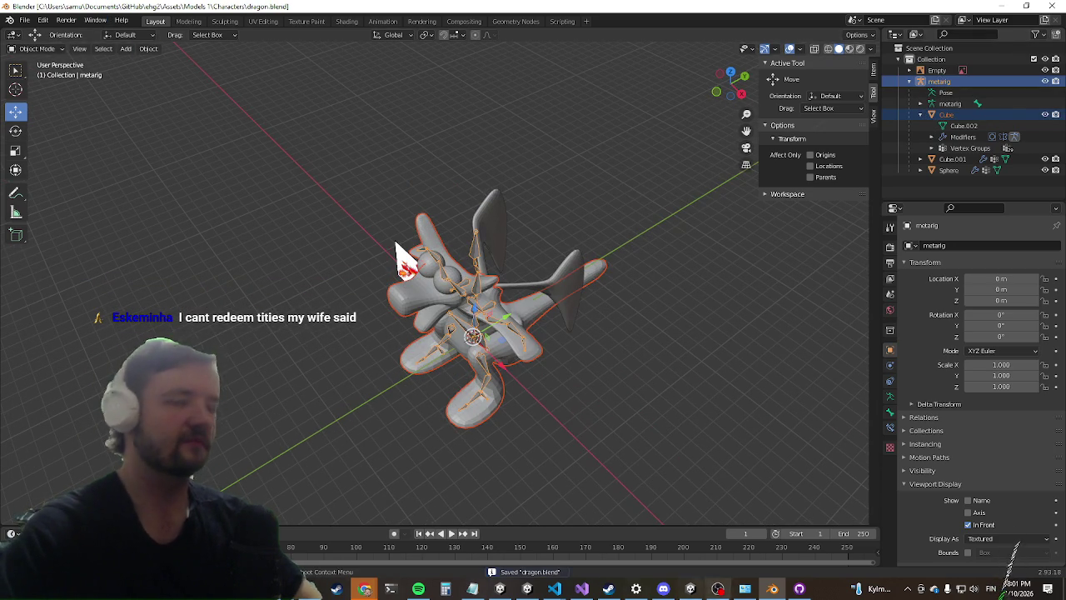
{"action": "left_click", "coordinate": [692, 589]}
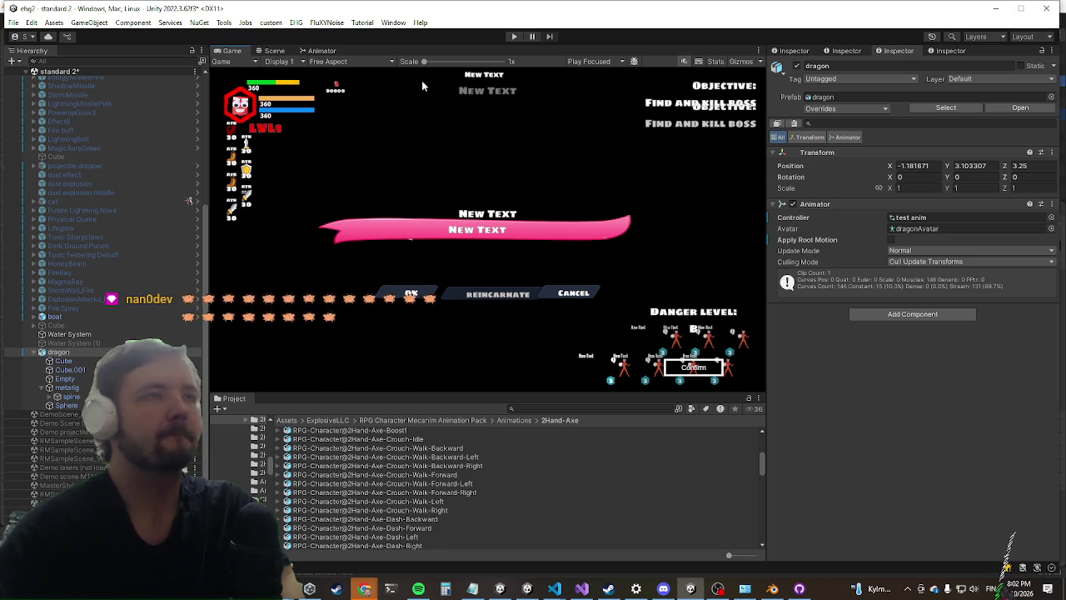
Step: Playtest the dragon boss, open the in-game settings menu with Escape, then switch to Blender
{"action": "left_click", "coordinate": [515, 38]}
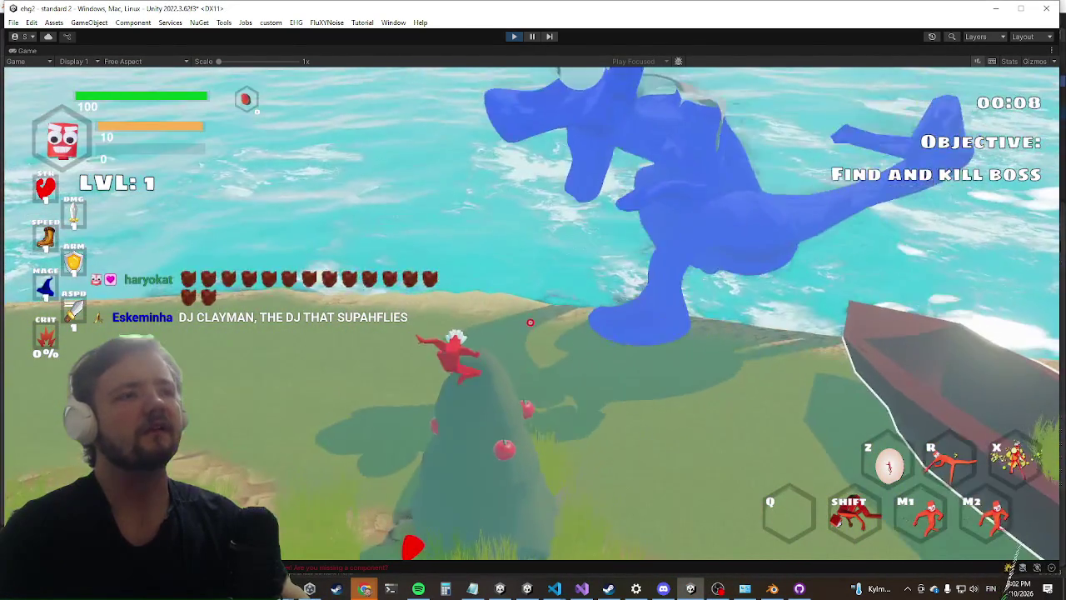
{"action": "key", "text": "Escape"}
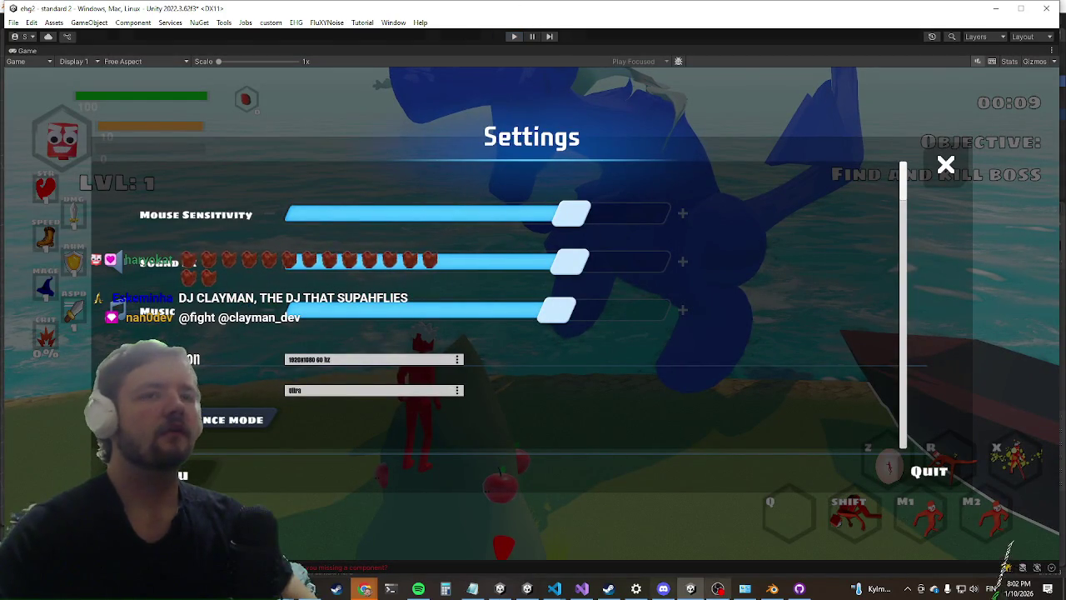
{"action": "left_click", "coordinate": [773, 589]}
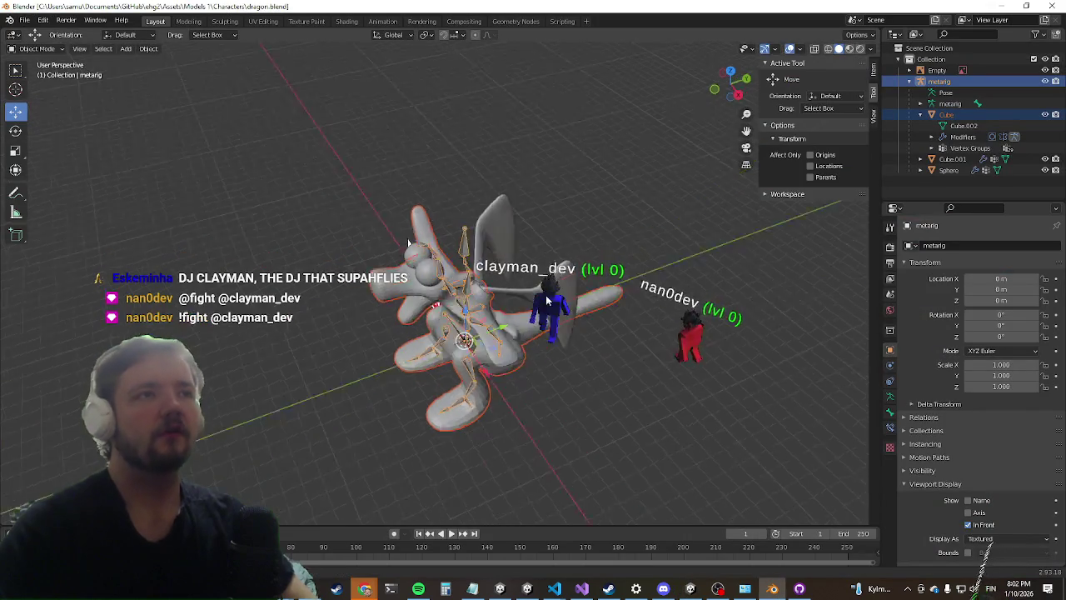
Step: Select the wing object Cube.001 and briefly check it in mesh edit mode
{"action": "left_click", "coordinate": [517, 300]}
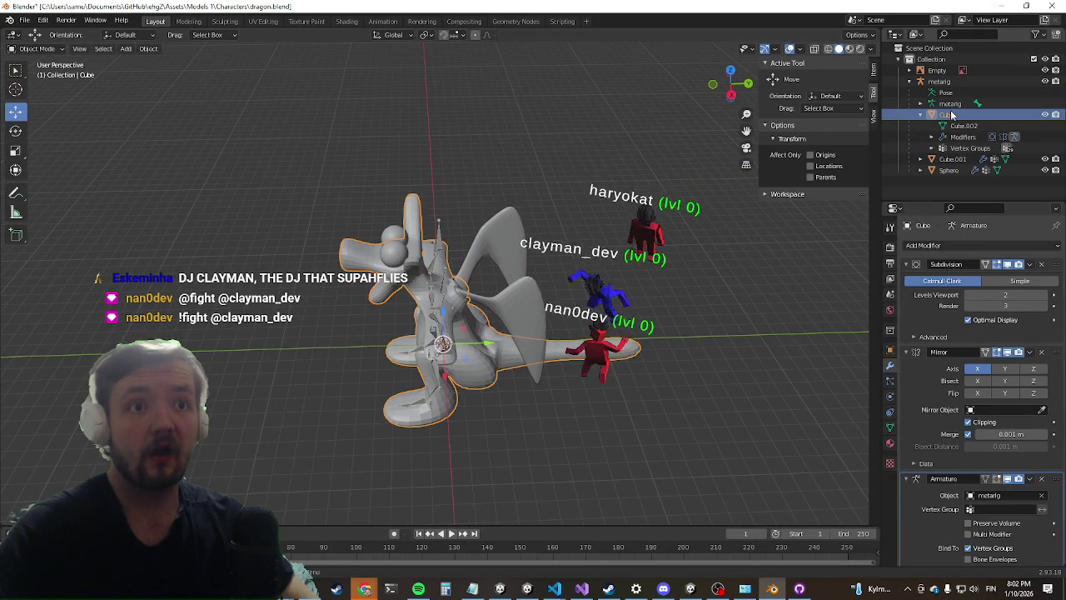
{"action": "left_click", "coordinate": [950, 159]}
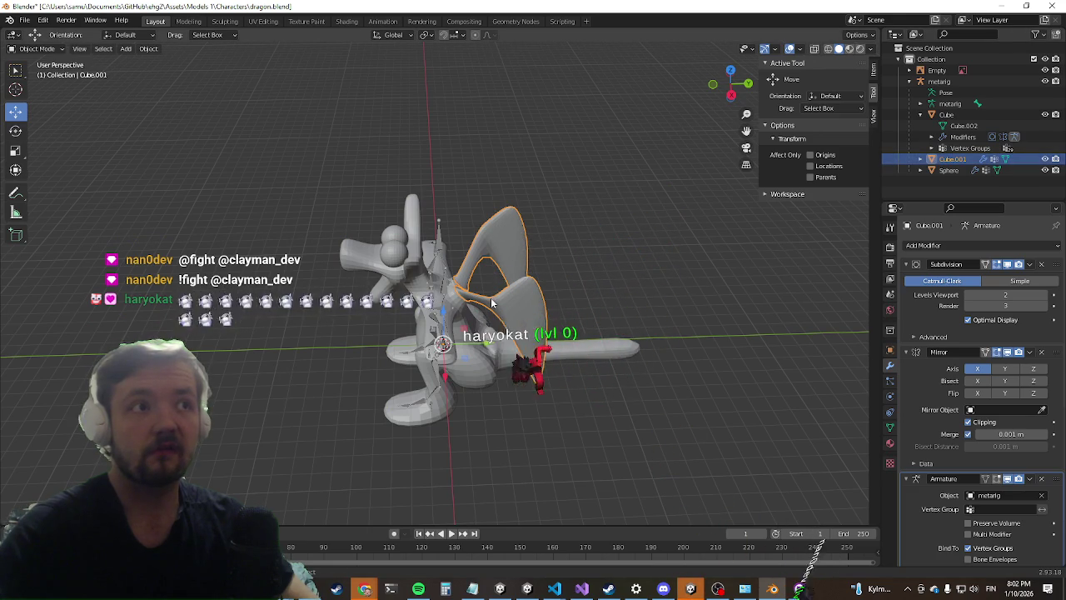
{"action": "key", "text": "Tab"}
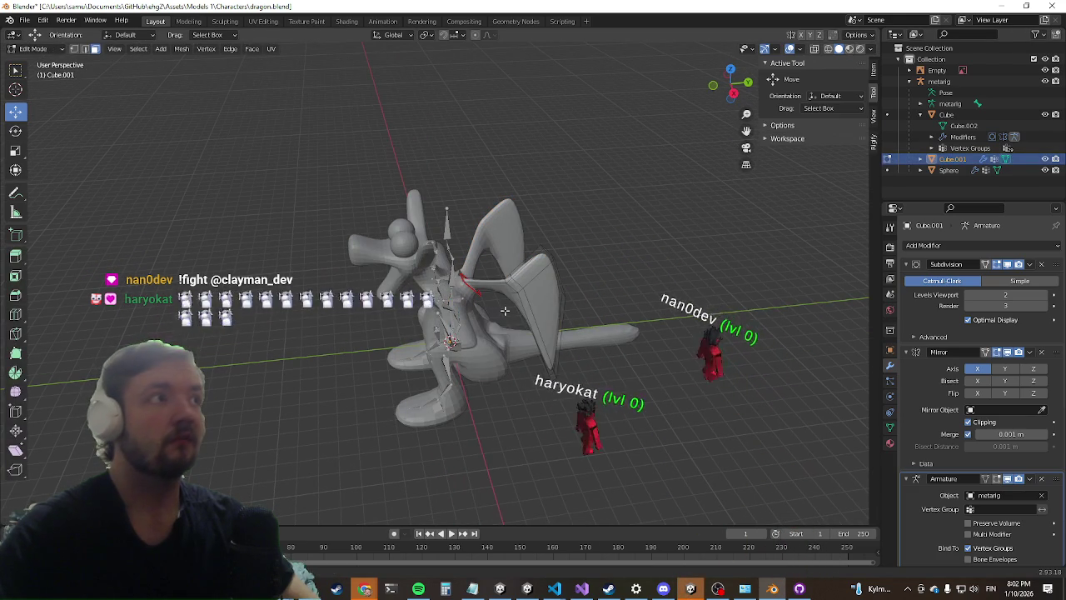
{"action": "key", "text": "Tab"}
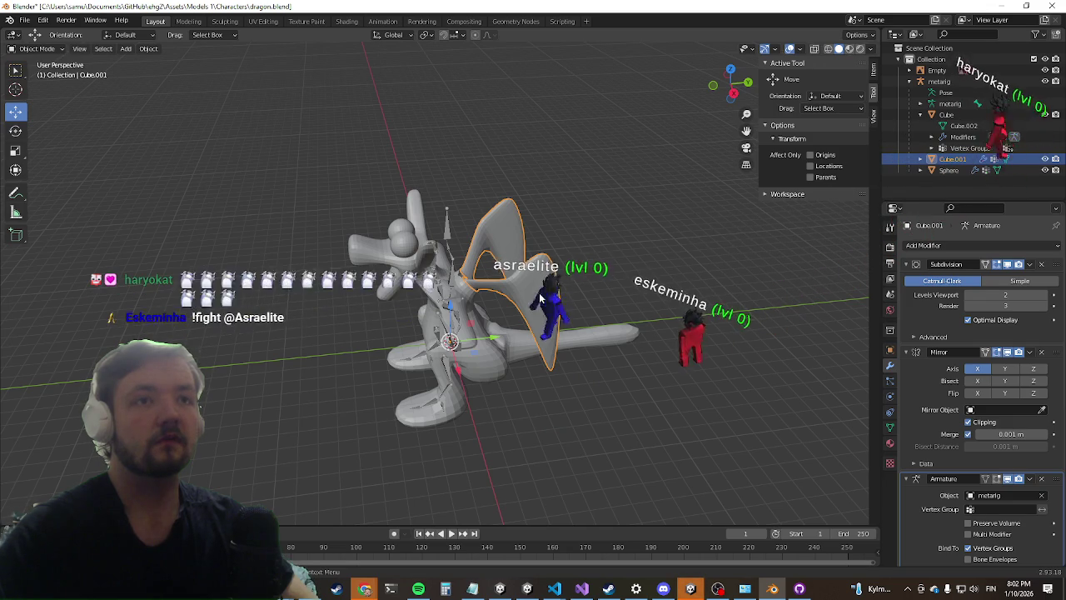
{"action": "left_click_drag", "start_coordinate": [548, 291], "coordinate": [563, 299]}
{"action": "scroll", "coordinate": [567, 292], "scroll_direction": "up", "scroll_amount": 2}
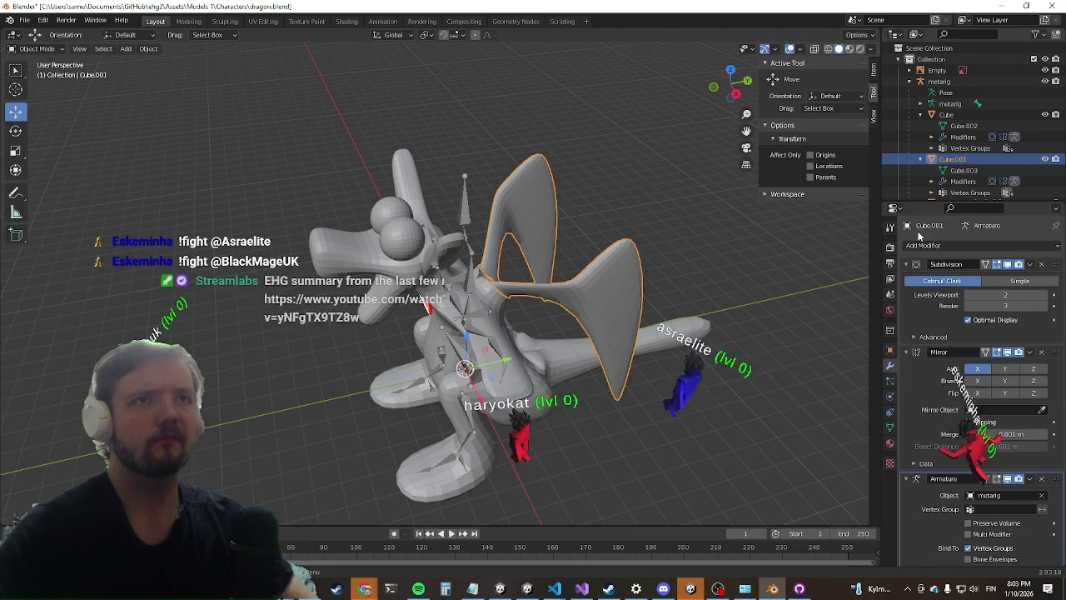
Step: Delete Cube.001's Armature modifier, keeping Subdivision and Mirror, and save dragon.blend
{"action": "left_click", "coordinate": [1041, 479]}
{"action": "left_click", "coordinate": [958, 115]}
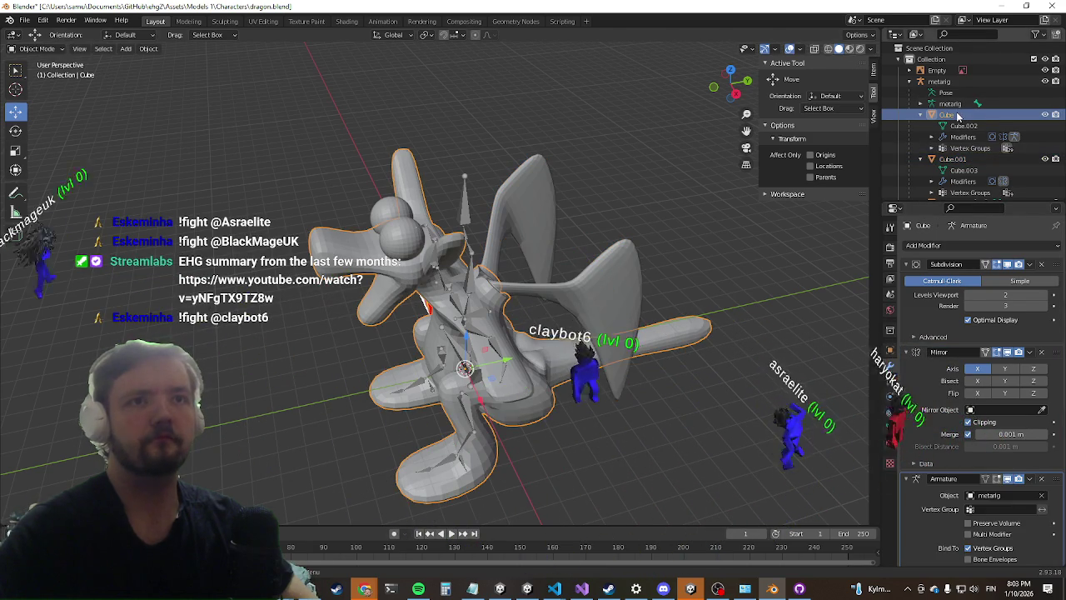
{"action": "left_click", "coordinate": [951, 159]}
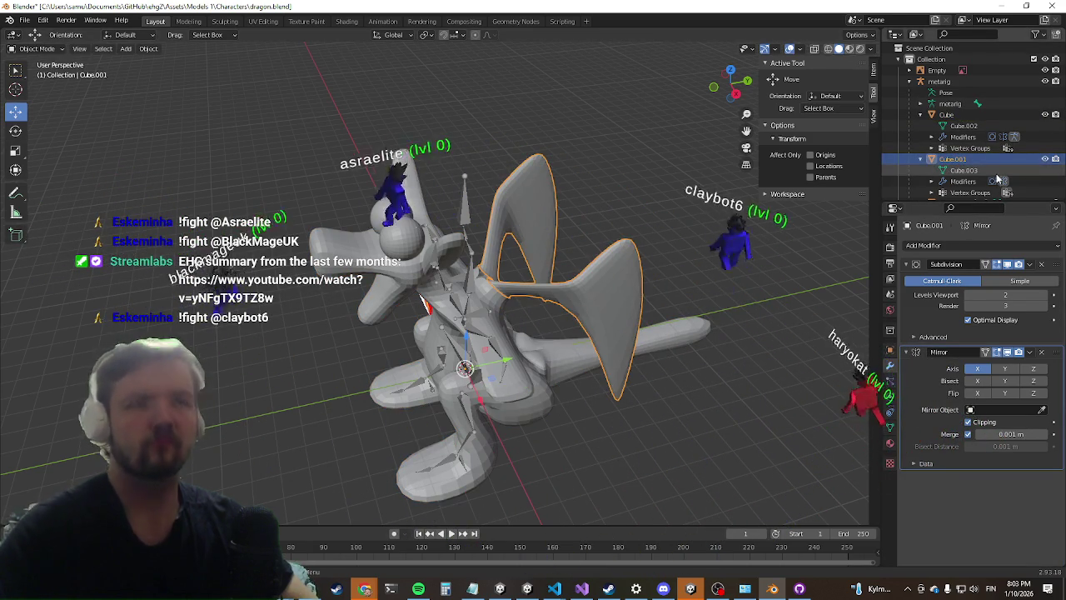
{"action": "left_click", "coordinate": [947, 115]}
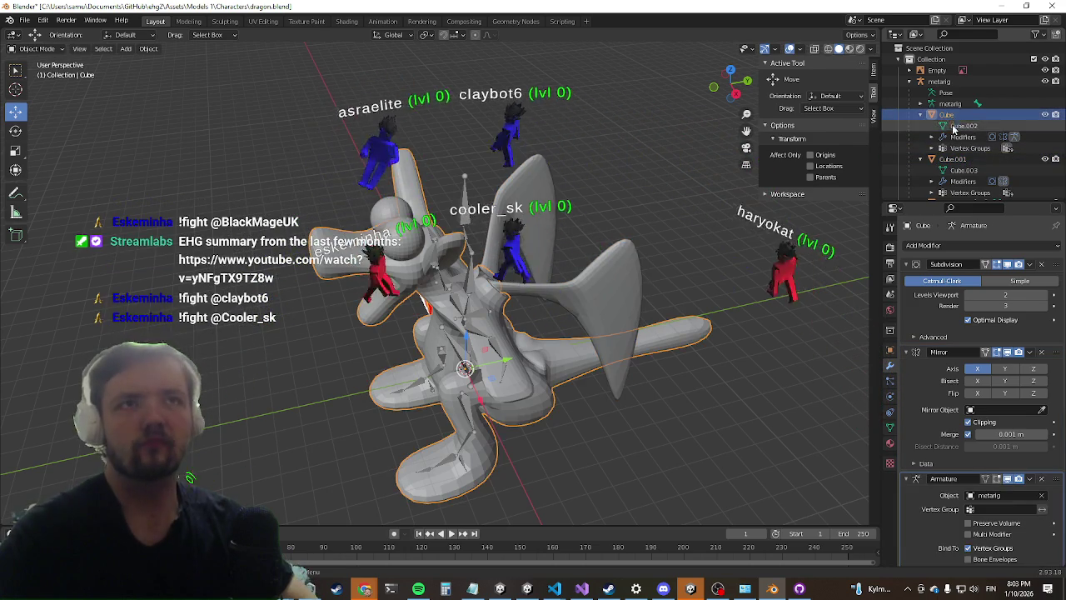
{"action": "mouse_move", "coordinate": [673, 335]}
{"action": "left_mouse_down"}
{"action": "mouse_move", "coordinate": [641, 322]}
{"action": "mouse_move", "coordinate": [534, 377]}
{"action": "mouse_move", "coordinate": [513, 419]}
{"action": "mouse_move", "coordinate": [499, 392]}
{"action": "left_mouse_up"}
{"action": "key", "text": "ctrl+s"}
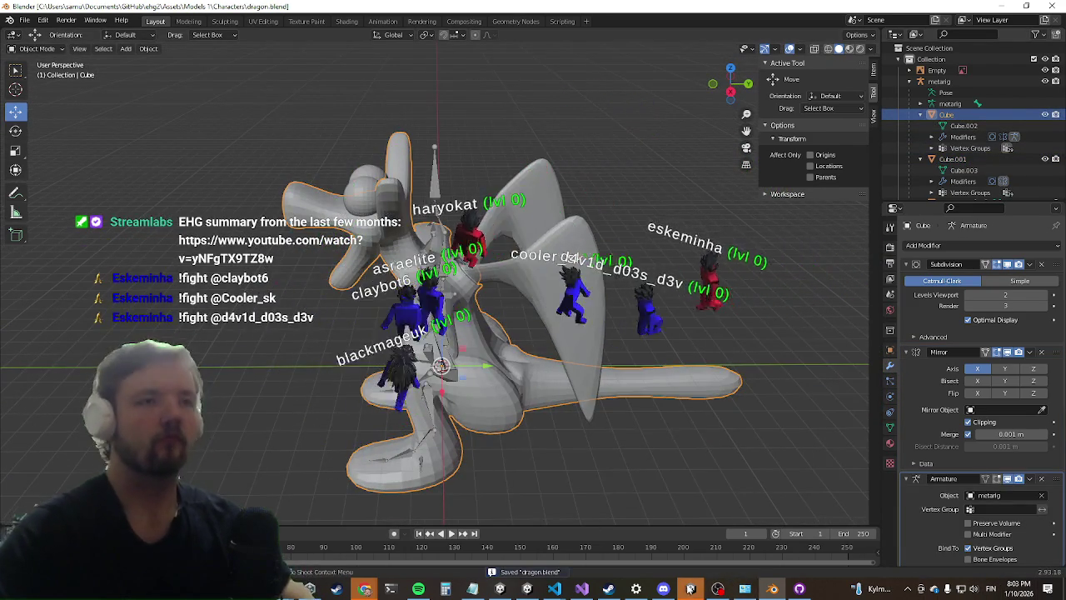
{"action": "key", "text": "alt+Tab"}
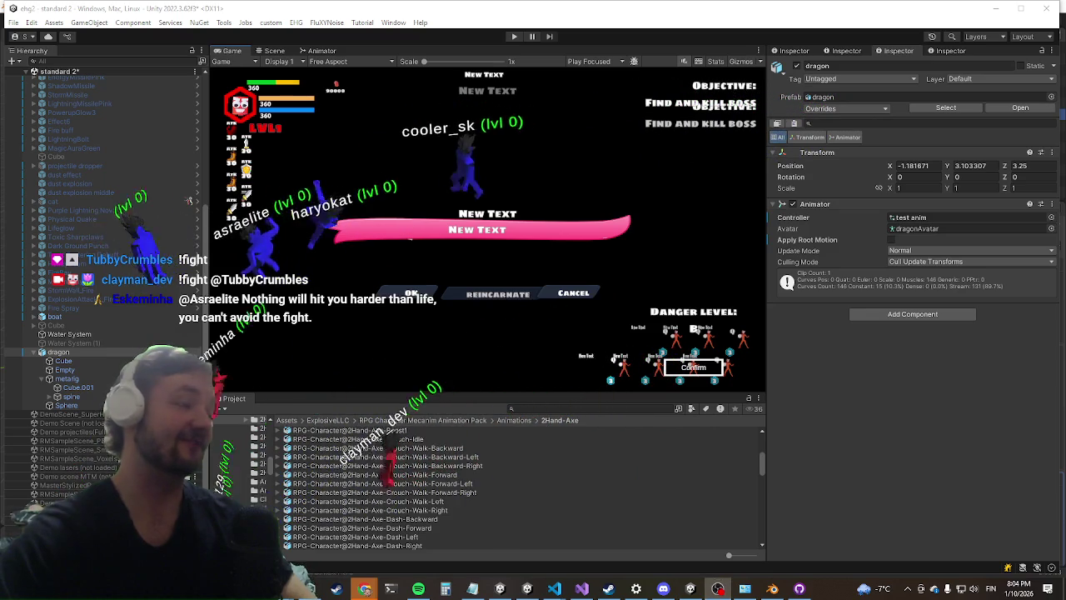
Step: Play-test the reimported dragon boss in a maximized Game view, then view it in the Scene tab
{"action": "left_click", "coordinate": [516, 38]}
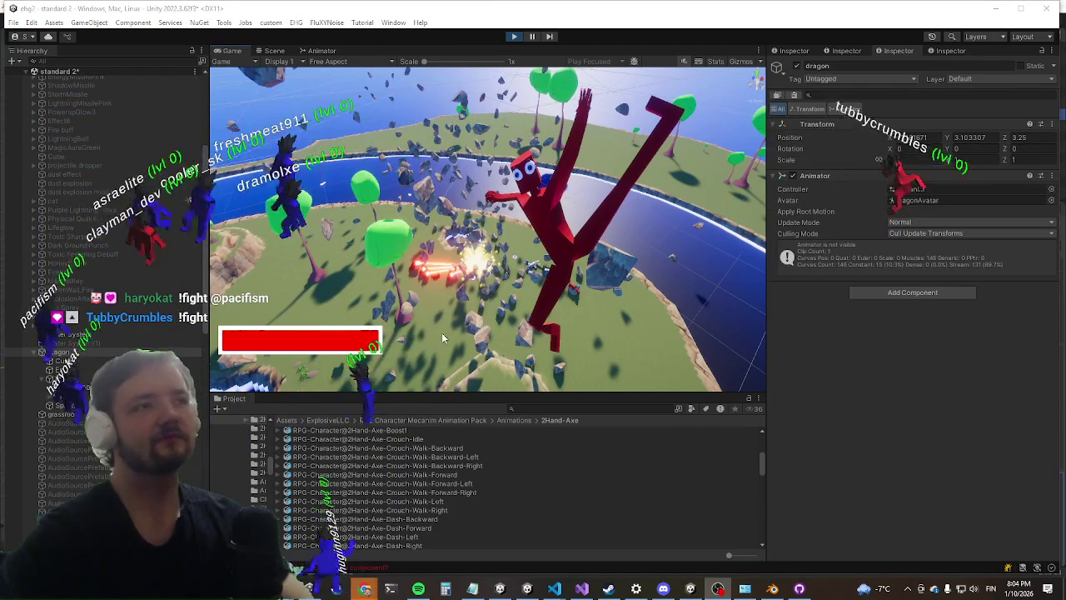
{"action": "key", "text": "shift+space"}
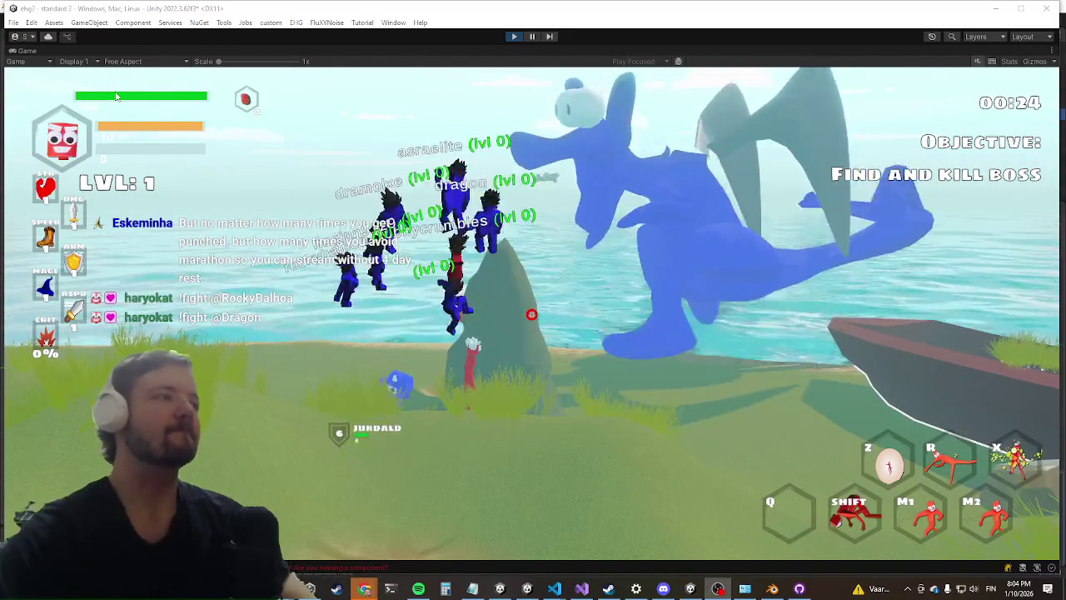
{"action": "right_click", "coordinate": [25, 50]}
{"action": "left_click", "coordinate": [79, 83]}
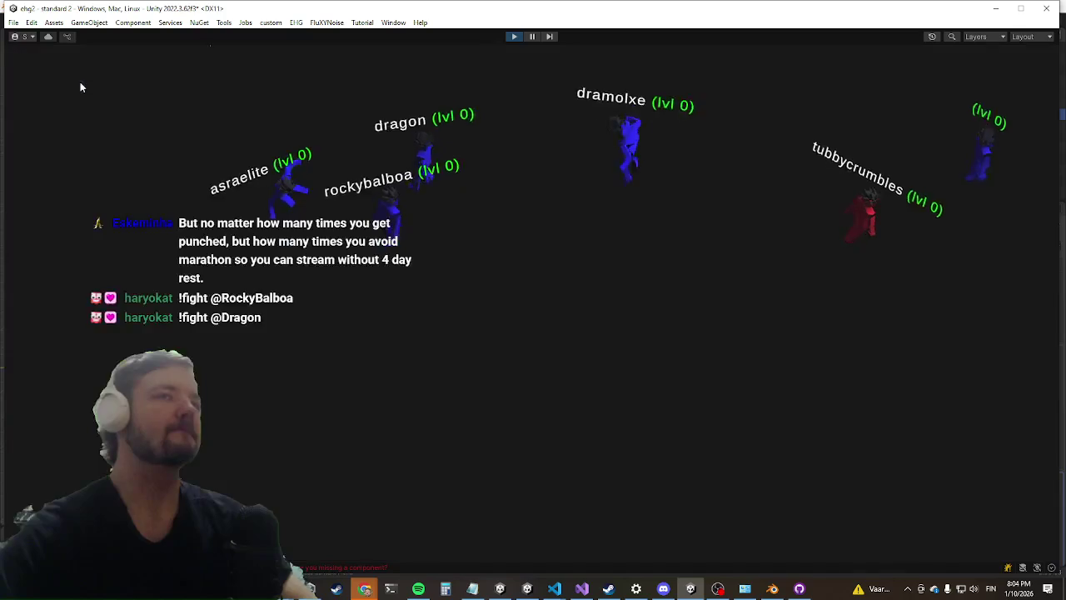
{"action": "key", "text": "super"}
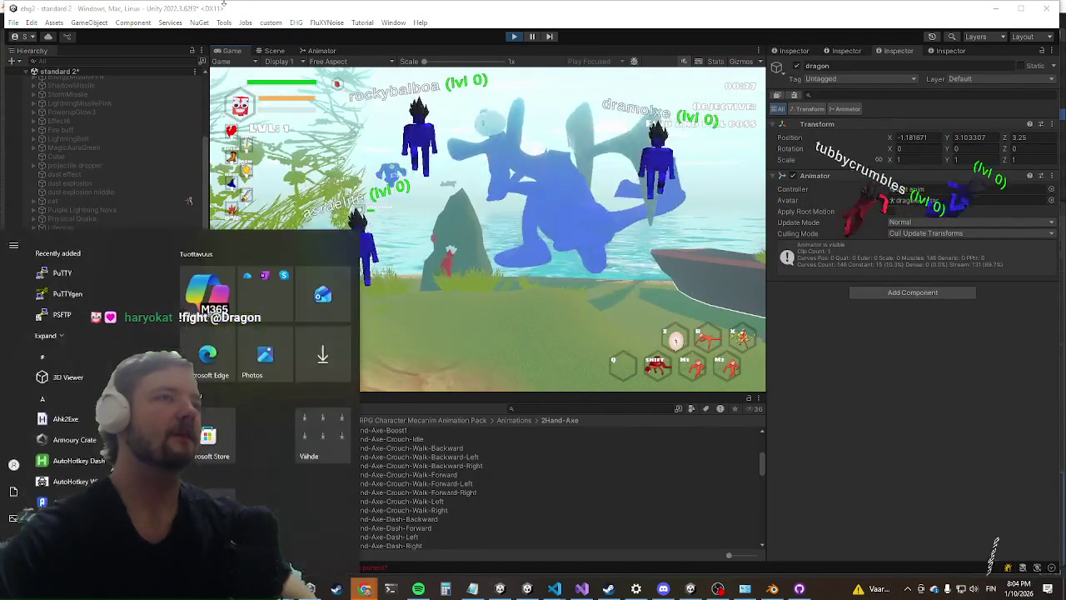
{"action": "left_click", "coordinate": [274, 50]}
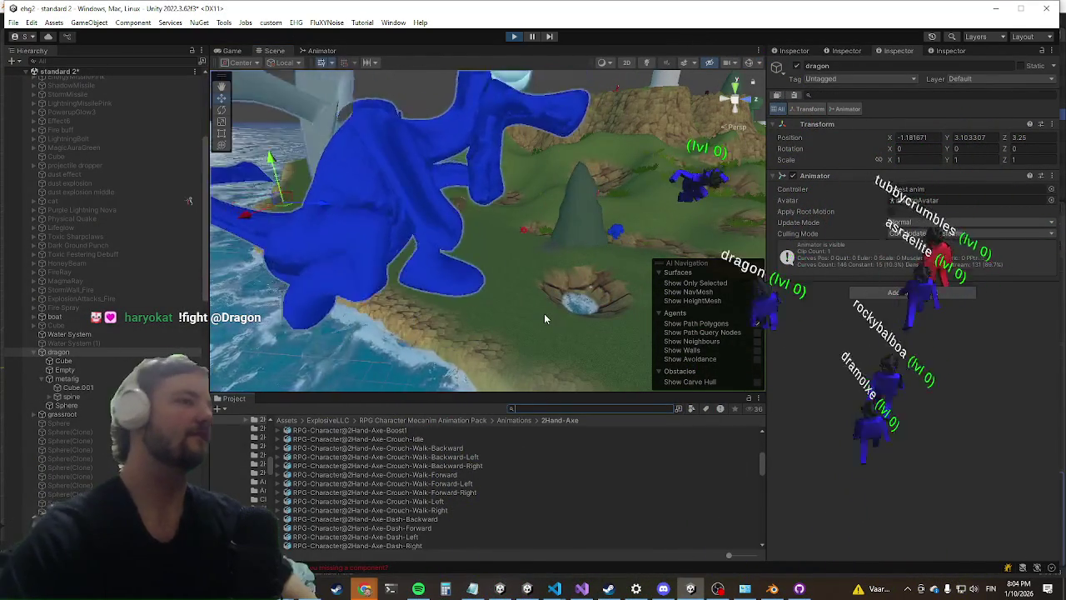
Step: Find FlamethrowerToonyFire with 'flamethr' and drag it into the scene at the dragon's mouth
{"action": "type", "text": "flamethr"}
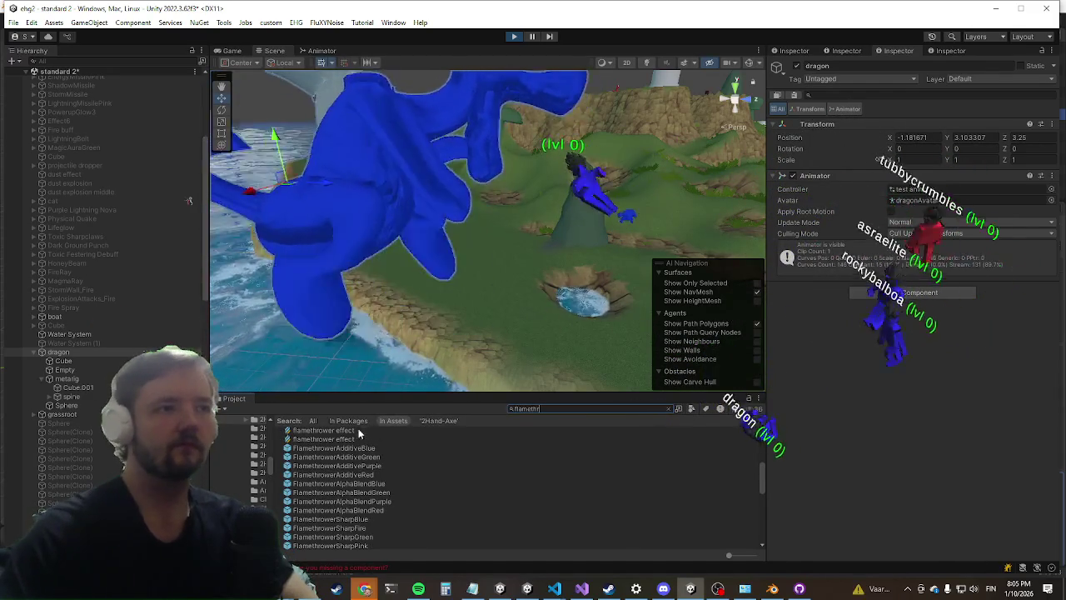
{"action": "scroll", "coordinate": [353, 493], "scroll_direction": "down", "scroll_amount": 5}
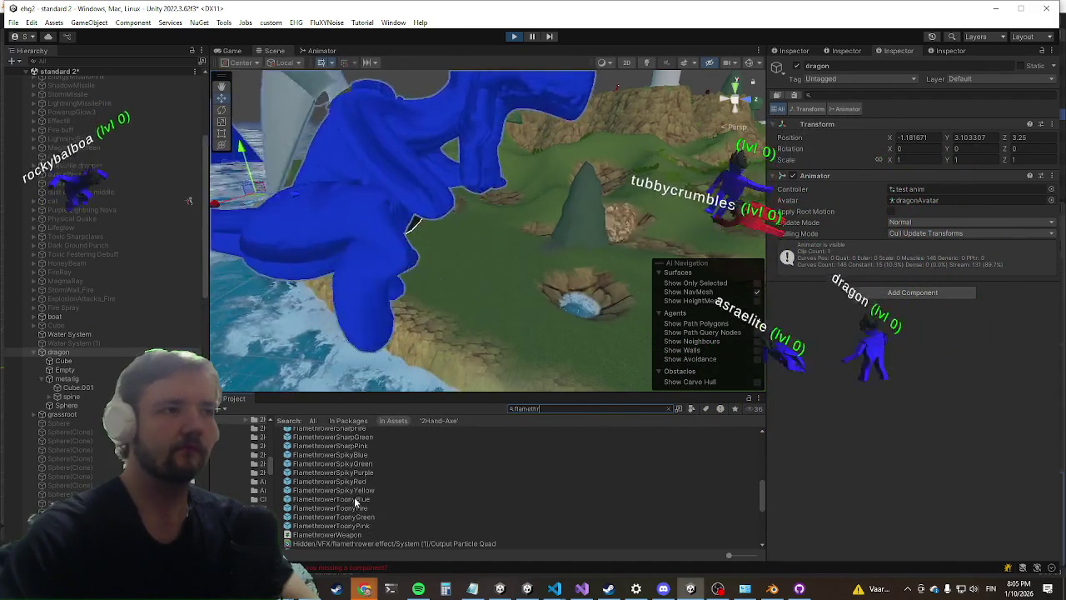
{"action": "left_click", "coordinate": [355, 508]}
{"action": "mouse_move", "coordinate": [356, 510]}
{"action": "left_mouse_down"}
{"action": "mouse_move", "coordinate": [538, 308]}
{"action": "mouse_move", "coordinate": [532, 231]}
{"action": "mouse_move", "coordinate": [500, 267]}
{"action": "mouse_move", "coordinate": [388, 309]}
{"action": "left_mouse_up"}
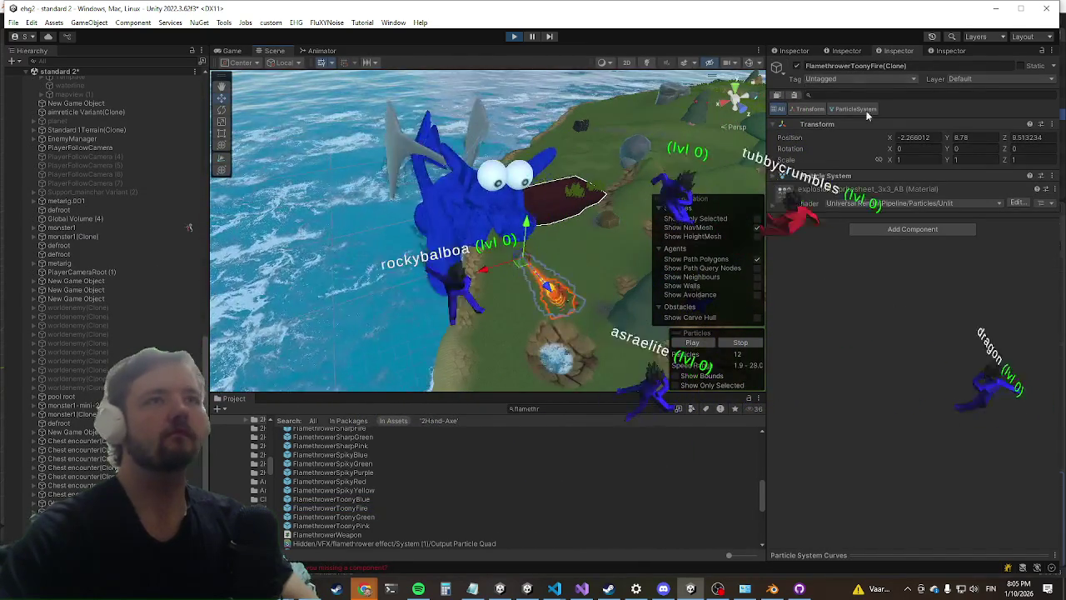
Step: Scale the flamethrower effect to 5, 5, 2
{"action": "double_click", "coordinate": [904, 159]}
{"action": "type", "text": "5"}
{"action": "key", "text": "Tab"}
{"action": "type", "text": "5"}
{"action": "key", "text": "Tab"}
{"action": "type", "text": "5"}
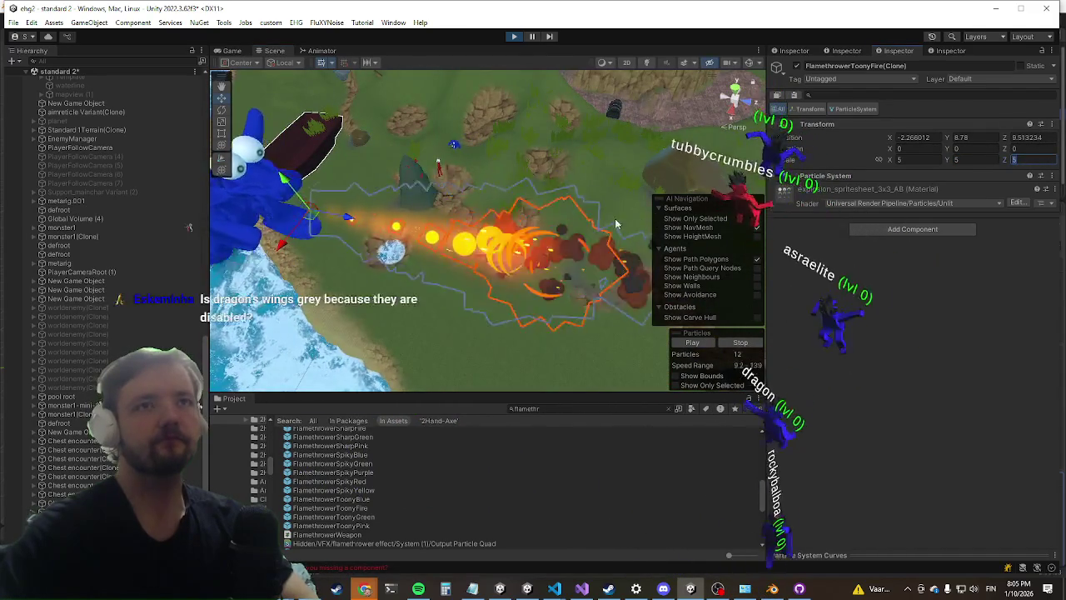
Step: Check the flame around the dragon in the Scene view, then watch it in the Game view
{"action": "mouse_move", "coordinate": [377, 236]}
{"action": "left_mouse_down"}
{"action": "mouse_move", "coordinate": [385, 265]}
{"action": "mouse_move", "coordinate": [331, 264]}
{"action": "mouse_move", "coordinate": [347, 274]}
{"action": "left_mouse_up"}
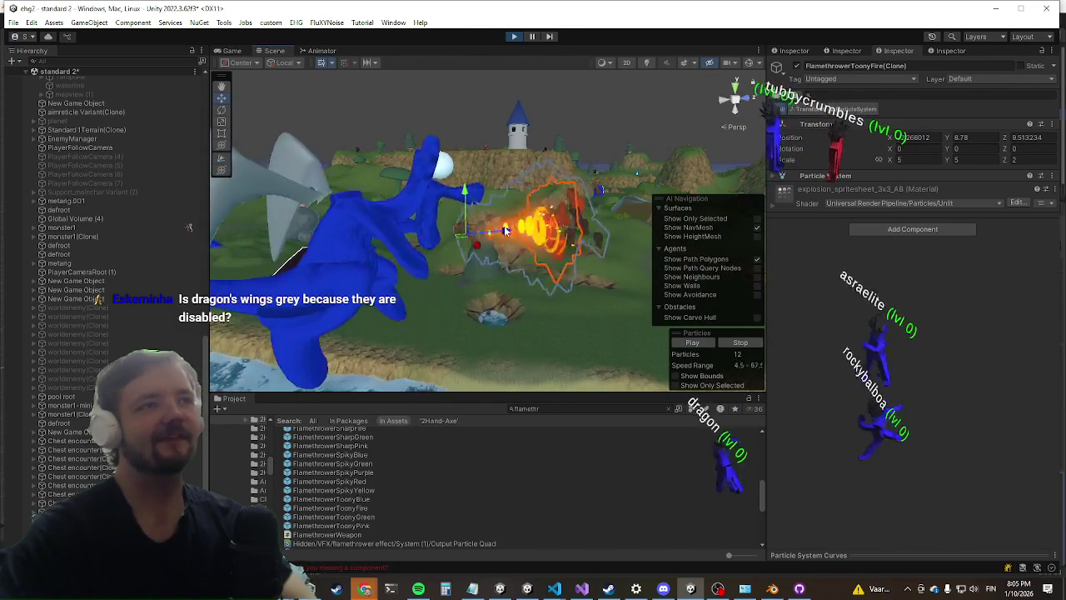
{"action": "scroll", "coordinate": [413, 239], "scroll_direction": "up", "scroll_amount": 2}
{"action": "mouse_move", "coordinate": [413, 239]}
{"action": "left_mouse_down"}
{"action": "mouse_move", "coordinate": [235, 90]}
{"action": "mouse_move", "coordinate": [523, 114]}
{"action": "left_mouse_up"}
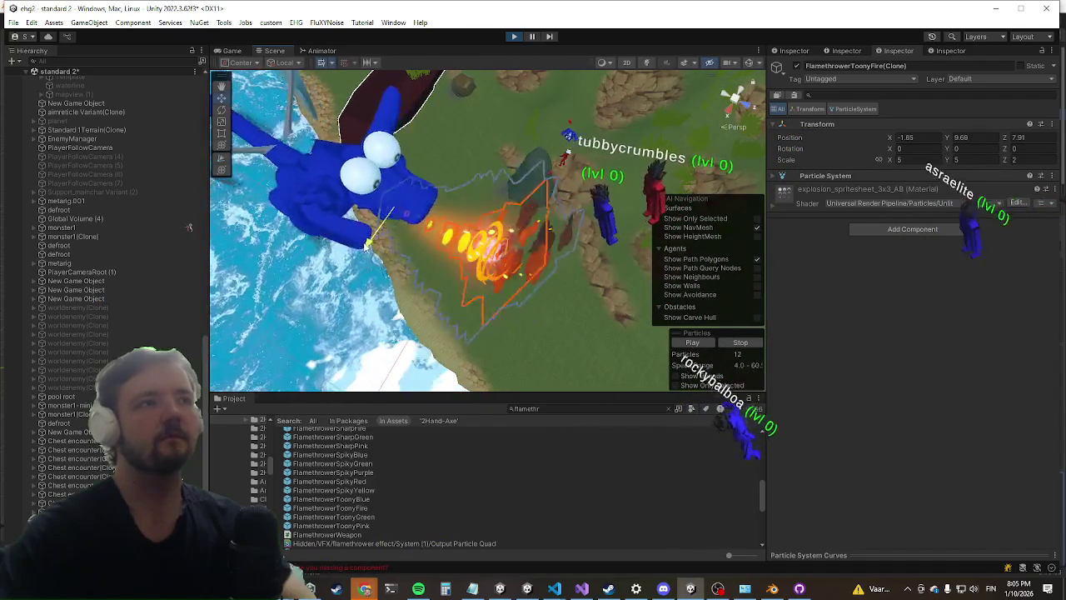
{"action": "mouse_move", "coordinate": [324, 269]}
{"action": "left_mouse_down"}
{"action": "mouse_move", "coordinate": [344, 188]}
{"action": "mouse_move", "coordinate": [483, 131]}
{"action": "left_mouse_up"}
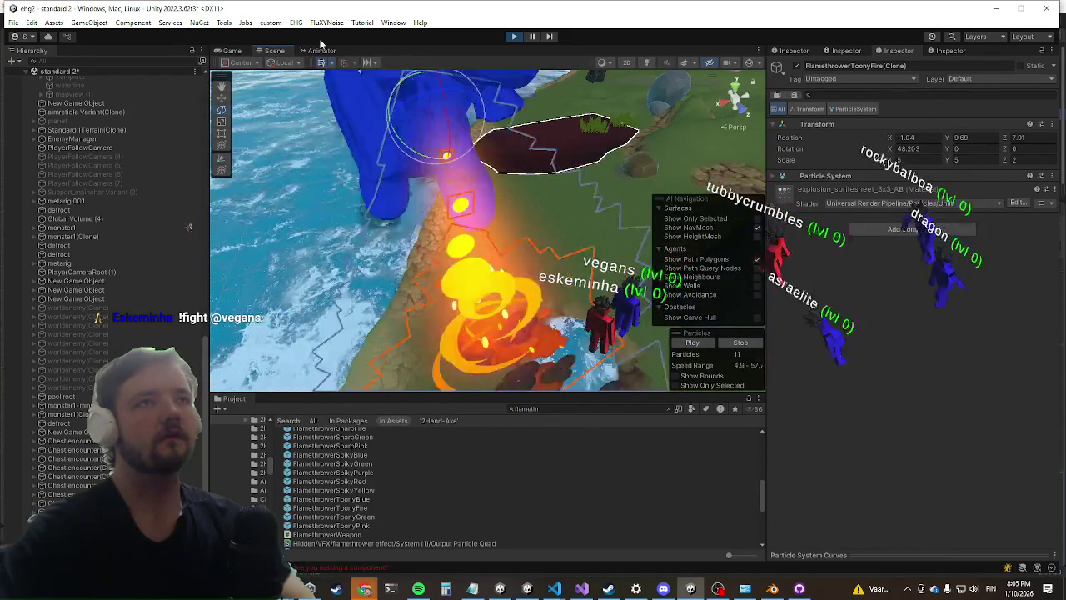
{"action": "left_click", "coordinate": [232, 51]}
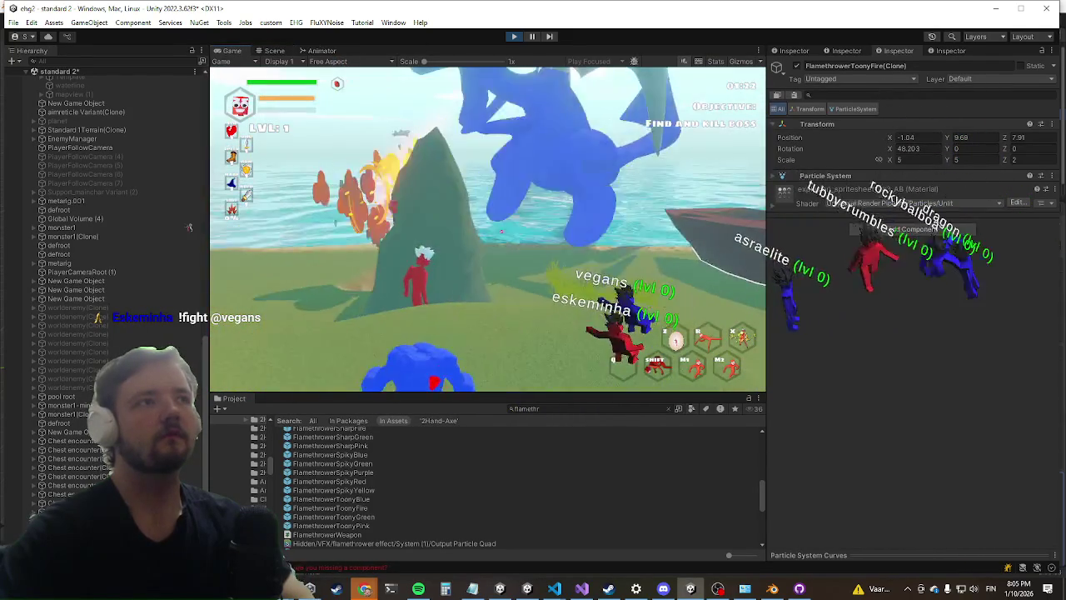
Step: Watch the dragon's fire bursts hit around the player in a maximized Game view until 02:16
{"action": "key", "text": "shift+space"}
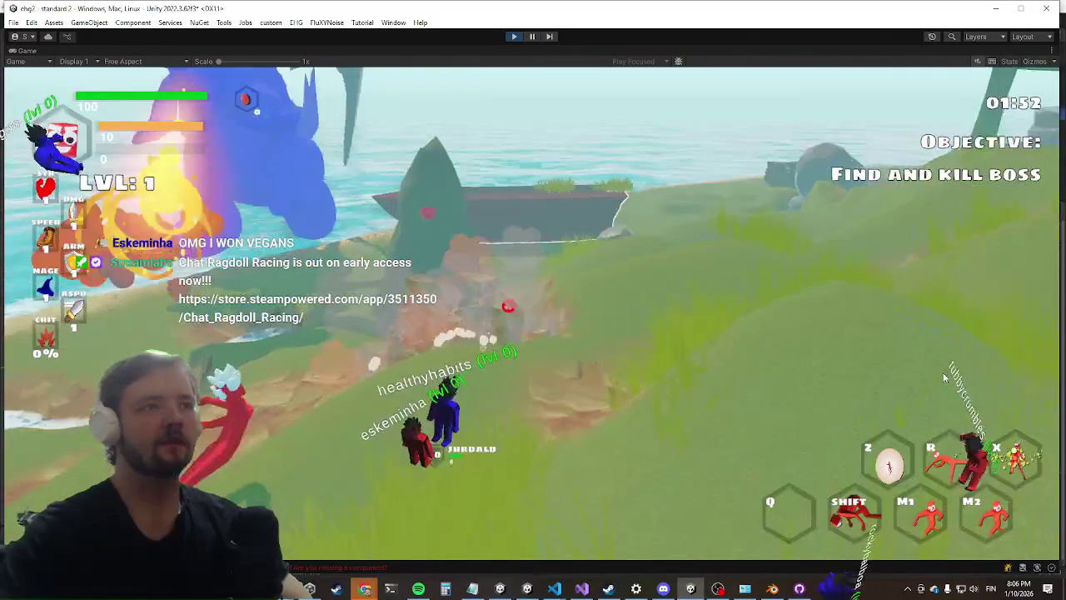
{"action": "key", "text": "super"}
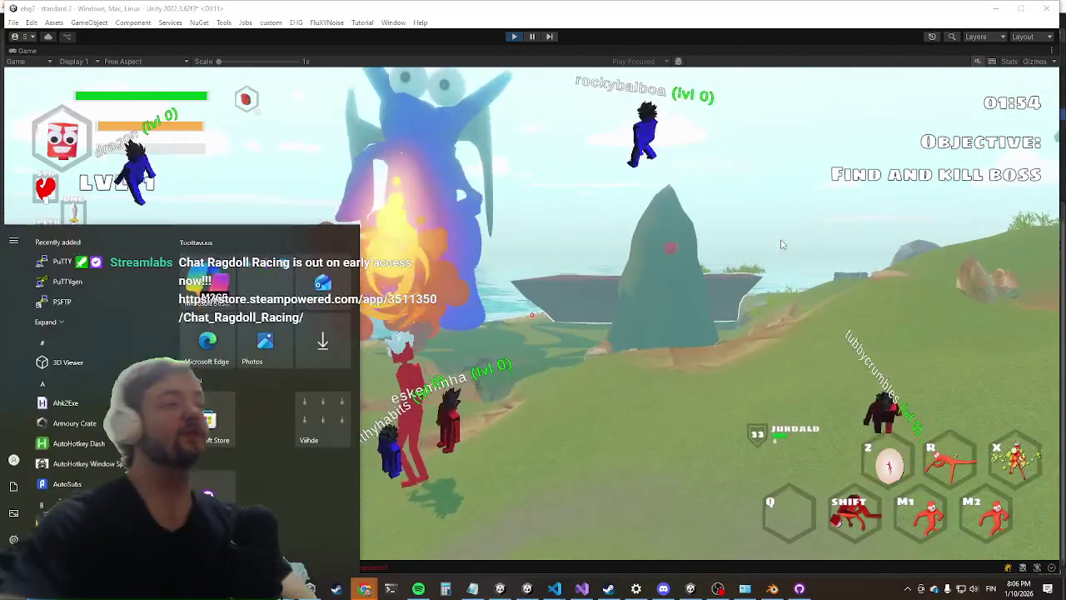
{"action": "key", "text": "super"}
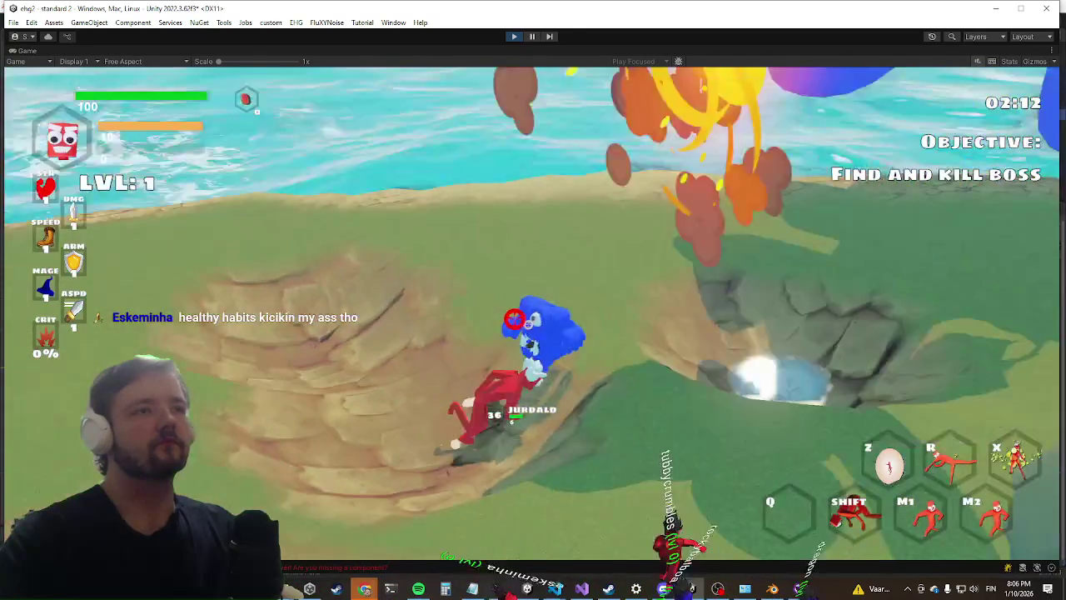
{"action": "key", "text": "super"}
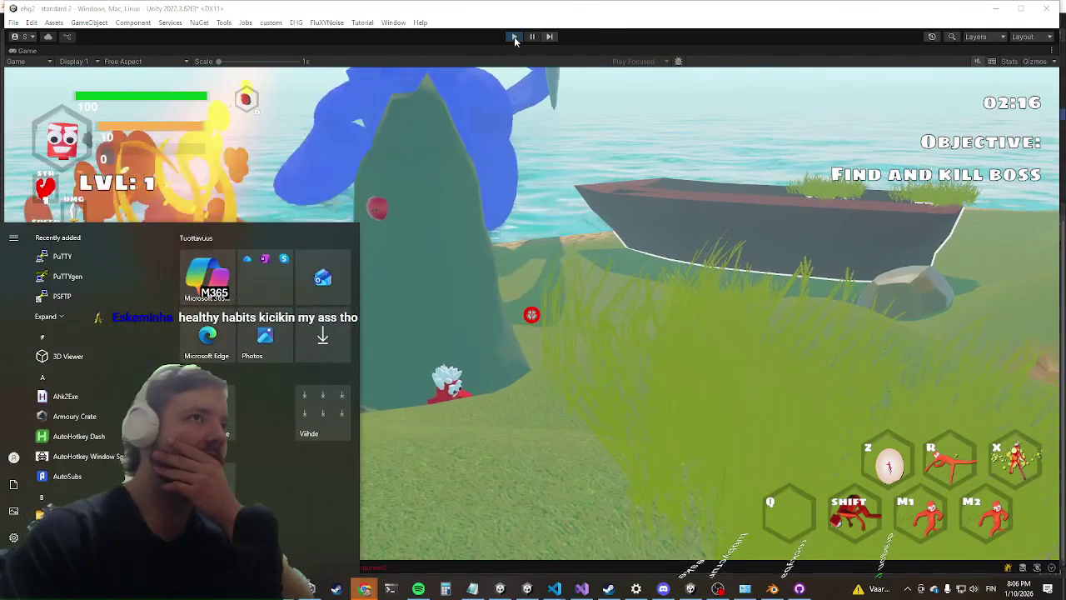
{"action": "key", "text": "super"}
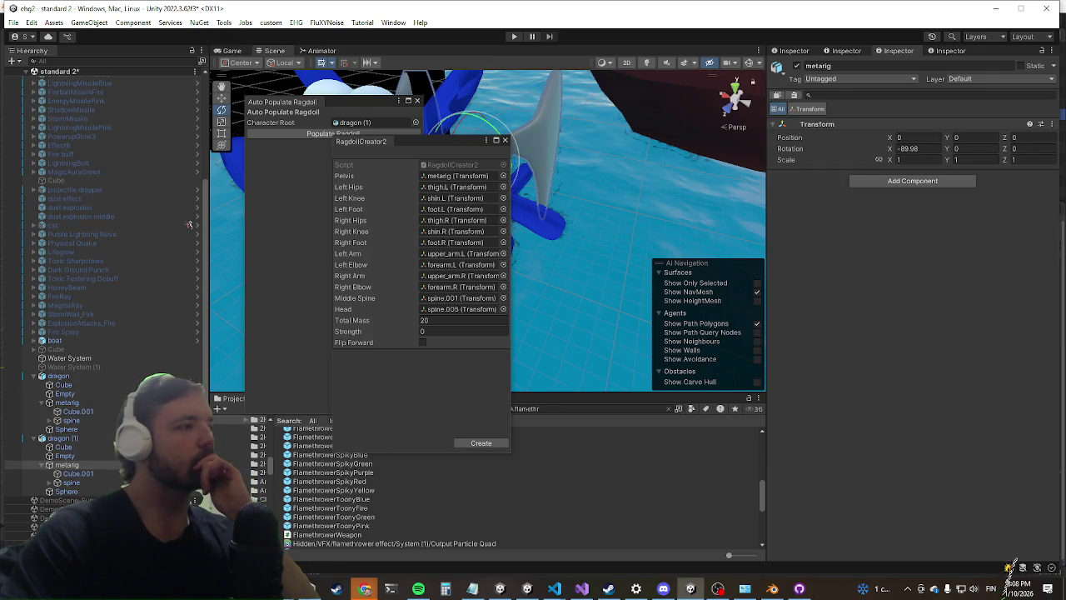
Step: Review the RagdollCreator2 script, then press Create with metarig bones and total mass 20
{"action": "left_click", "coordinate": [585, 591]}
{"action": "key", "text": "alt+Tab"}
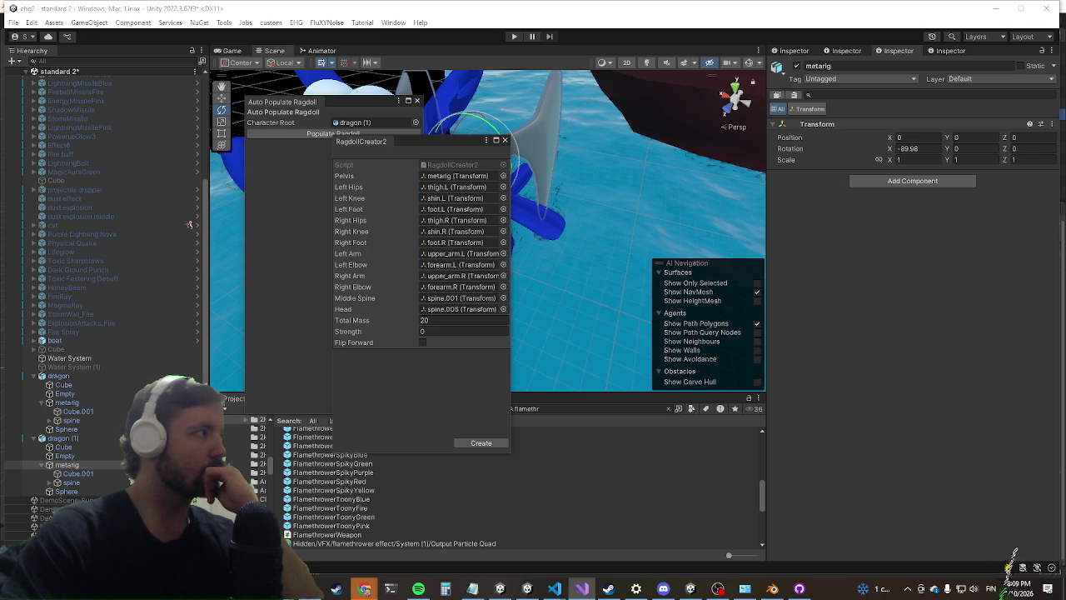
{"action": "left_click", "coordinate": [476, 443]}
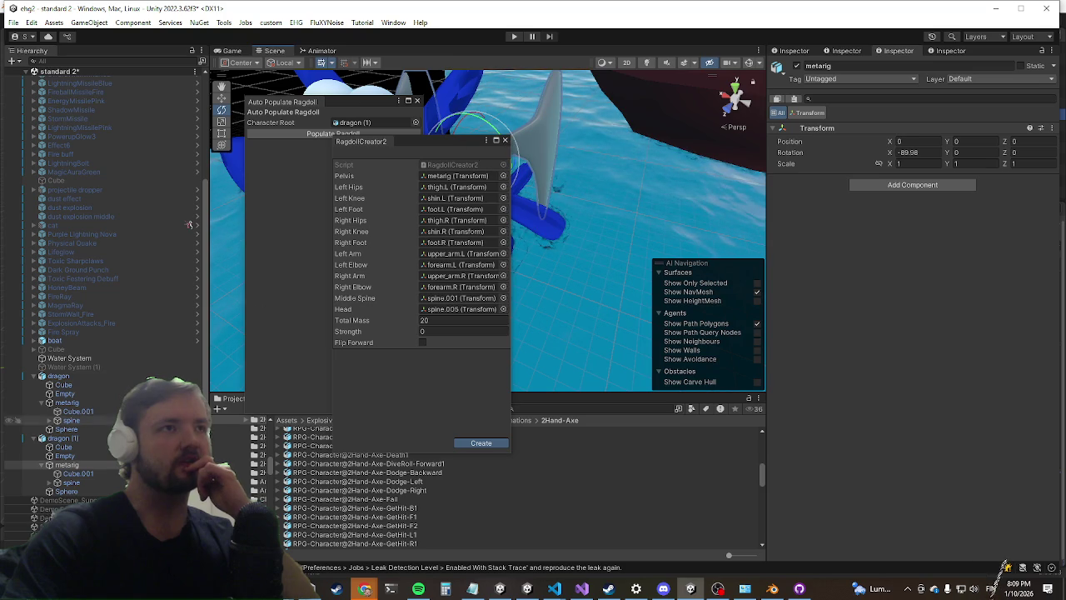
Step: Compare dragon (1)'s spine bones with the Pelvis slot, retry Create, and set Strength to 0.49
{"action": "left_click", "coordinate": [67, 483]}
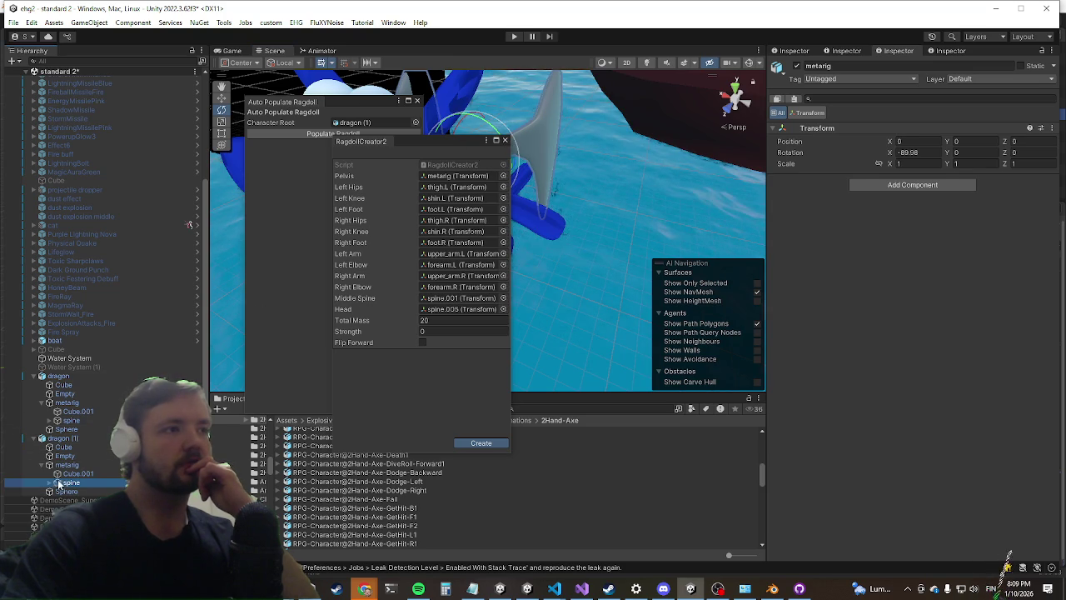
{"action": "left_click", "coordinate": [75, 509]}
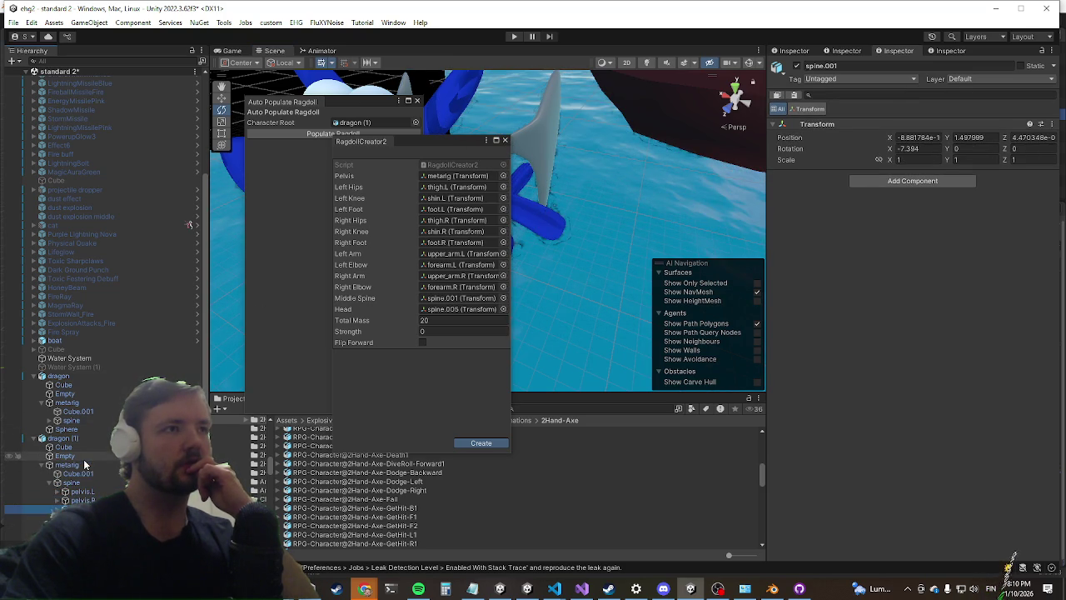
{"action": "left_click", "coordinate": [456, 176]}
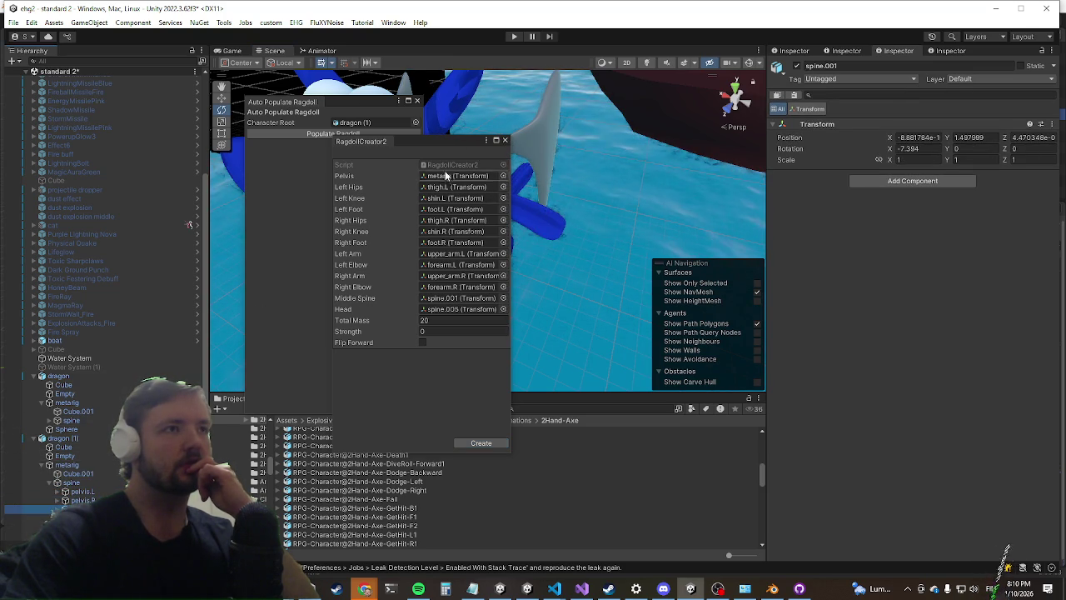
{"action": "left_click", "coordinate": [90, 465]}
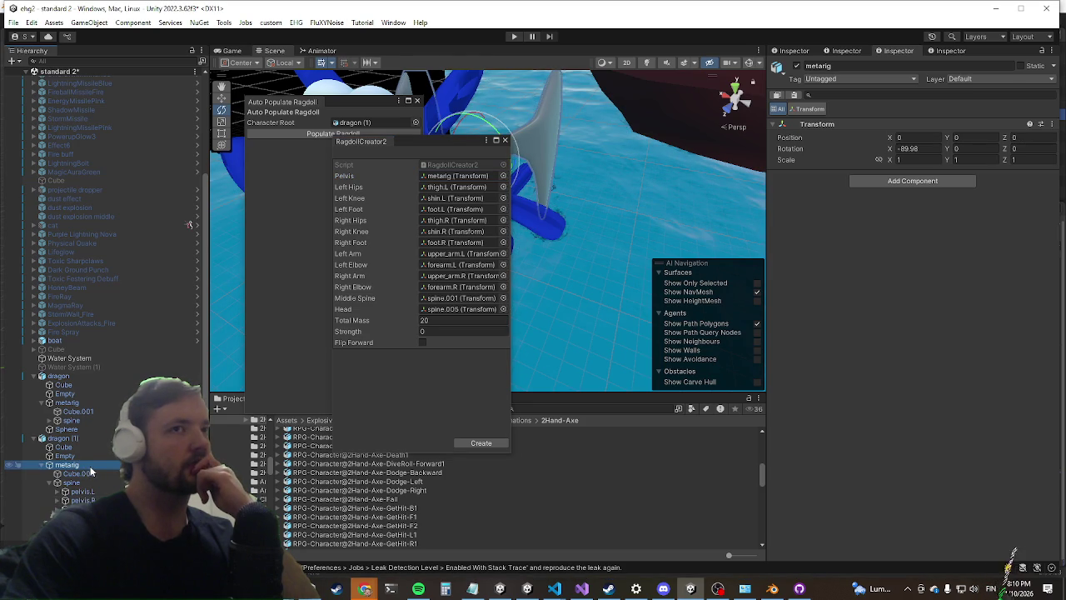
{"action": "left_click", "coordinate": [99, 441]}
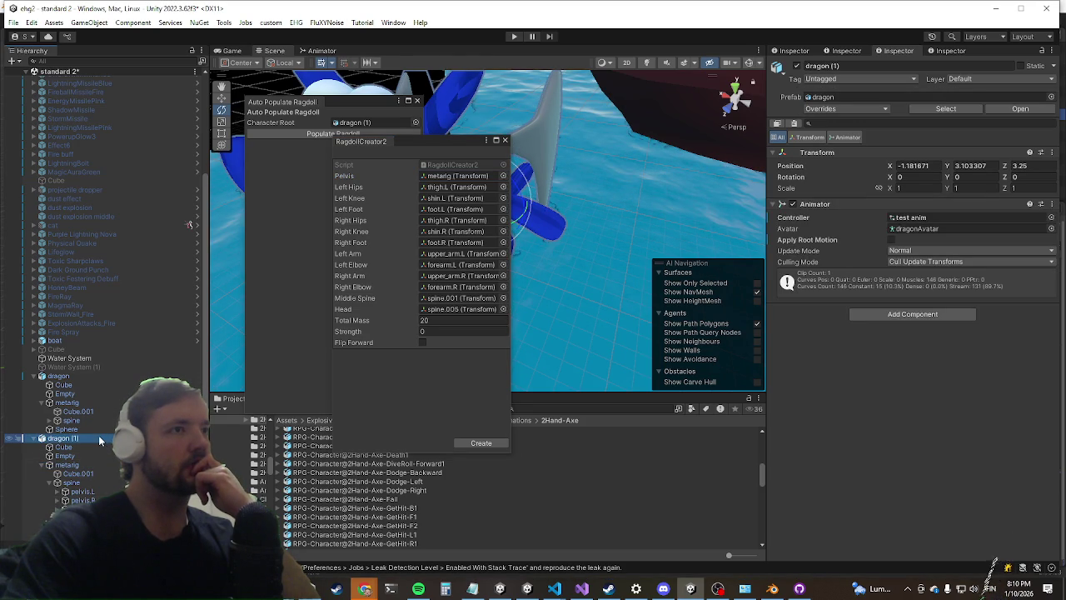
{"action": "left_click", "coordinate": [481, 444]}
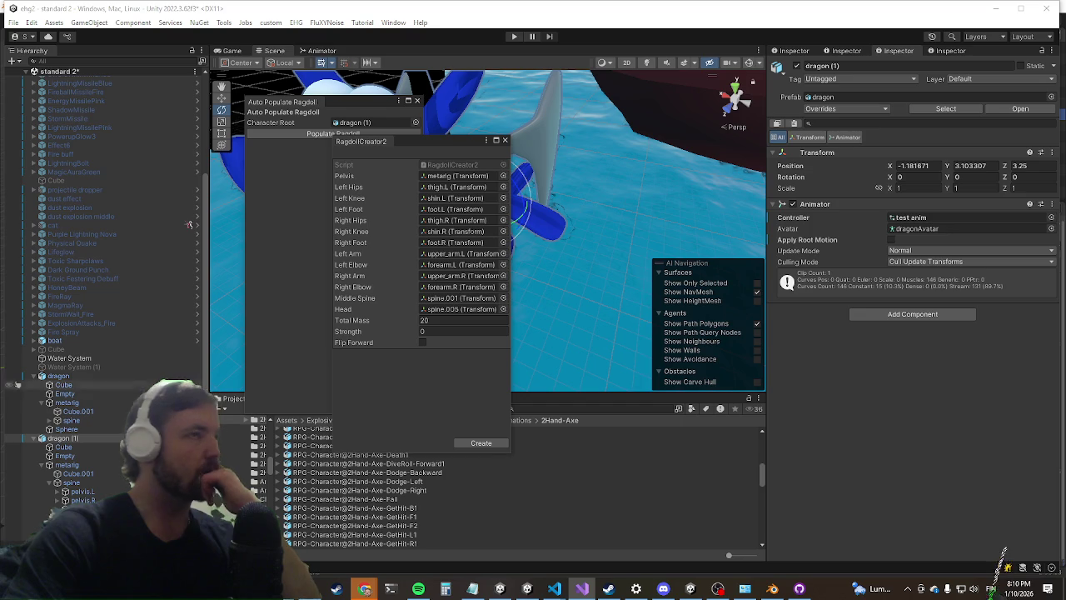
{"action": "left_click_drag", "start_coordinate": [411, 336], "coordinate": [407, 336]}
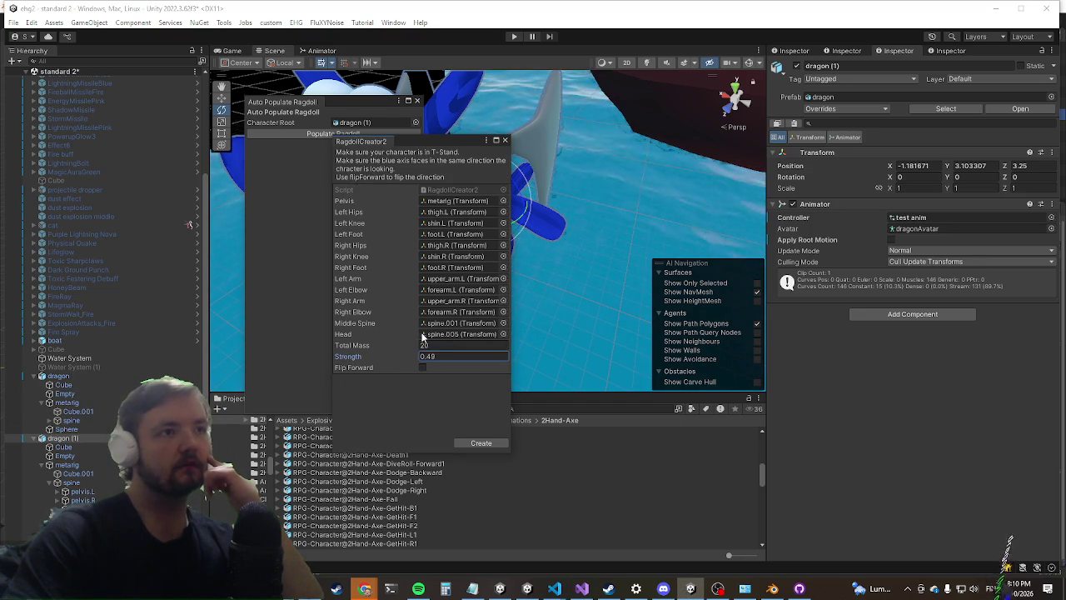
Step: Set ragdoll Strength to 0, create dragon (1)'s ragdoll, and close the auto-populate panel
{"action": "type", "text": "08"}
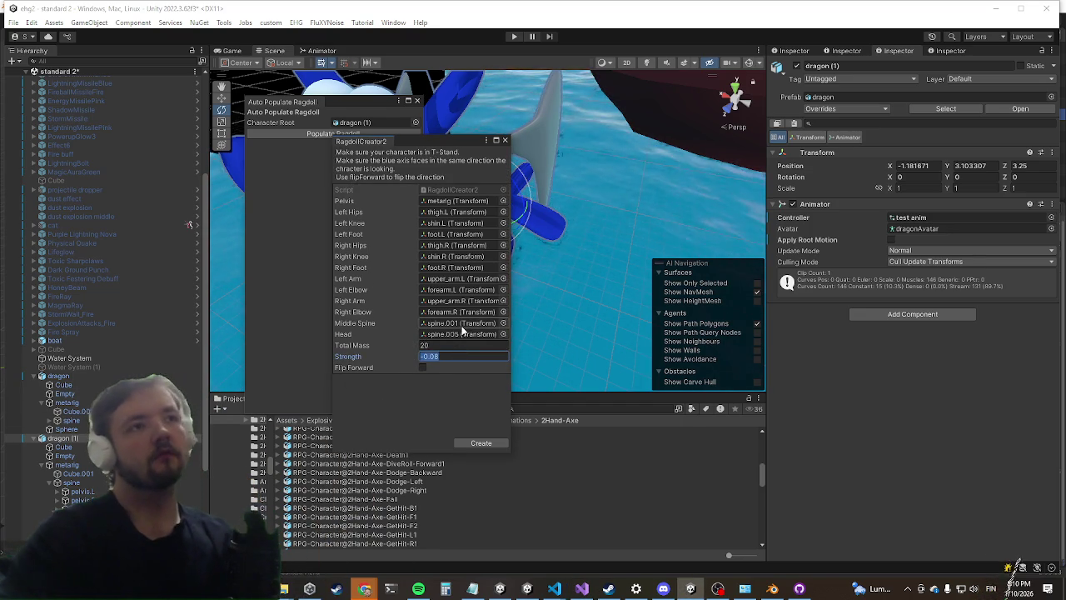
{"action": "left_click", "coordinate": [480, 444]}
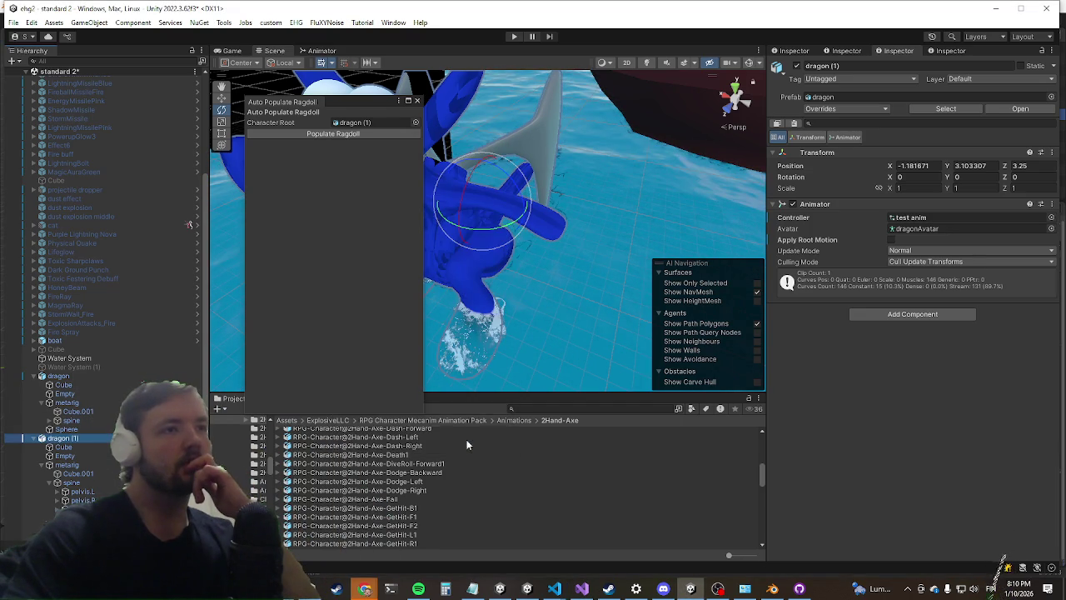
{"action": "left_click", "coordinate": [79, 465]}
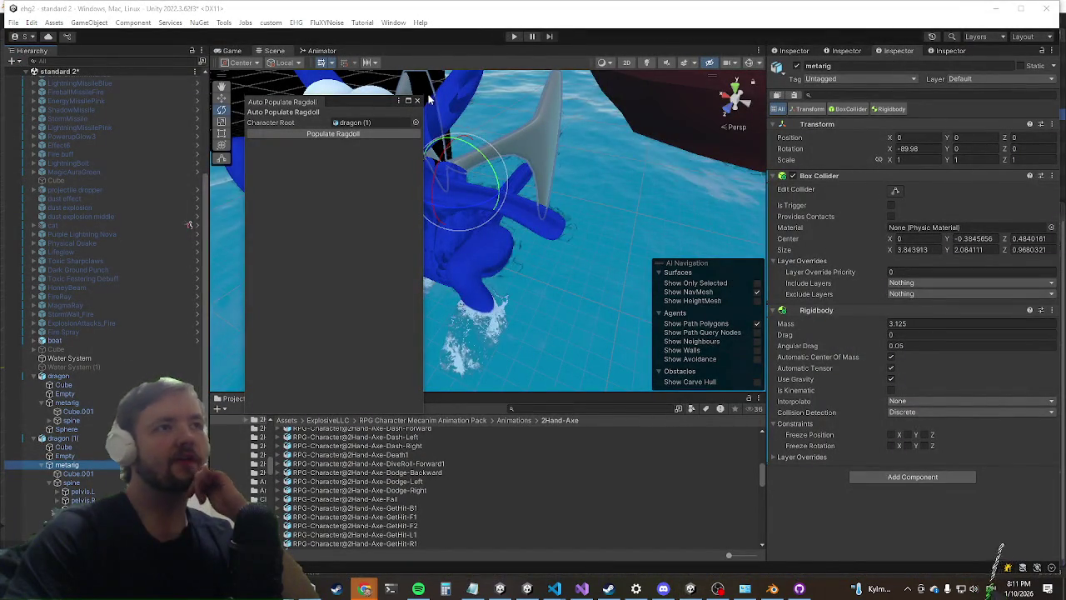
{"action": "left_click", "coordinate": [106, 464]}
Step: Verify pelvis.L and spine.001 have Box Collider, Rigidbody and Character Joint, then select the original dragon
{"action": "left_click", "coordinate": [72, 482]}
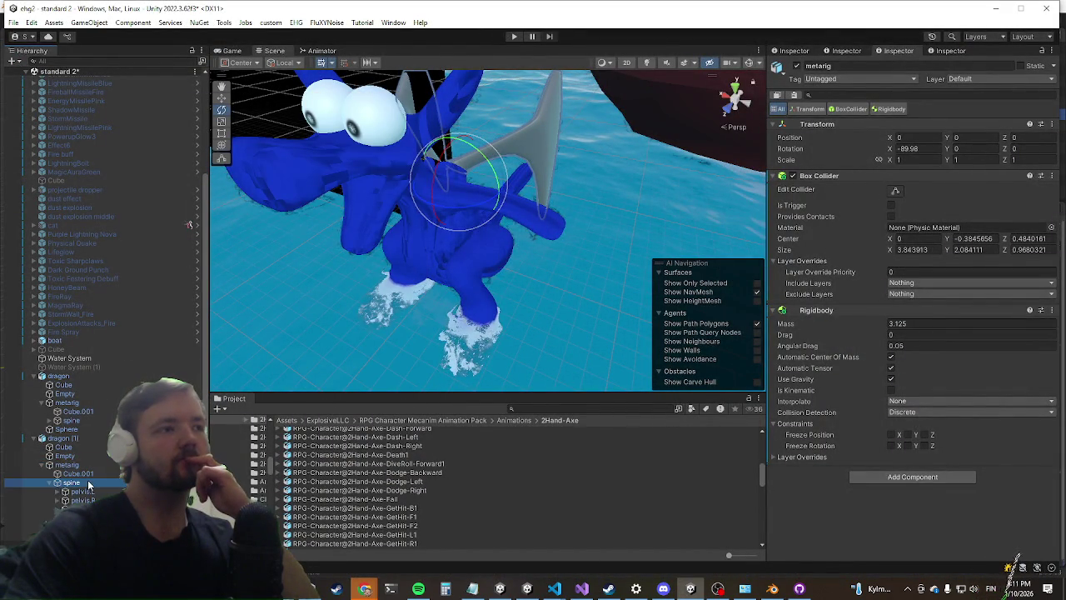
{"action": "left_click", "coordinate": [82, 491]}
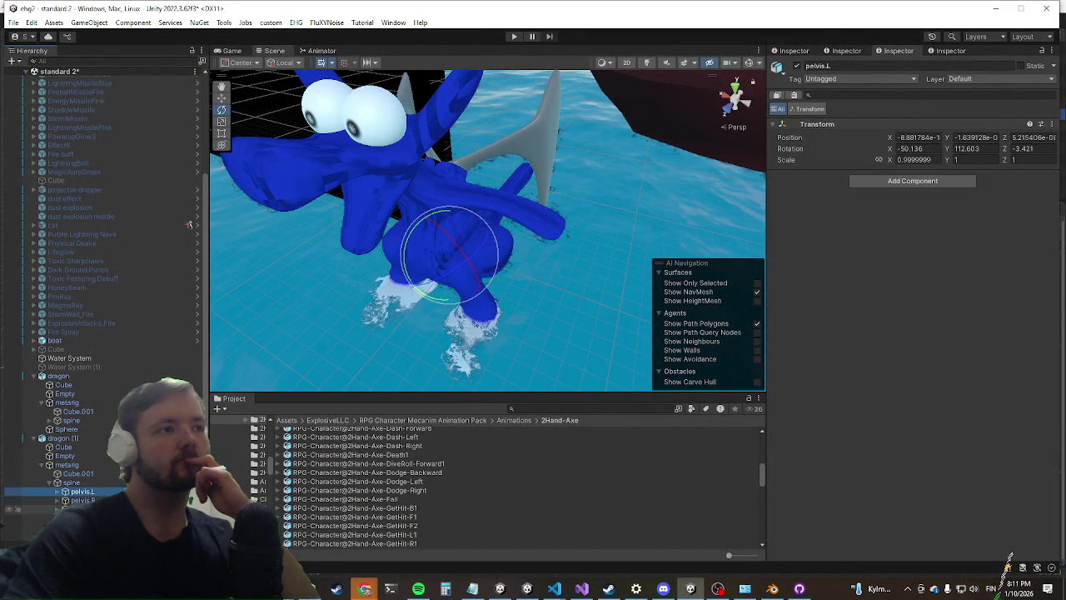
{"action": "left_click", "coordinate": [79, 500]}
{"action": "left_click", "coordinate": [75, 509]}
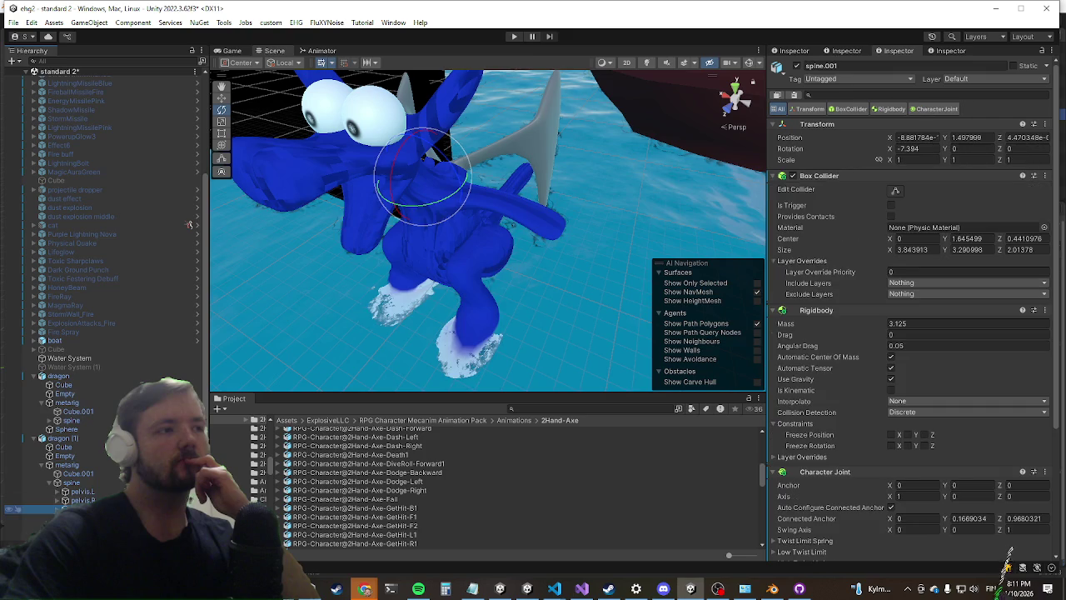
{"action": "scroll", "coordinate": [841, 265], "scroll_direction": "down", "scroll_amount": 5}
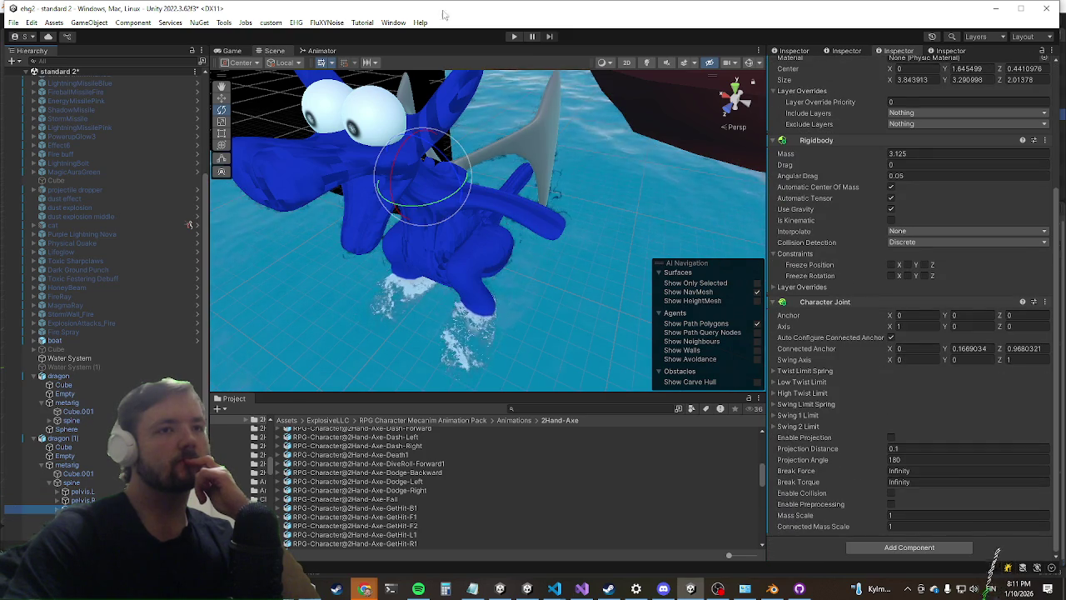
{"action": "left_click", "coordinate": [85, 439]}
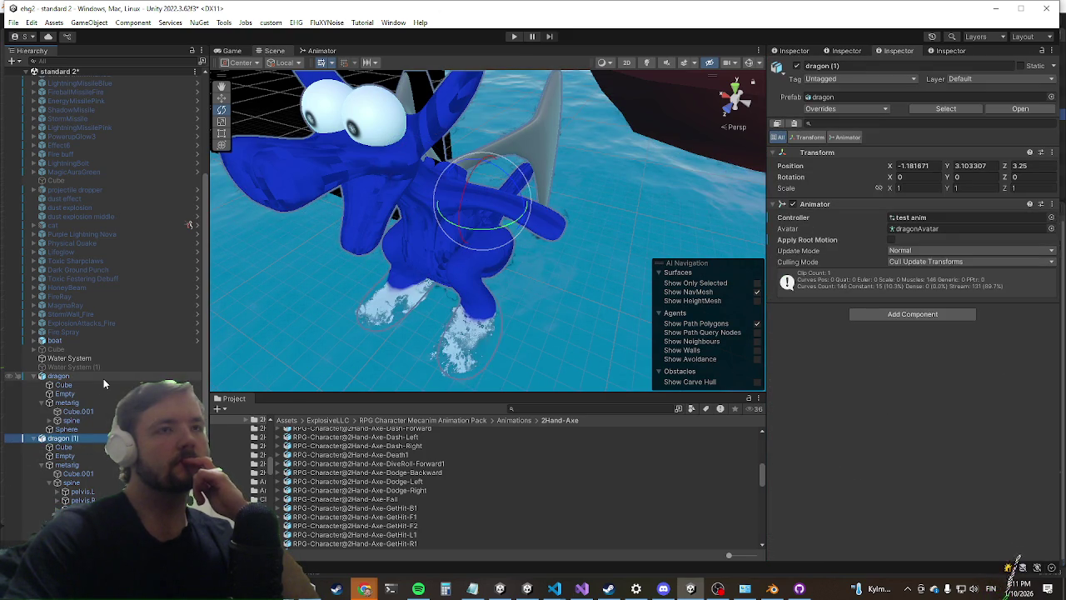
{"action": "left_click", "coordinate": [103, 380]}
{"action": "left_click", "coordinate": [922, 317]}
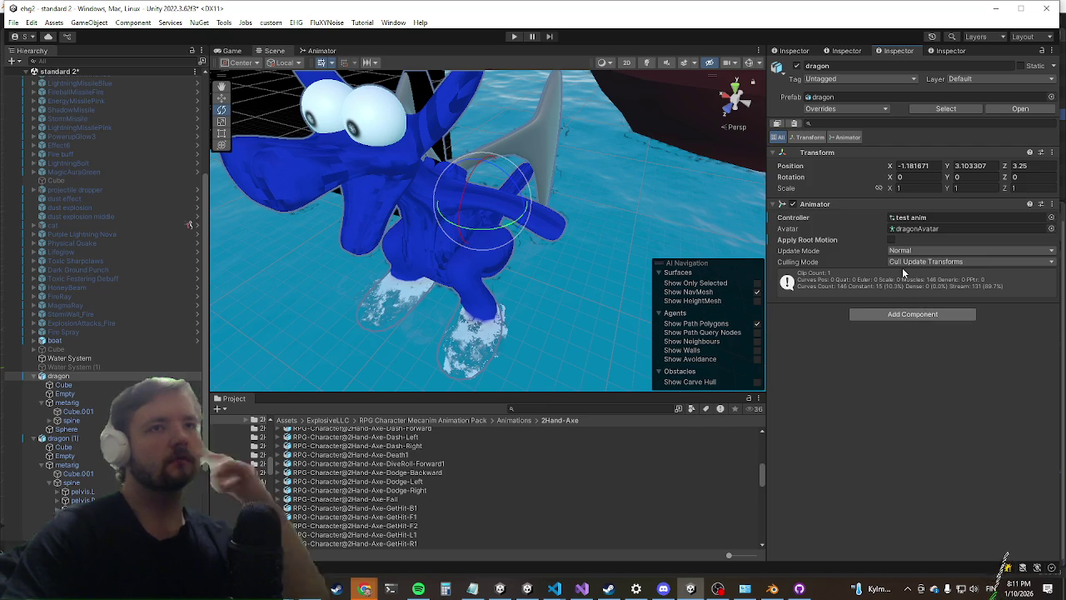
Step: Add an Entity Initializer to the dragon and run Init to create its entity components
{"action": "type", "text": "unlo"}
{"action": "type", "text": "entity"}
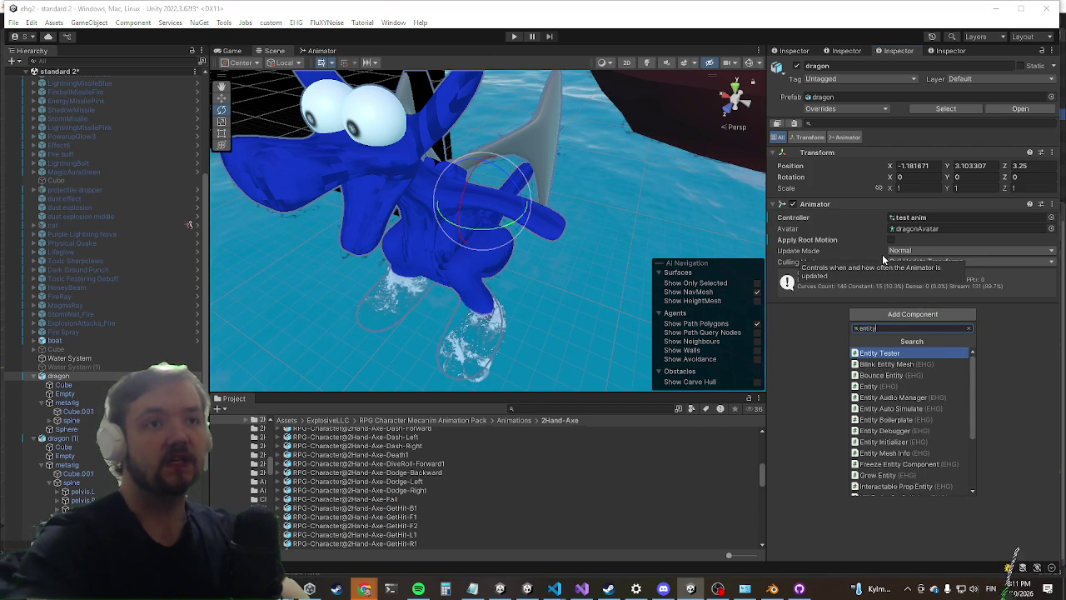
{"action": "key", "text": "BackSpace"}
{"action": "key", "text": "BackSpace"}
{"action": "key", "text": "BackSpace"}
{"action": "type", "text": "cre"}
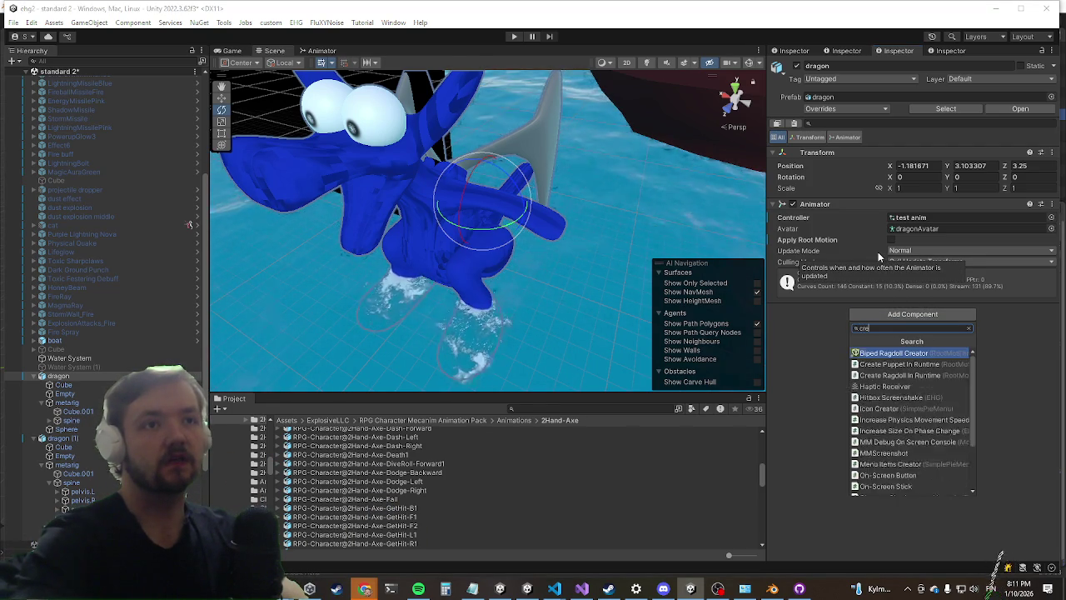
{"action": "key", "text": "BackSpace"}
{"action": "key", "text": "BackSpace"}
{"action": "key", "text": "BackSpace"}
{"action": "type", "text": "en"}
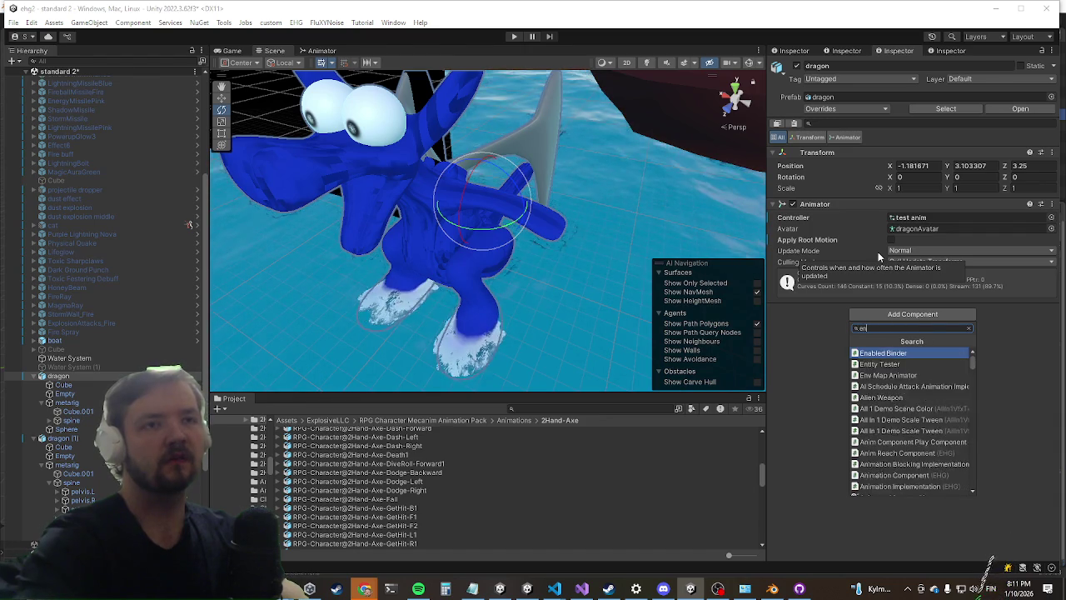
{"action": "type", "text": "tityini"}
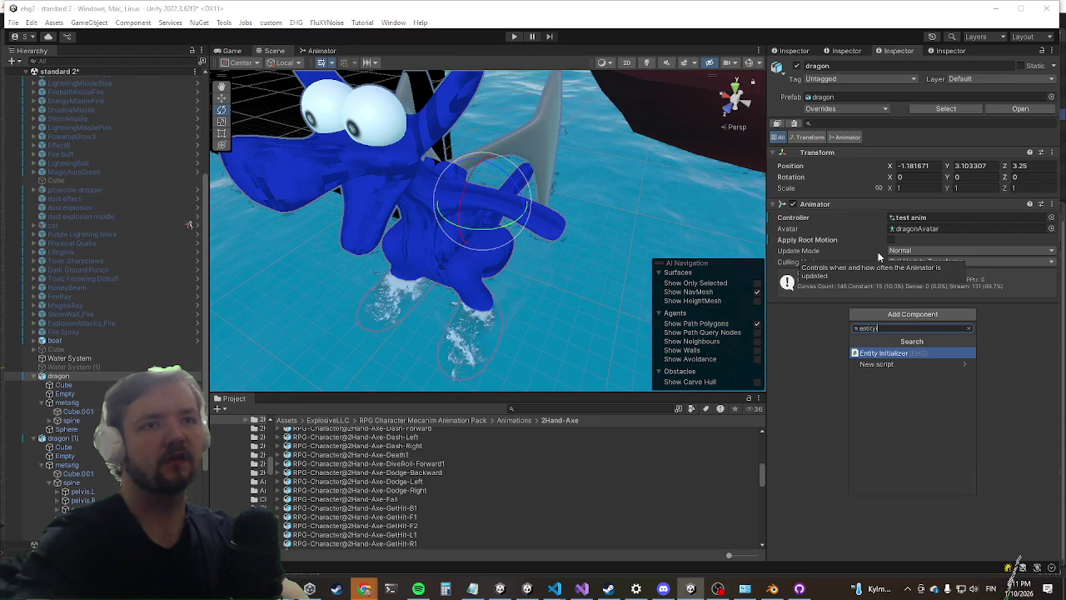
{"action": "key", "text": "Return"}
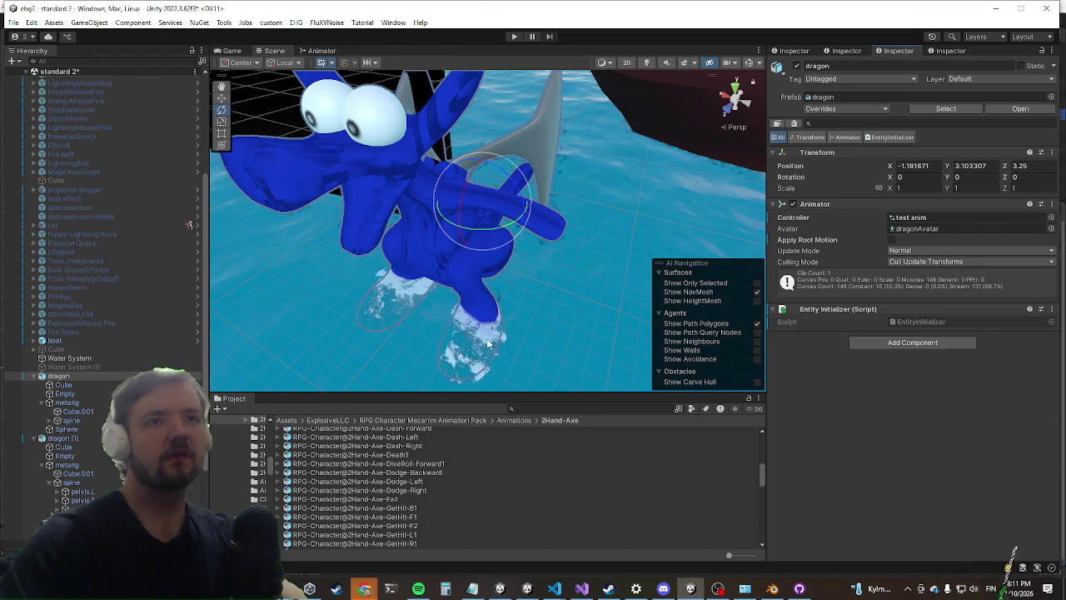
{"action": "right_click", "coordinate": [823, 311]}
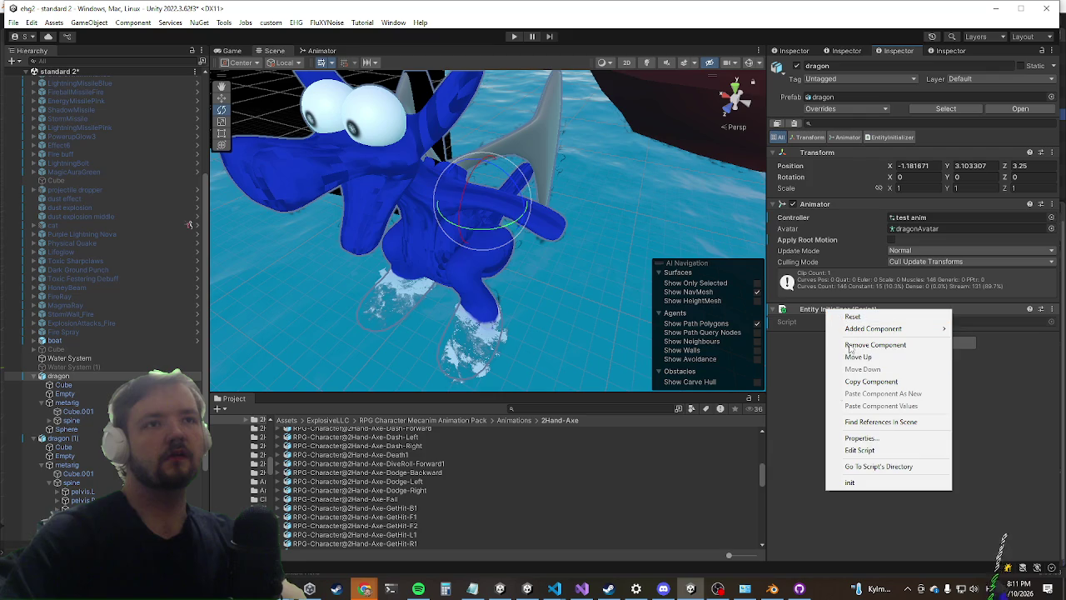
{"action": "left_click", "coordinate": [850, 484]}
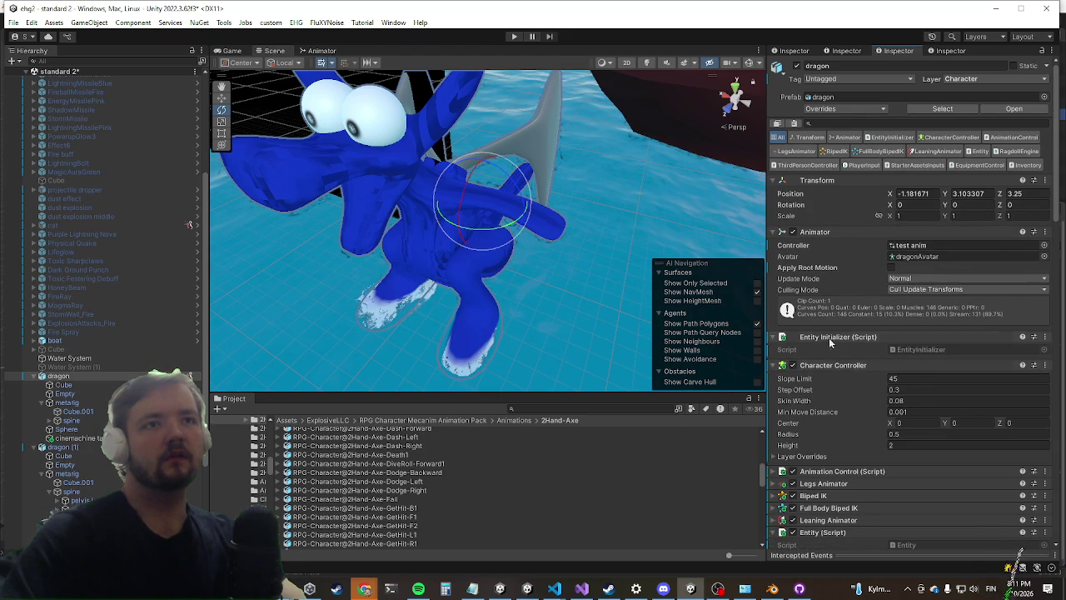
Step: Search the Animator Controller picker for 'anim' controllers
{"action": "left_click", "coordinate": [1044, 244]}
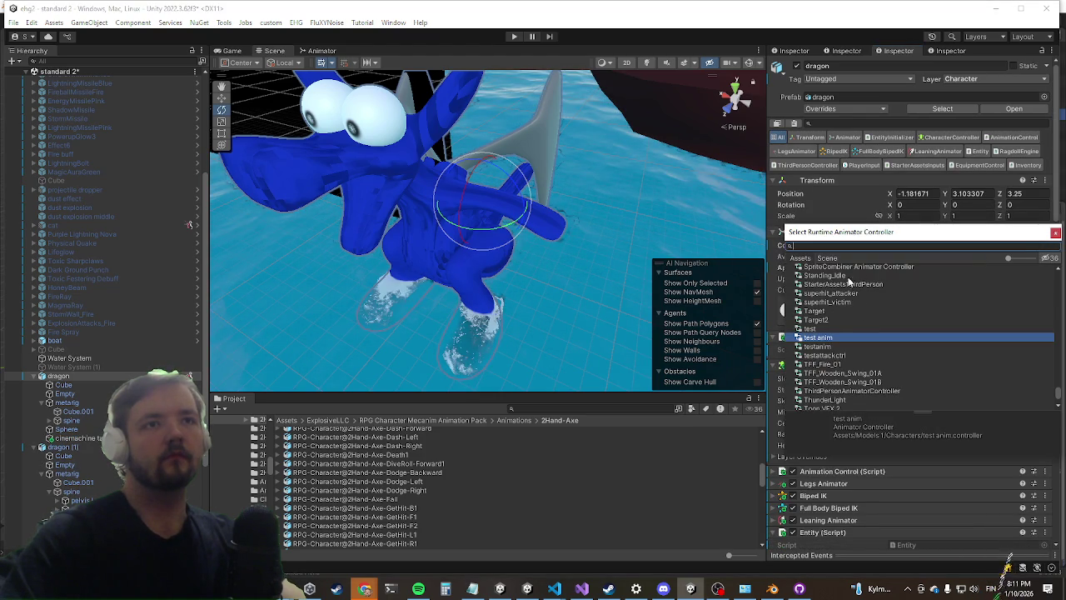
{"action": "scroll", "coordinate": [860, 345], "scroll_direction": "up", "scroll_amount": 2}
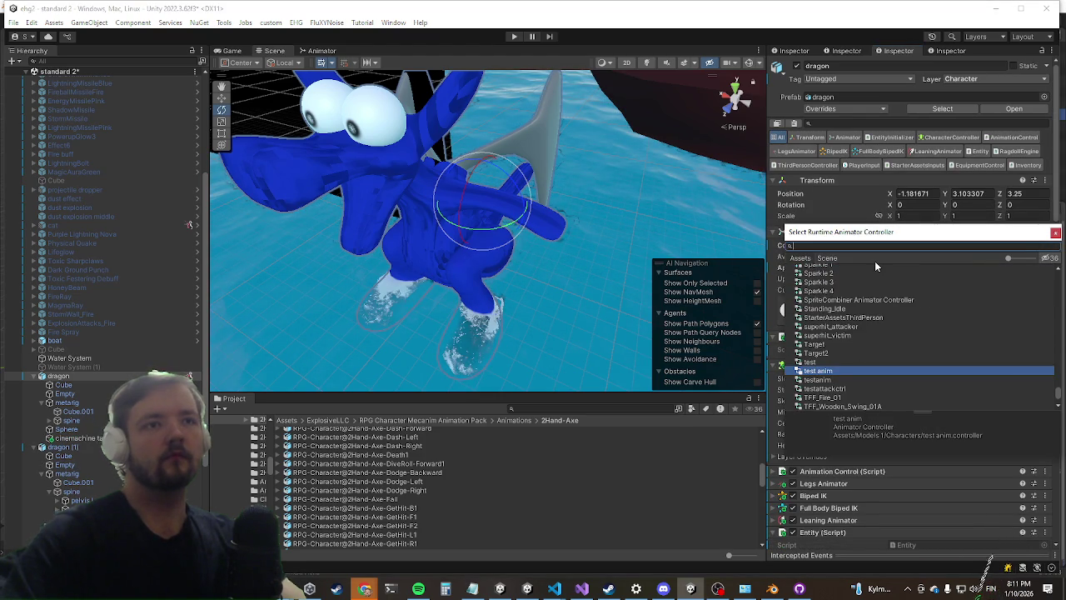
{"action": "type", "text": "anim"}
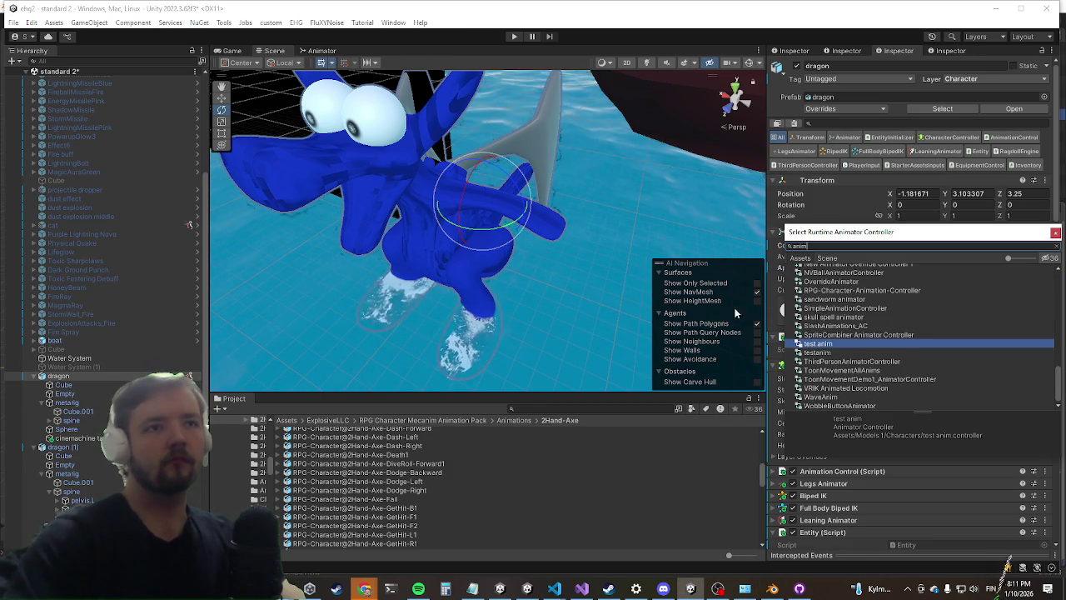
{"action": "scroll", "coordinate": [145, 336], "scroll_direction": "up", "scroll_amount": 6}
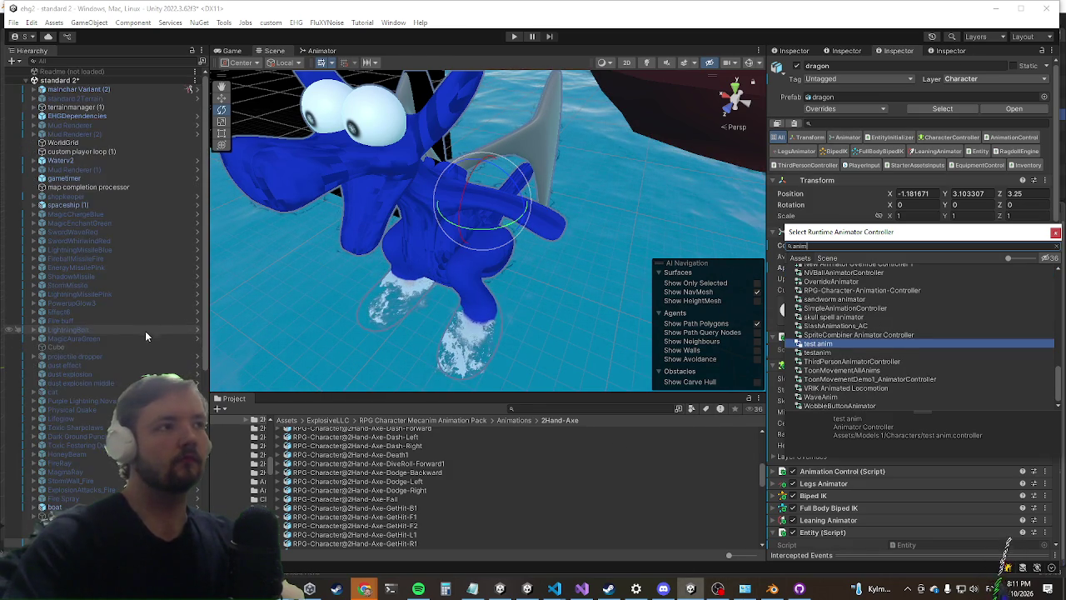
Step: Check mainchar Variant (2)'s controller and assign New Animator Override Controller to the dragon
{"action": "left_click", "coordinate": [91, 90]}
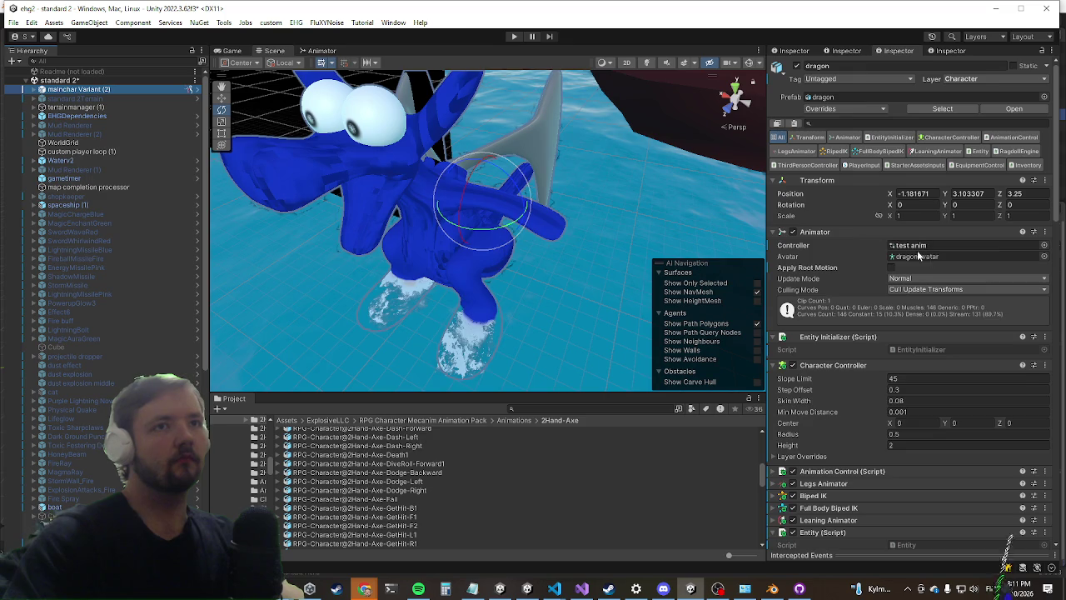
{"action": "left_click", "coordinate": [917, 245]}
{"action": "scroll", "coordinate": [123, 333], "scroll_direction": "down", "scroll_amount": 10}
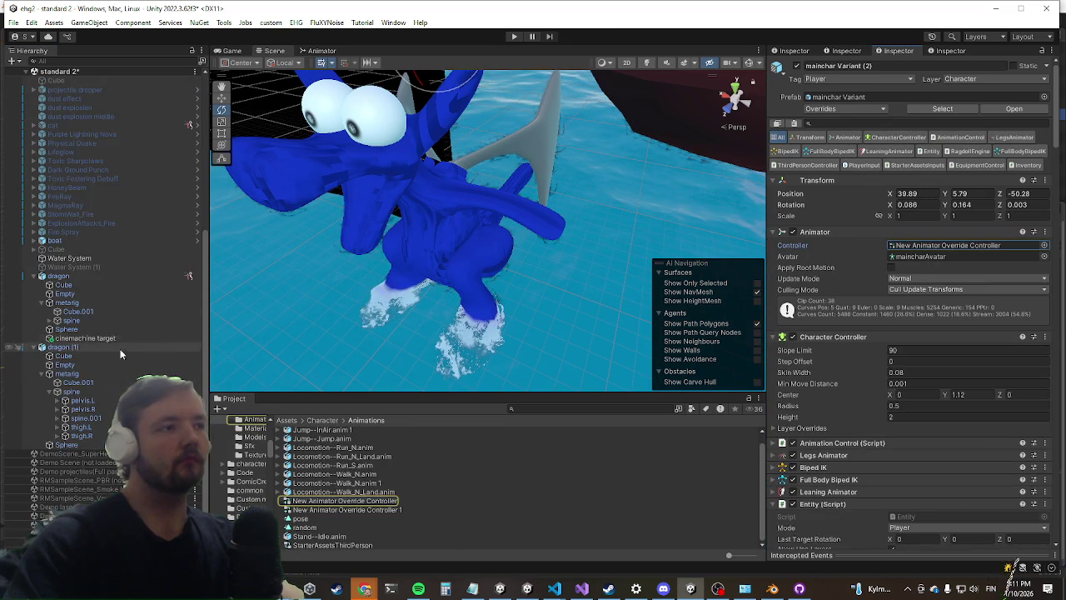
{"action": "left_click", "coordinate": [109, 277]}
{"action": "mouse_move", "coordinate": [344, 505]}
{"action": "left_mouse_down"}
{"action": "mouse_move", "coordinate": [919, 275]}
{"action": "mouse_move", "coordinate": [917, 245]}
{"action": "left_mouse_up"}
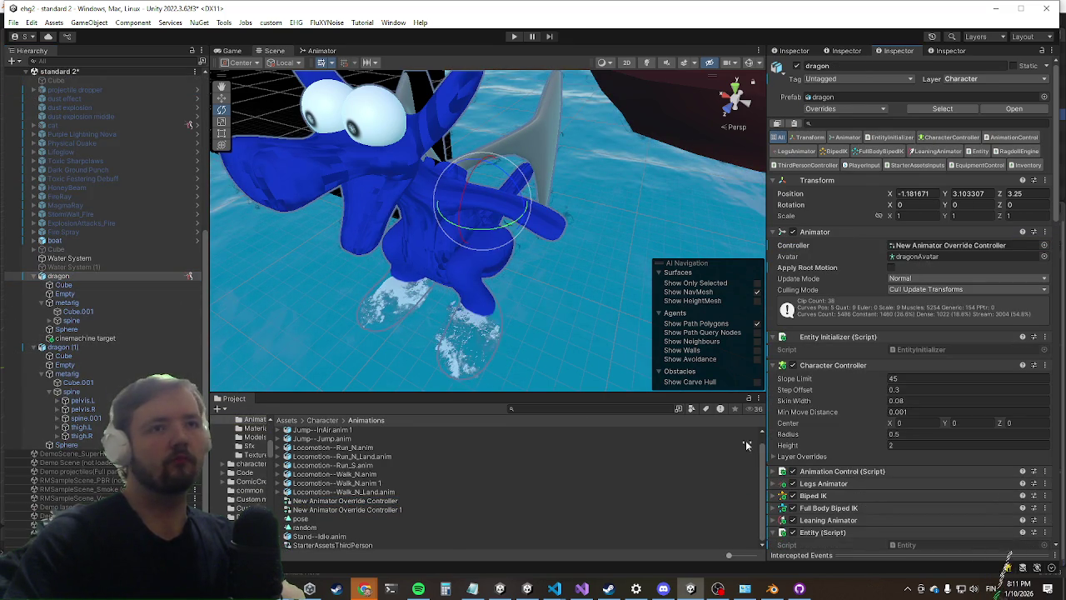
Step: Link Animation Control's Fbik and Hit Fbik fields to the dragon's Full Body Biped IK
{"action": "scroll", "coordinate": [820, 367], "scroll_direction": "down", "scroll_amount": 10}
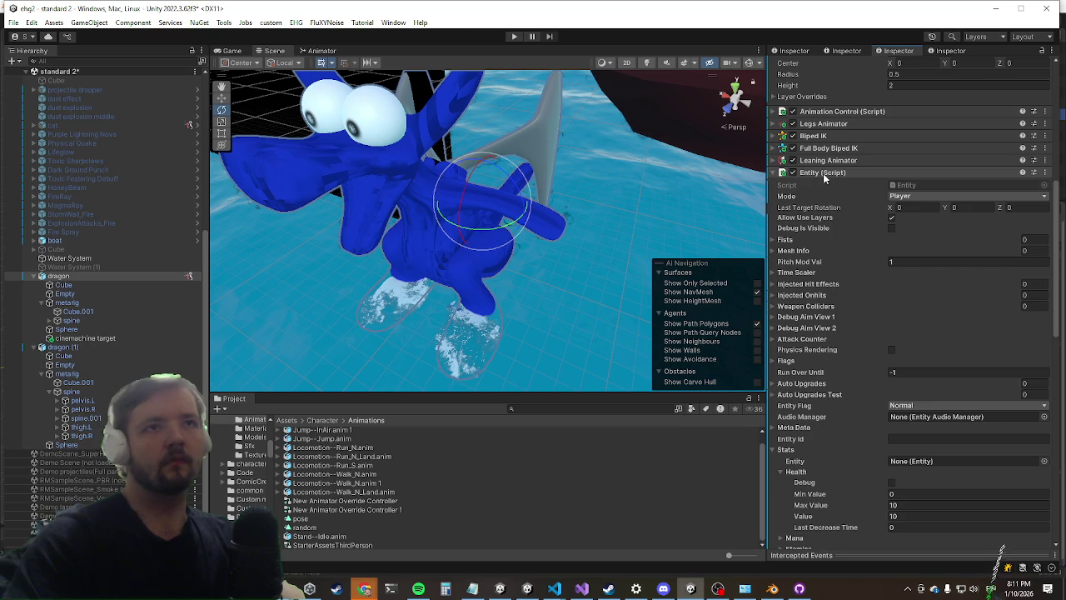
{"action": "left_click", "coordinate": [823, 173]}
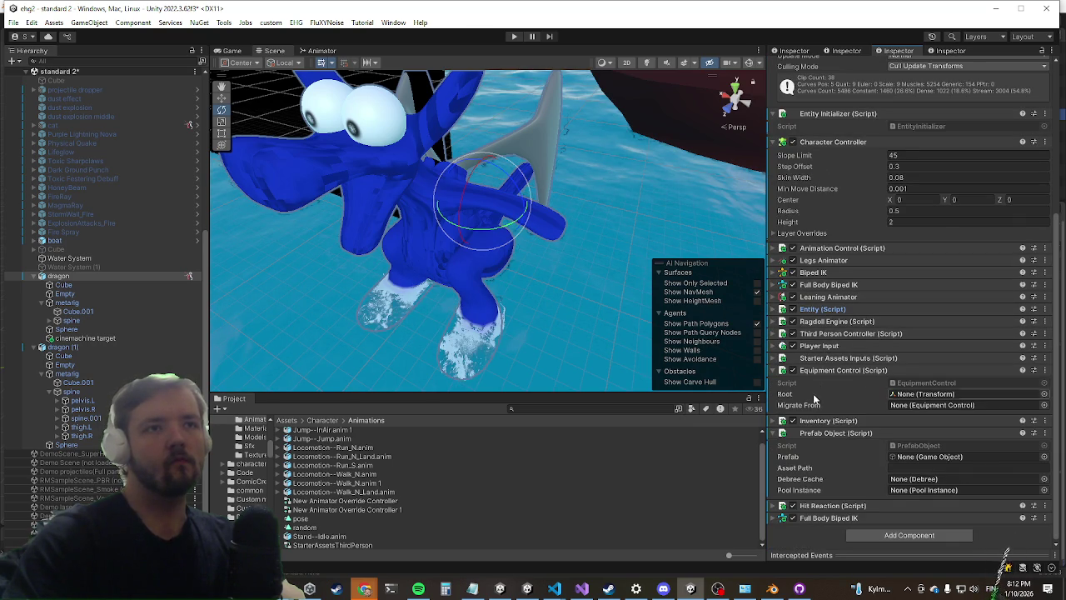
{"action": "left_click", "coordinate": [838, 248]}
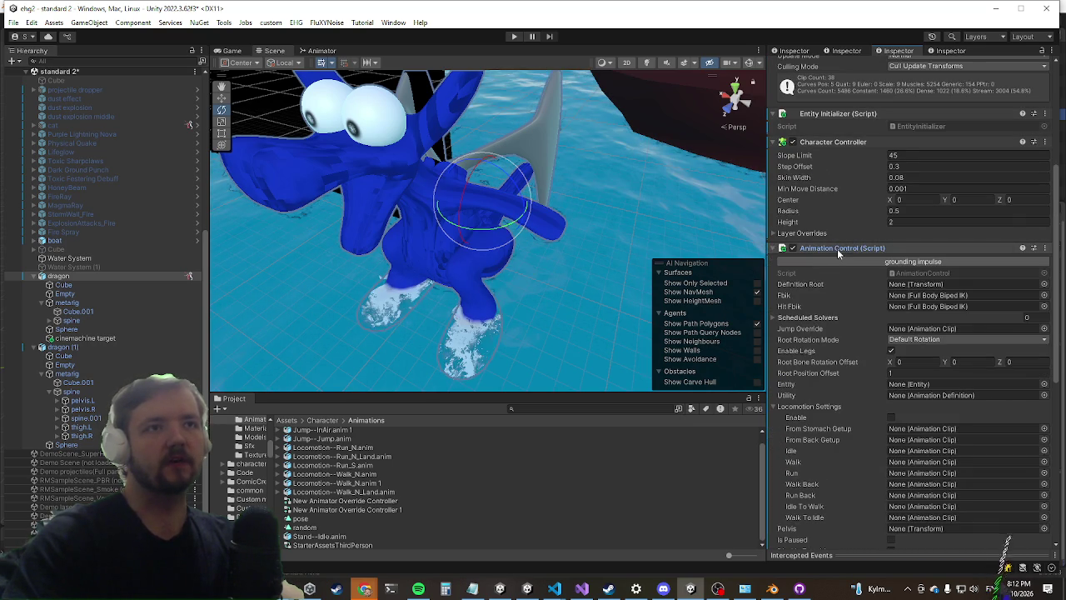
{"action": "left_click", "coordinate": [807, 406]}
{"action": "scroll", "coordinate": [813, 417], "scroll_direction": "down", "scroll_amount": 3}
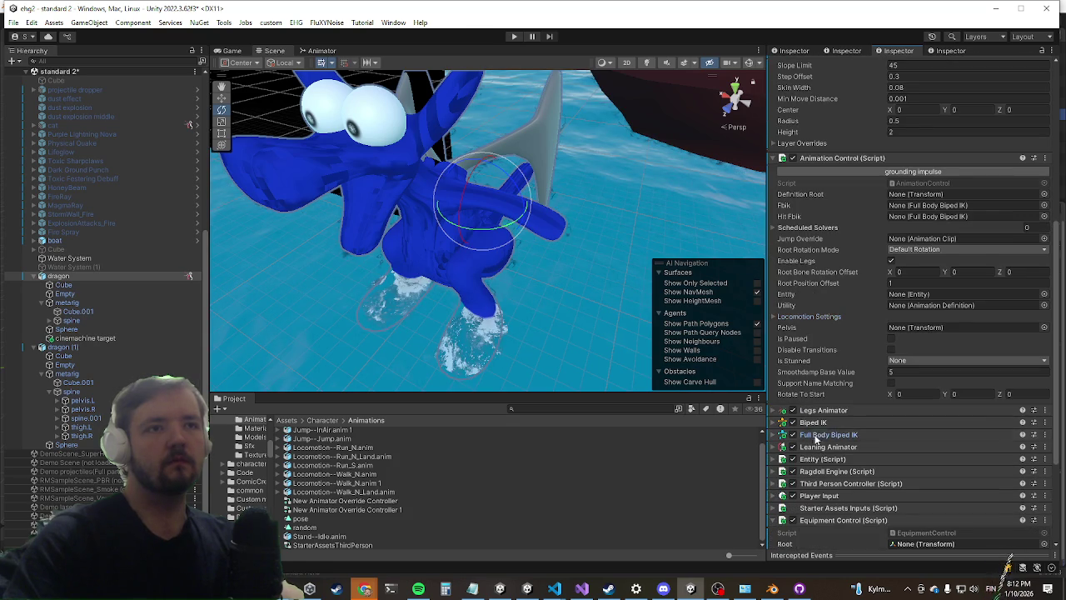
{"action": "scroll", "coordinate": [845, 435], "scroll_direction": "down", "scroll_amount": 5}
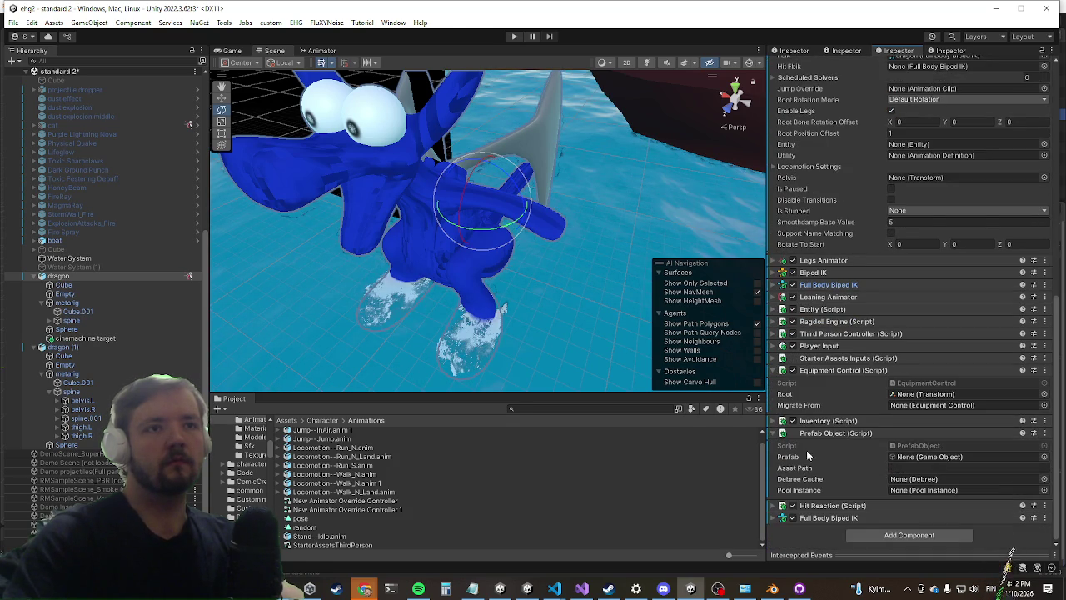
{"action": "left_click_drag", "start_coordinate": [948, 42], "coordinate": [921, 233]}
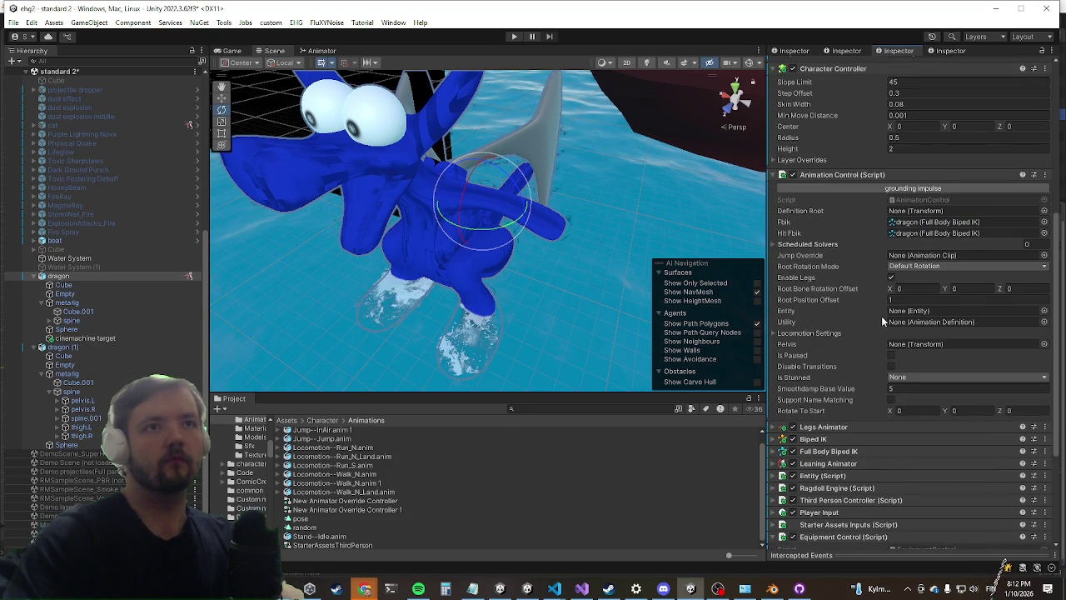
{"action": "scroll", "coordinate": [862, 357], "scroll_direction": "down", "scroll_amount": 5}
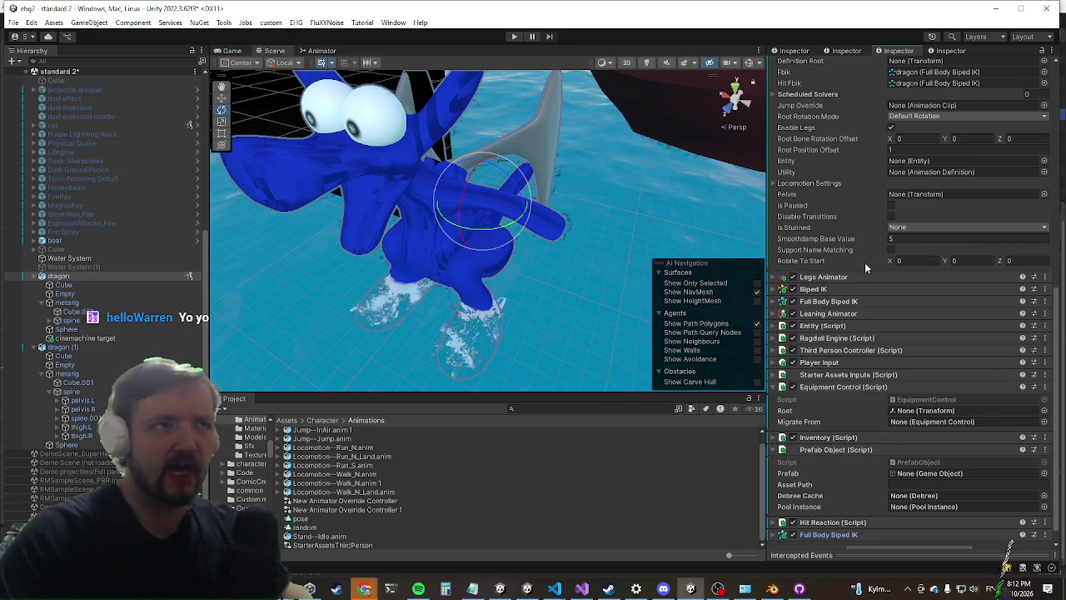
Step: Remove the Entity Initializer component from the dragon
{"action": "mouse_move", "coordinate": [423, 312]}
{"action": "left_mouse_down"}
{"action": "mouse_move", "coordinate": [467, 275]}
{"action": "mouse_move", "coordinate": [469, 286]}
{"action": "mouse_move", "coordinate": [441, 302]}
{"action": "left_mouse_up"}
{"action": "scroll", "coordinate": [442, 309], "scroll_direction": "up", "scroll_amount": 5}
{"action": "scroll", "coordinate": [429, 304], "scroll_direction": "down", "scroll_amount": 5}
{"action": "scroll", "coordinate": [818, 430], "scroll_direction": "down", "scroll_amount": 1}
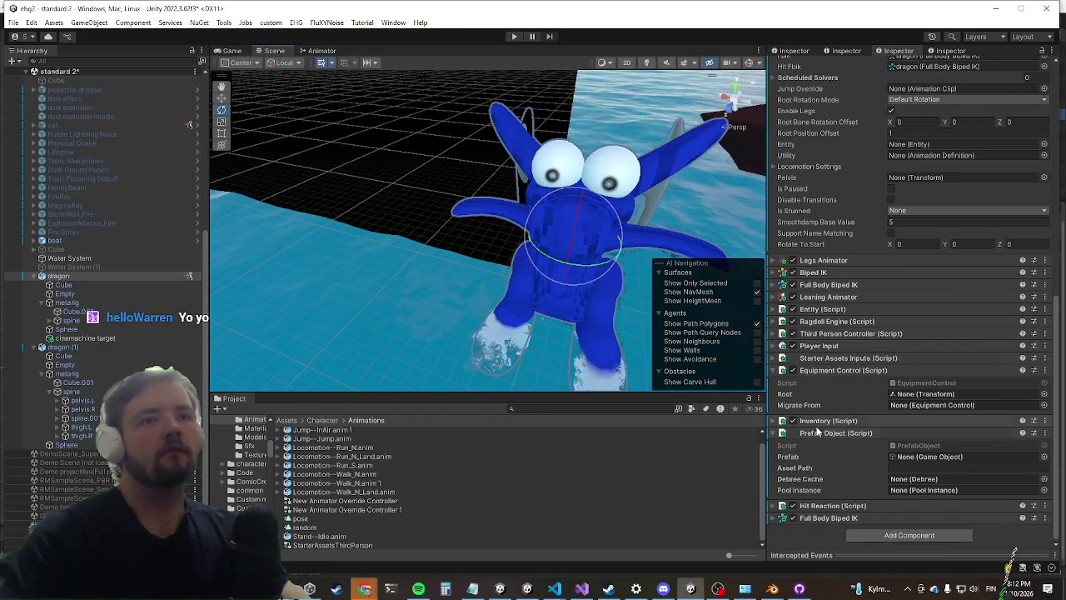
{"action": "mouse_move", "coordinate": [617, 383]}
{"action": "left_mouse_down"}
{"action": "mouse_move", "coordinate": [538, 350]}
{"action": "mouse_move", "coordinate": [496, 250]}
{"action": "left_mouse_up"}
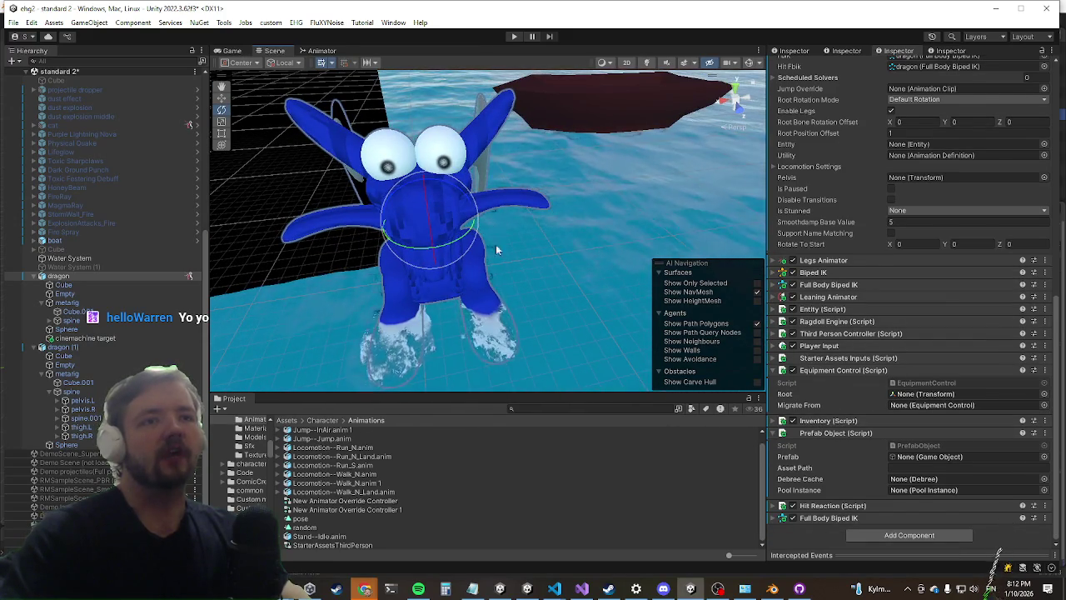
{"action": "scroll", "coordinate": [821, 309], "scroll_direction": "up", "scroll_amount": 10}
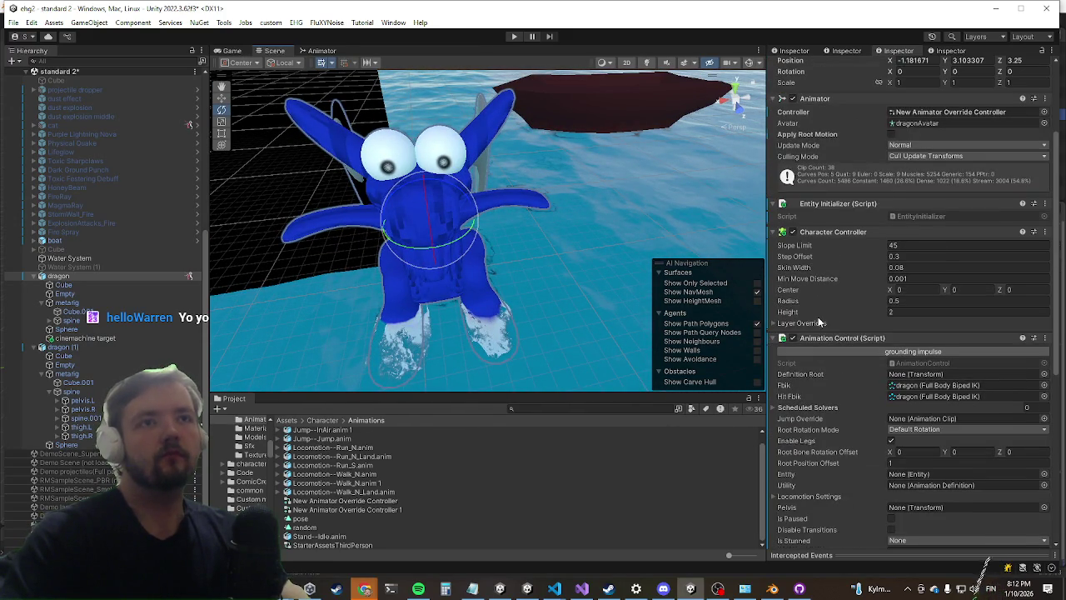
{"action": "right_click", "coordinate": [849, 202]}
{"action": "left_click", "coordinate": [909, 239]}
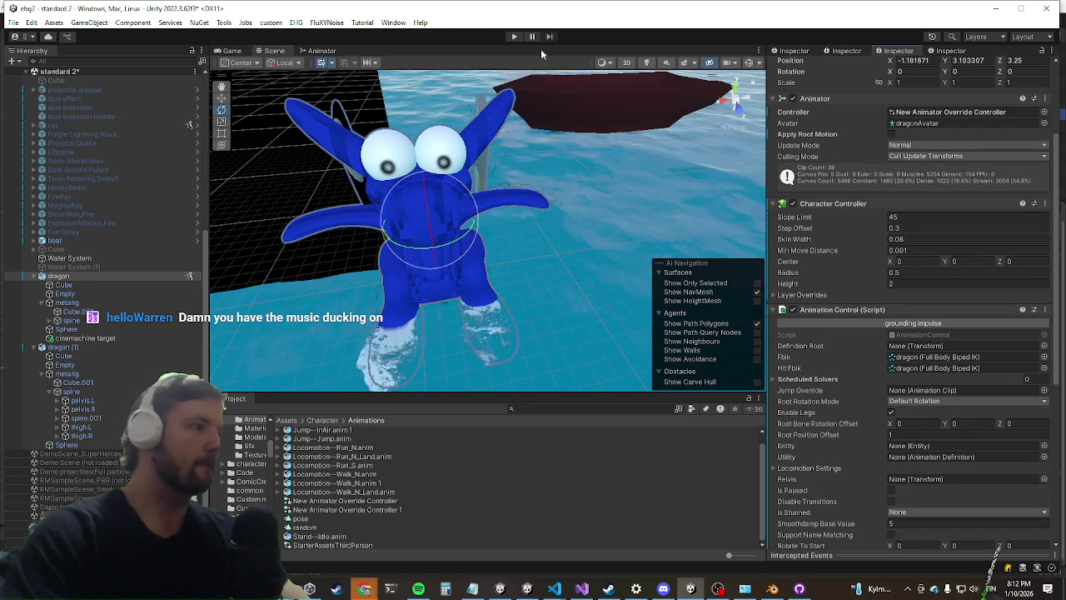
{"action": "left_click", "coordinate": [513, 36]}
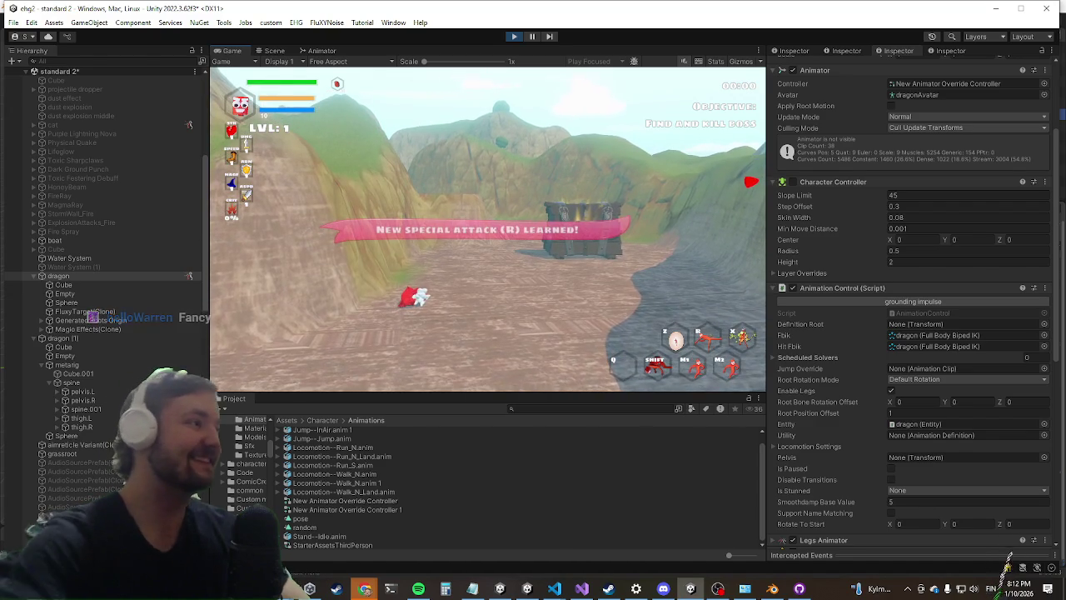
{"action": "key", "text": "ctrl+p"}
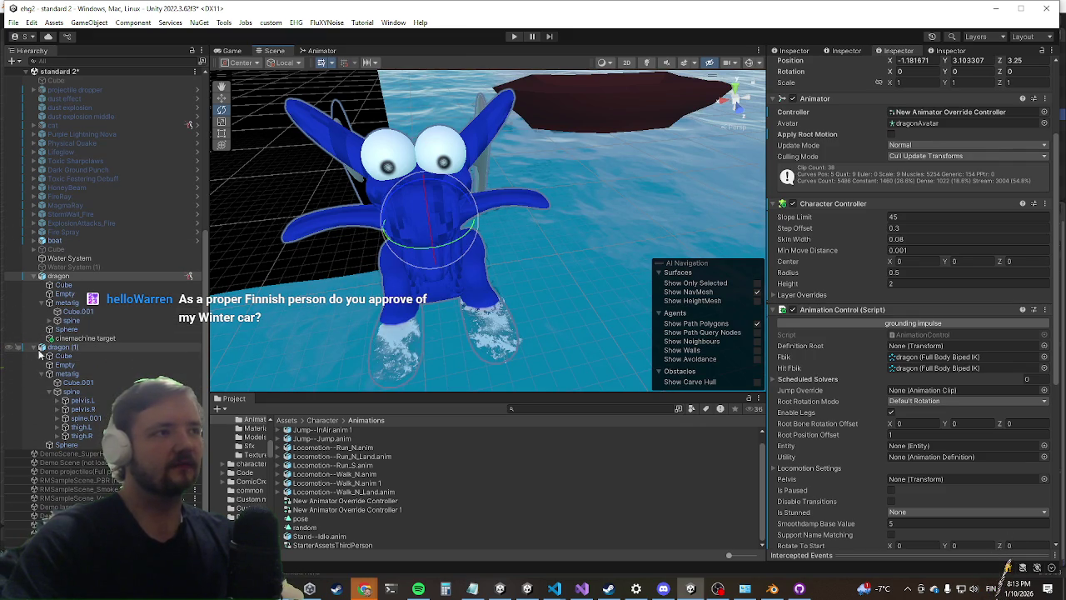
Step: Set dragon (1) as the Ragdoll Instance in the dragon's Ragdoll Engine
{"action": "left_click", "coordinate": [57, 276]}
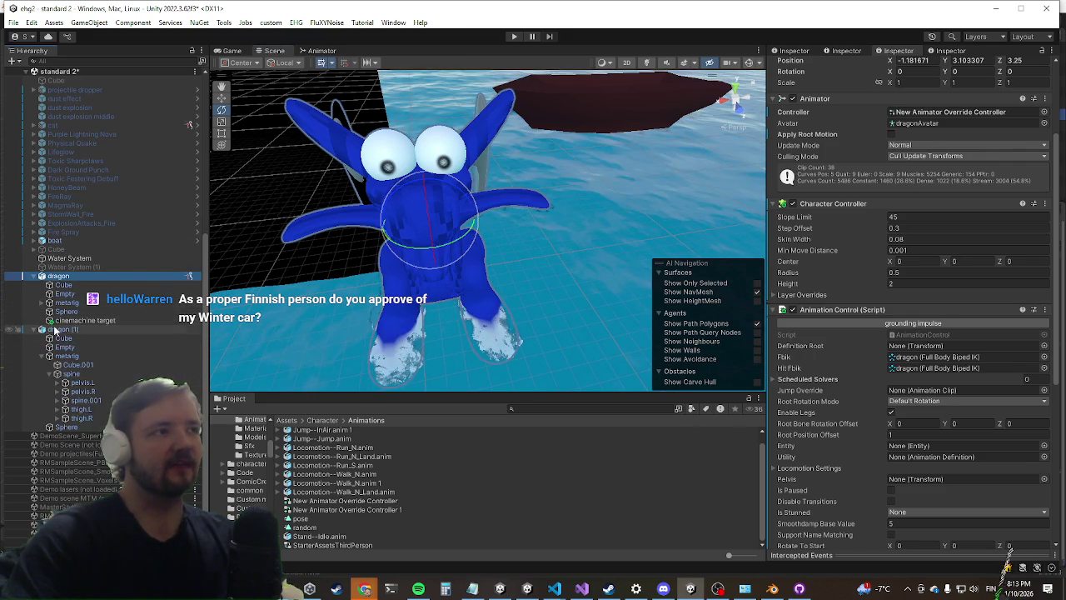
{"action": "scroll", "coordinate": [849, 222], "scroll_direction": "down", "scroll_amount": 5}
{"action": "scroll", "coordinate": [924, 221], "scroll_direction": "down", "scroll_amount": 5}
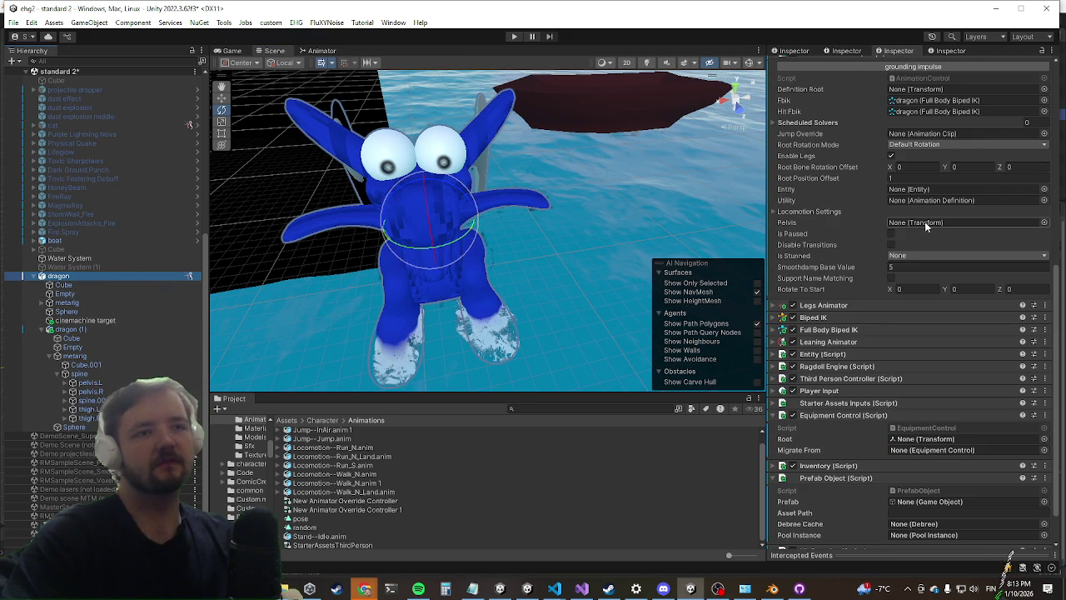
{"action": "left_click", "coordinate": [839, 375]}
{"action": "left_click", "coordinate": [838, 369]}
{"action": "scroll", "coordinate": [874, 308], "scroll_direction": "down", "scroll_amount": 5}
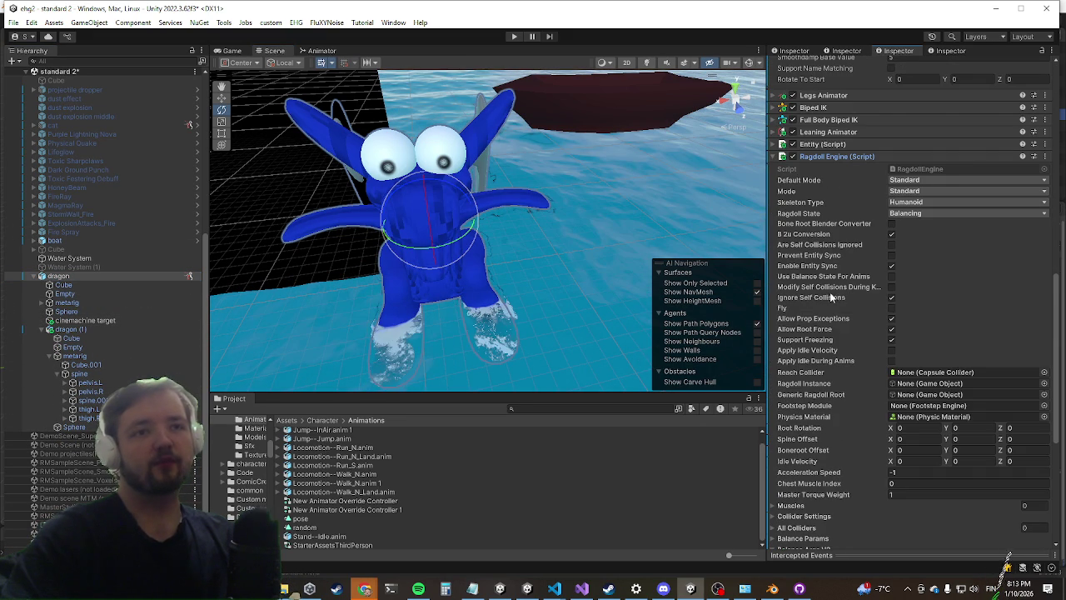
{"action": "left_click", "coordinate": [757, 291]}
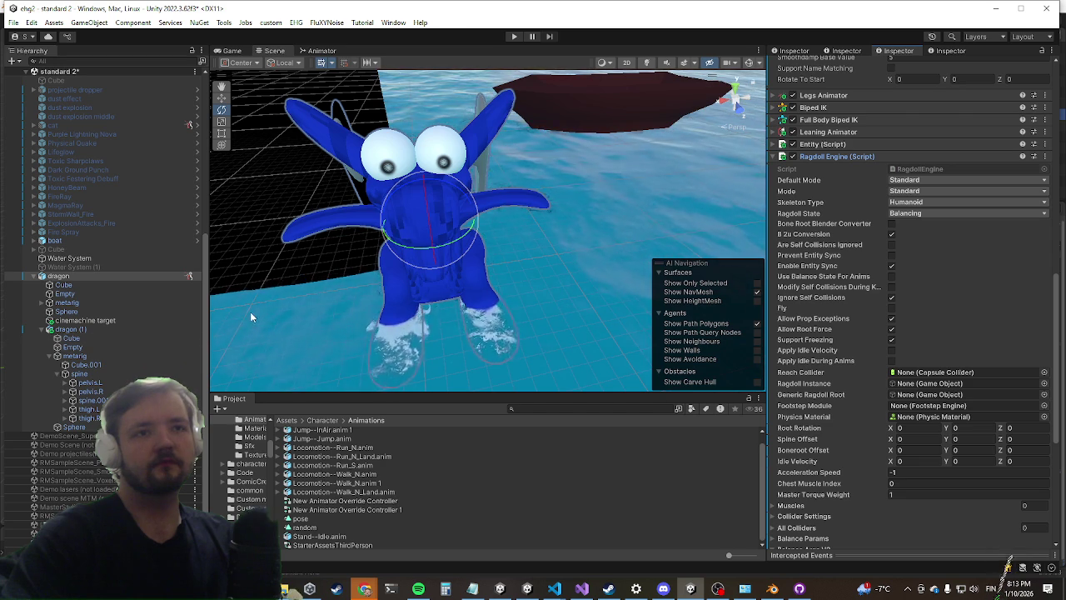
{"action": "left_click_drag", "start_coordinate": [71, 329], "coordinate": [966, 388]}
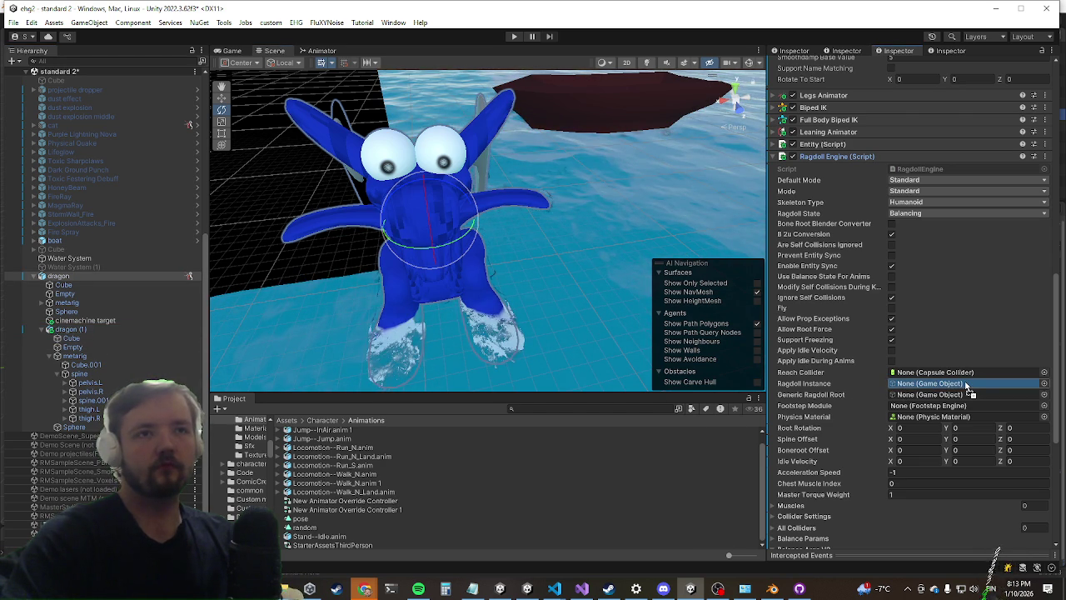
{"action": "left_click_drag", "start_coordinate": [966, 384], "coordinate": [967, 386]}
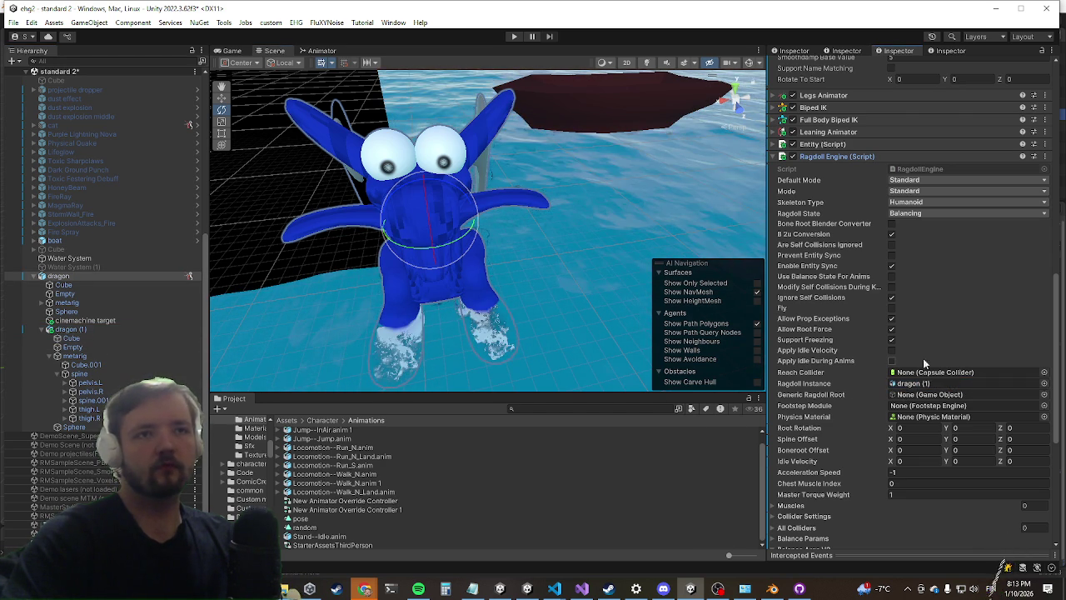
Step: Inspect dragon (1)'s metarig and spine physics components, then return to the dragon's Ragdoll Engine
{"action": "right_click", "coordinate": [827, 156]}
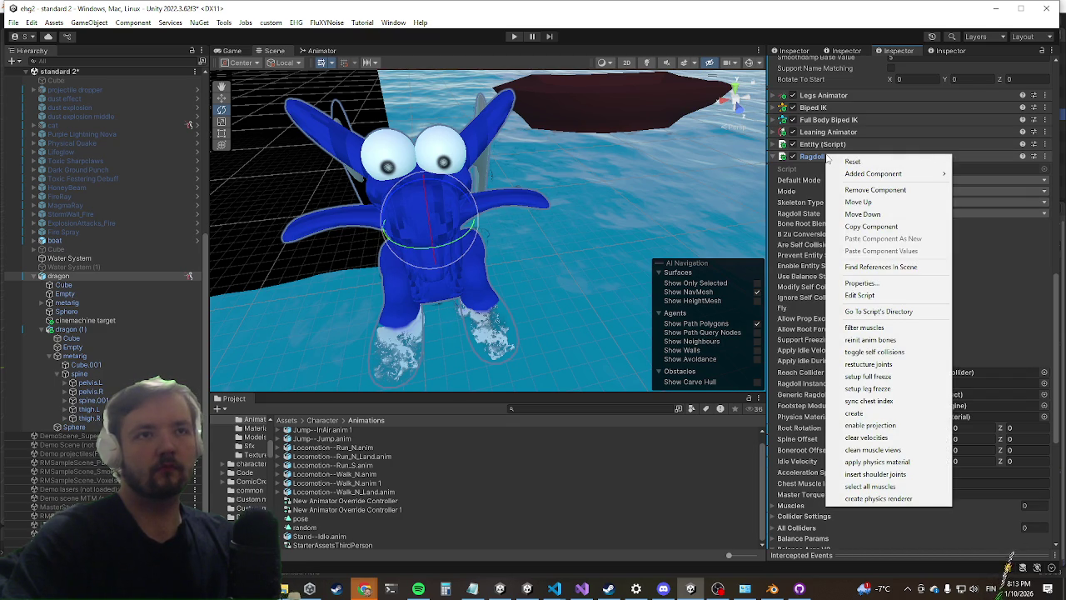
{"action": "left_click", "coordinate": [107, 350]}
{"action": "left_click", "coordinate": [104, 355]}
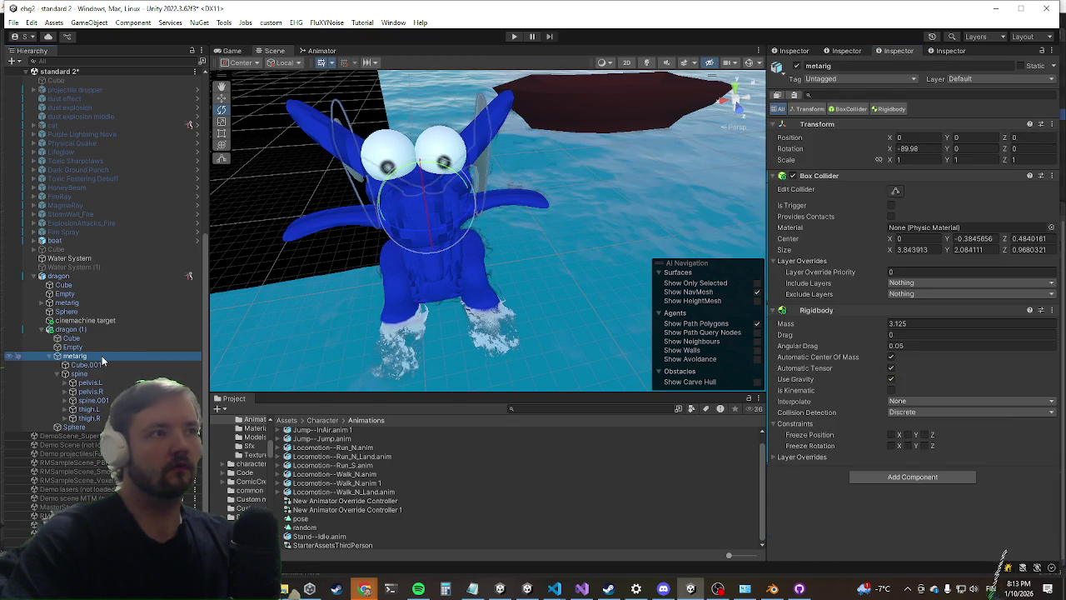
{"action": "left_click", "coordinate": [90, 374]}
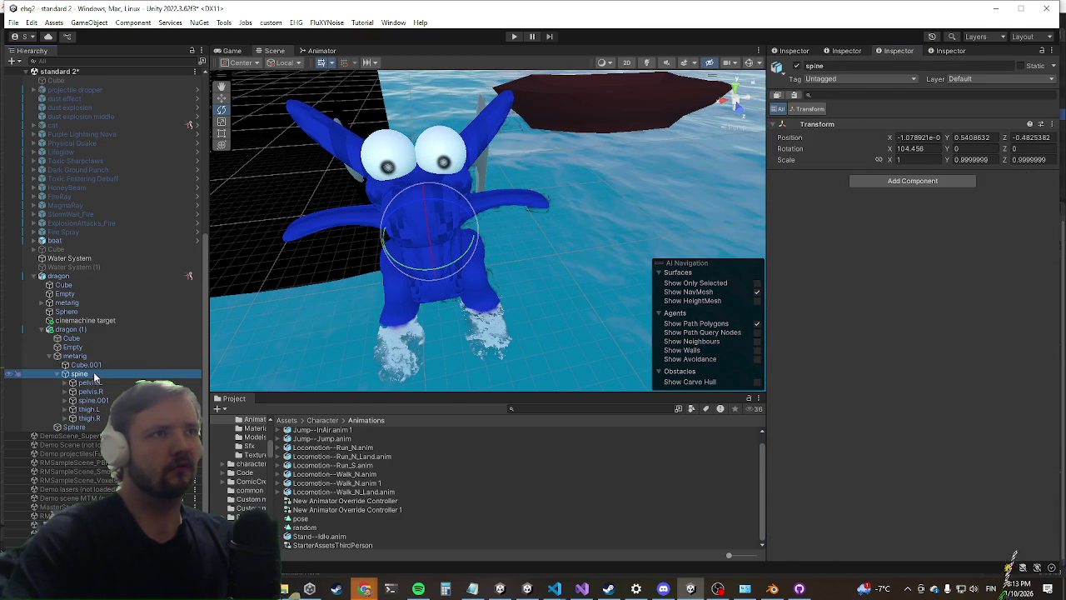
{"action": "left_click", "coordinate": [94, 365]}
{"action": "left_click", "coordinate": [96, 348]}
{"action": "left_click", "coordinate": [92, 356]}
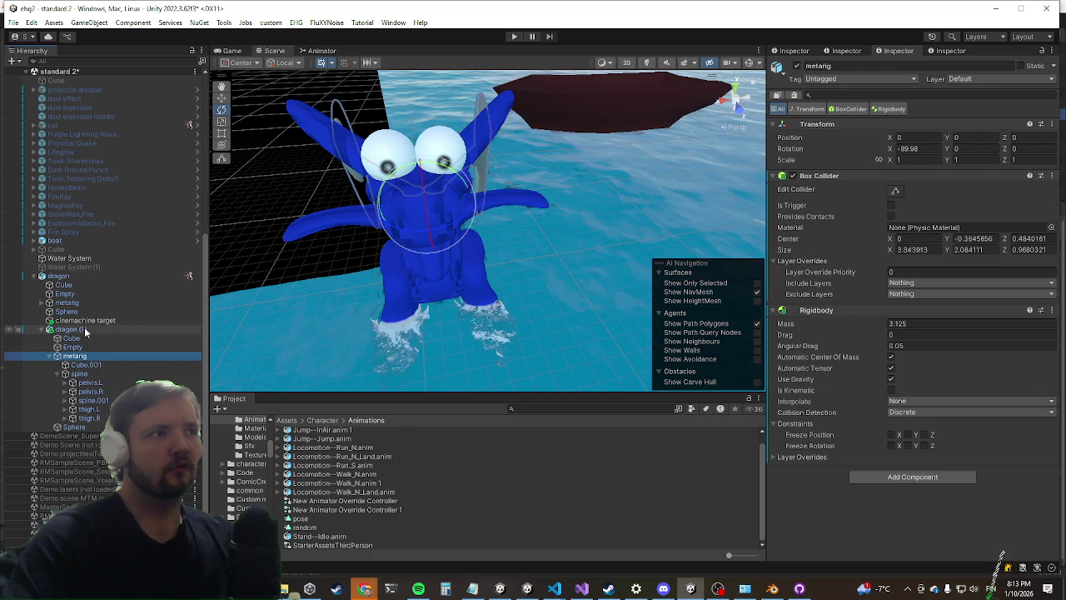
{"action": "left_click", "coordinate": [84, 329]}
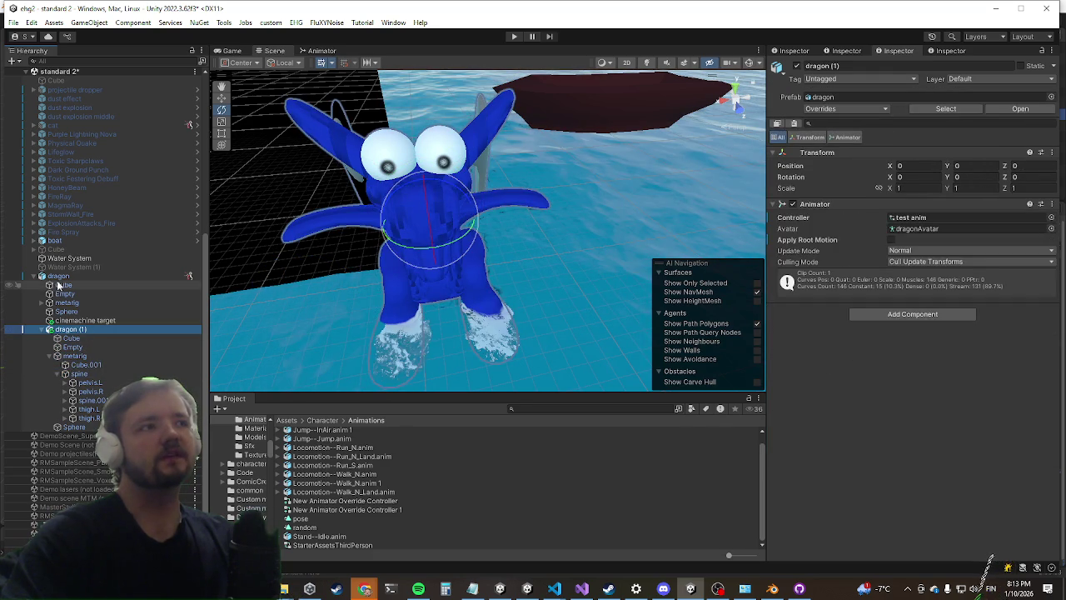
{"action": "left_click", "coordinate": [58, 277]}
{"action": "scroll", "coordinate": [895, 385], "scroll_direction": "down", "scroll_amount": 5}
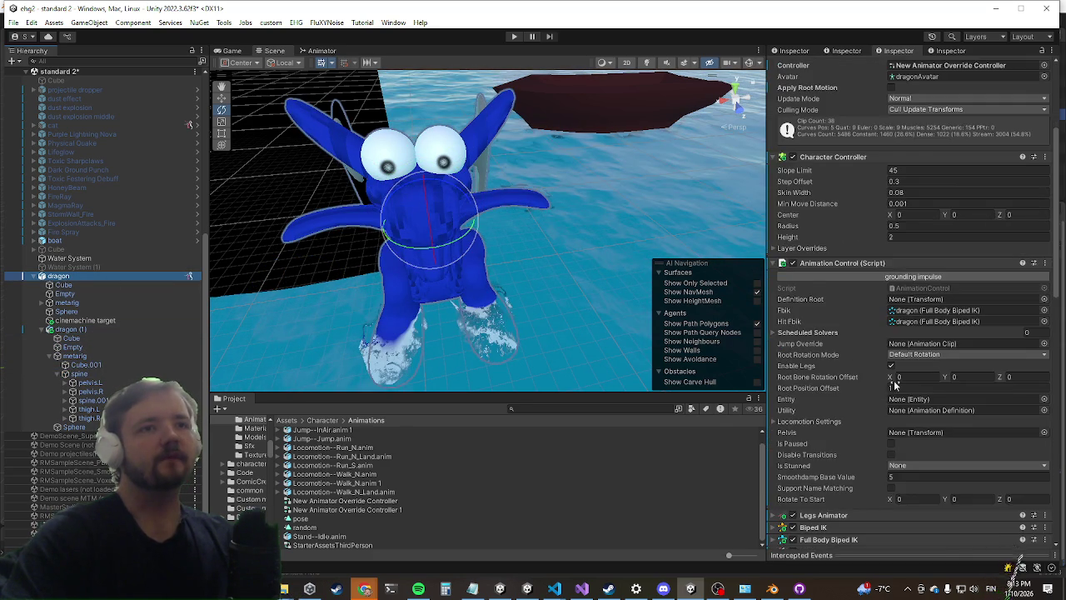
{"action": "scroll", "coordinate": [895, 385], "scroll_direction": "down", "scroll_amount": 10}
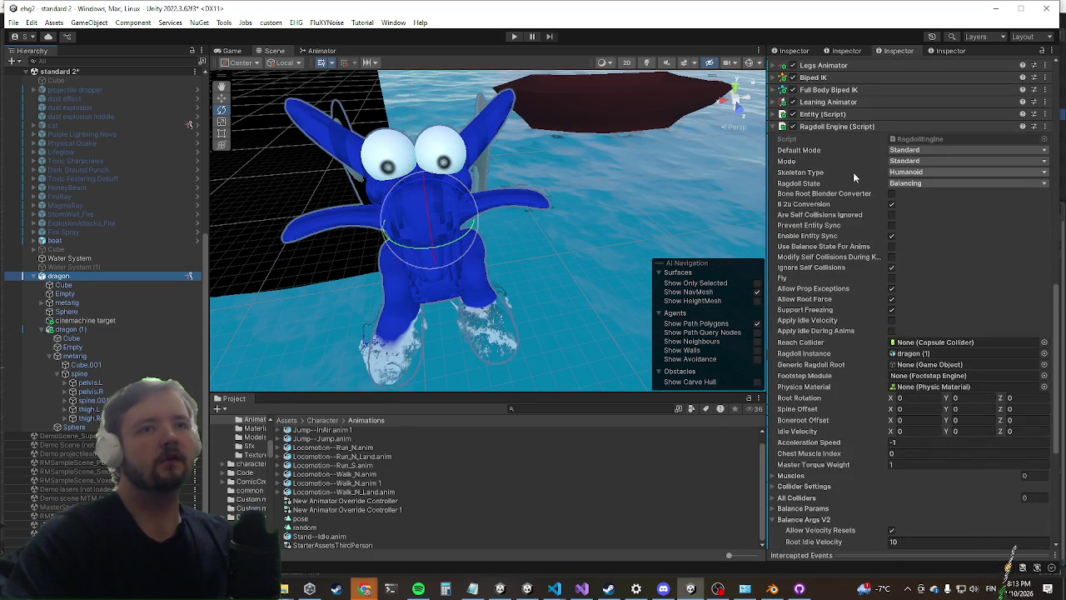
{"action": "right_click", "coordinate": [813, 132]}
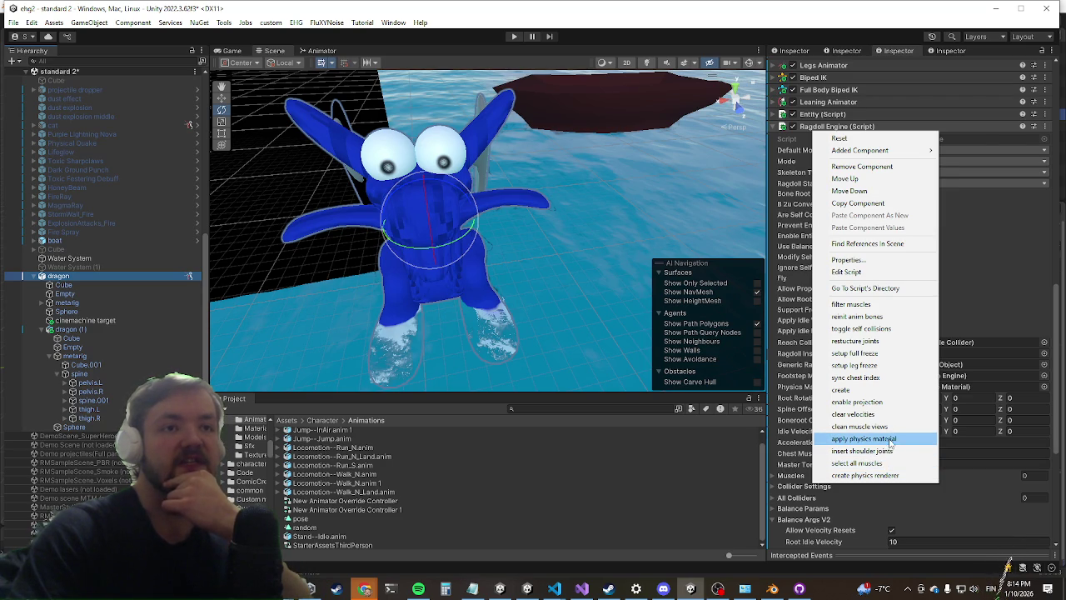
Step: Create the dragon's ragdoll from the Ragdoll Engine menu and select the new dragon(Clone)
{"action": "left_click", "coordinate": [880, 393]}
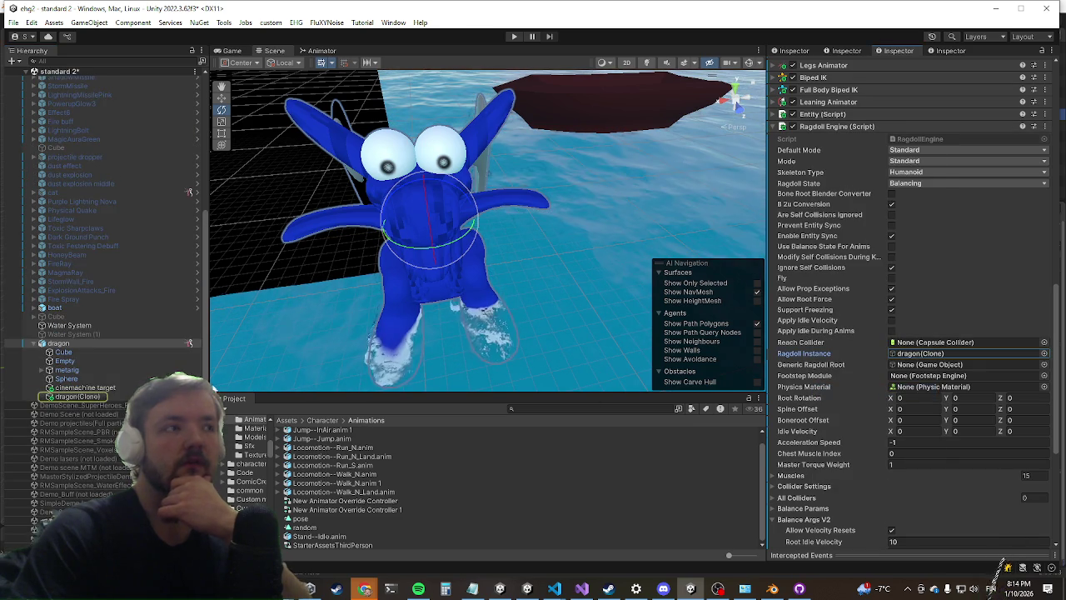
{"action": "left_click", "coordinate": [136, 398]}
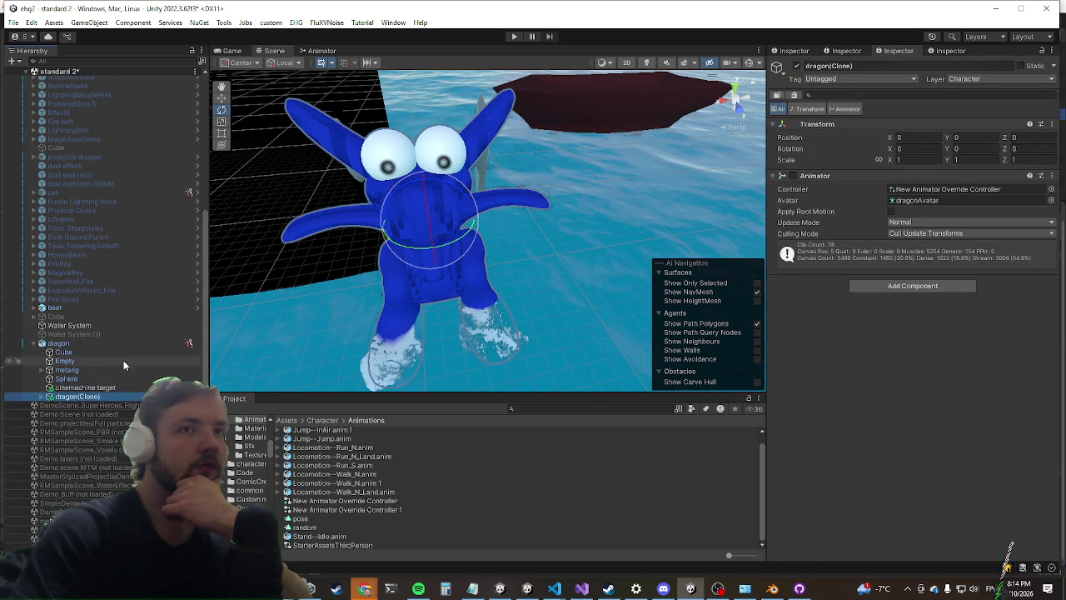
Step: Expand the dragon(Clone)'s metarig and switch off Cube.001's Mesh Renderer
{"action": "left_click", "coordinate": [41, 398]}
{"action": "left_click", "coordinate": [47, 424]}
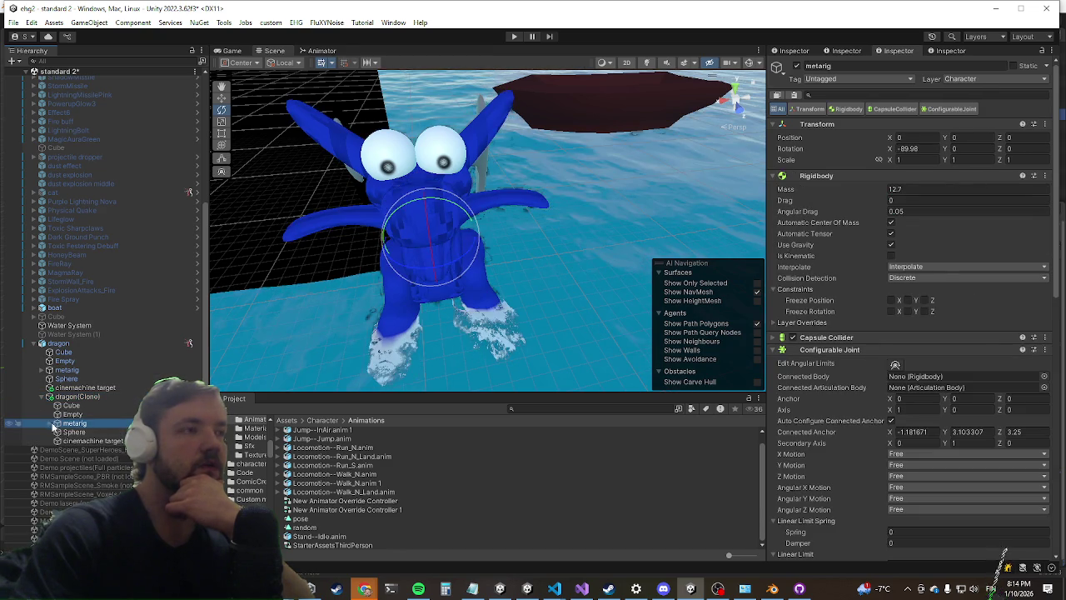
{"action": "scroll", "coordinate": [917, 365], "scroll_direction": "down", "scroll_amount": 10}
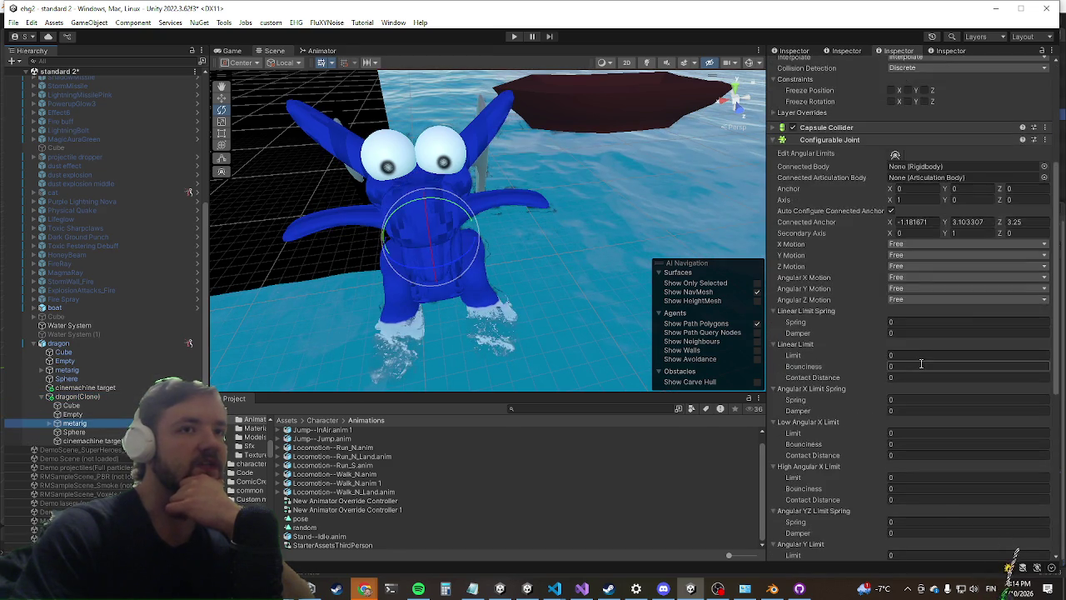
{"action": "scroll", "coordinate": [917, 366], "scroll_direction": "up", "scroll_amount": 10}
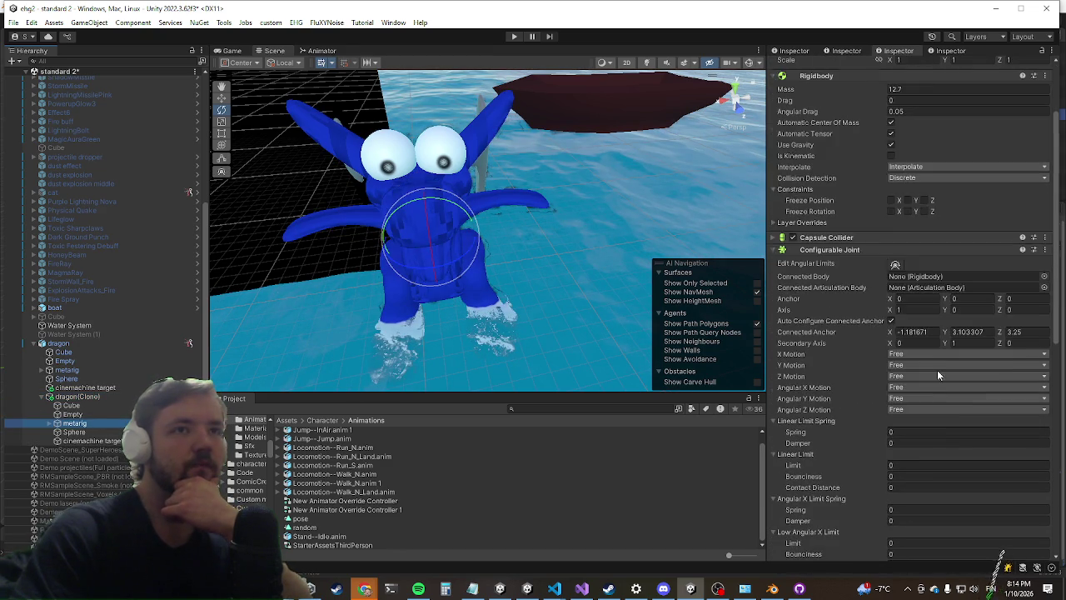
{"action": "scroll", "coordinate": [911, 356], "scroll_direction": "up", "scroll_amount": 1}
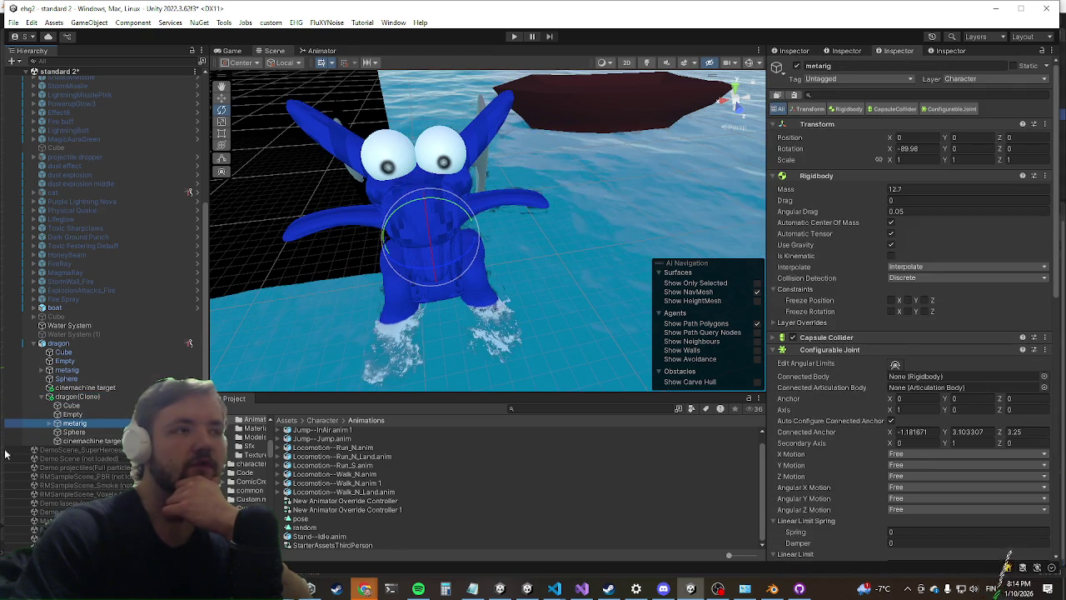
{"action": "left_click", "coordinate": [48, 422]}
{"action": "left_click", "coordinate": [66, 432]}
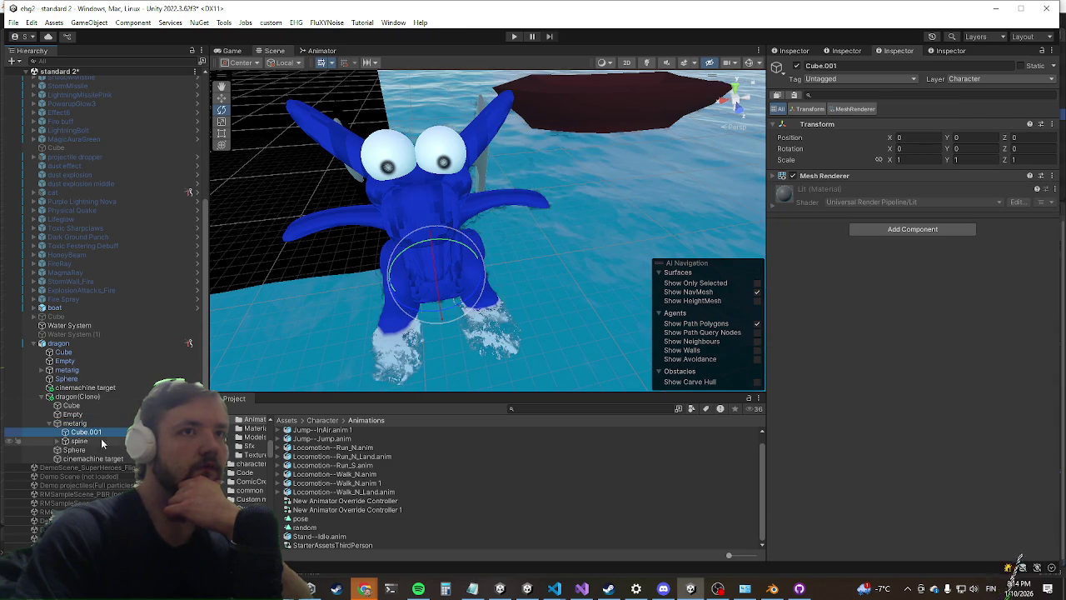
{"action": "left_click", "coordinate": [797, 176]}
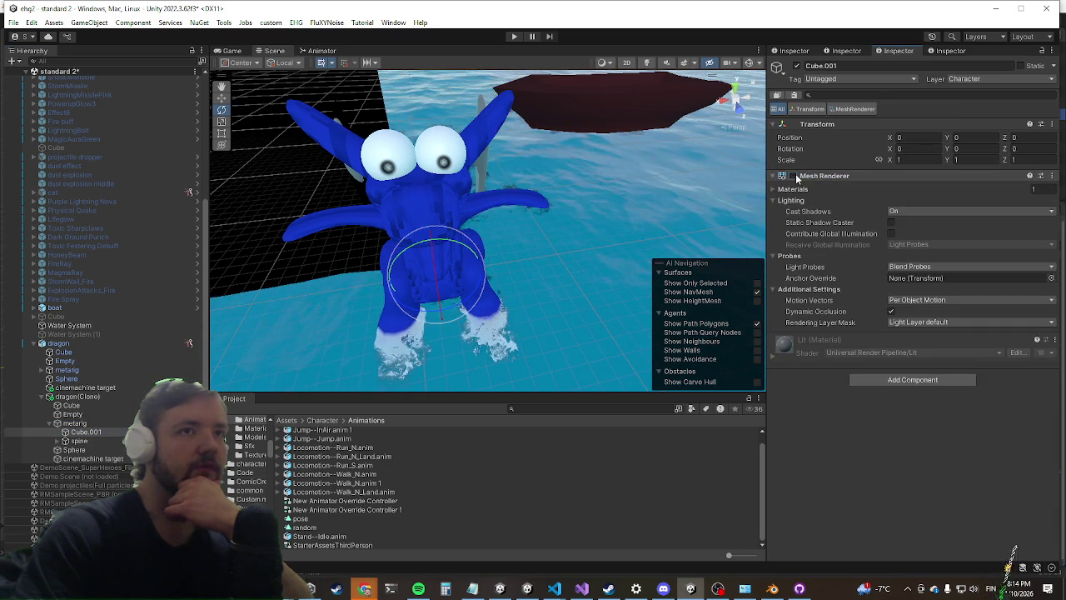
{"action": "left_click", "coordinate": [795, 176]}
Step: Review the spine bones' rigidbodies and joints, then bring up the clone Cube's Skinned Mesh Renderer options
{"action": "left_click", "coordinate": [67, 442]}
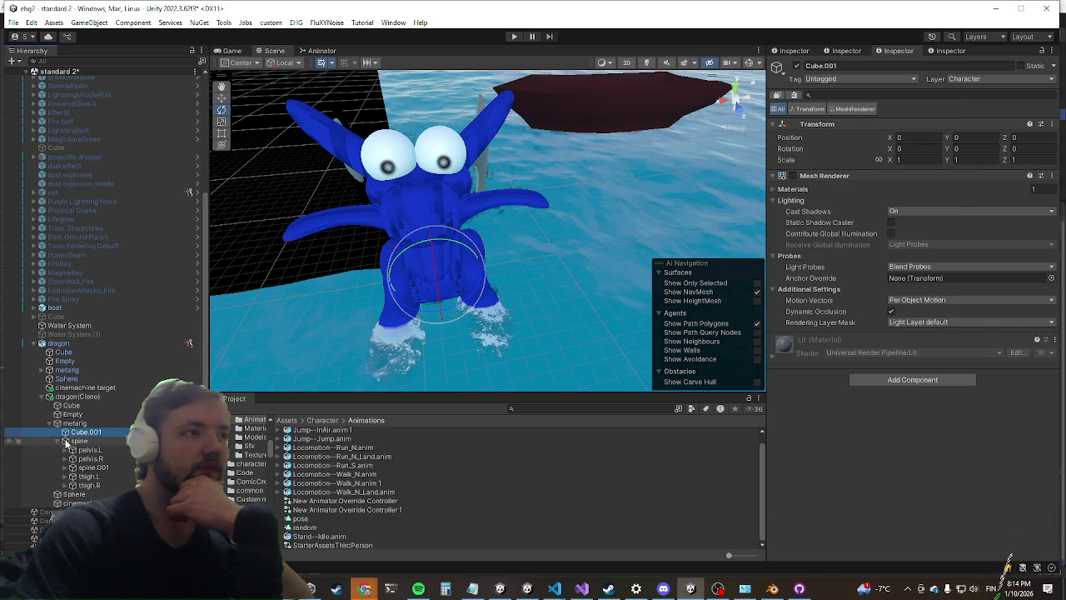
{"action": "left_click", "coordinate": [87, 468]}
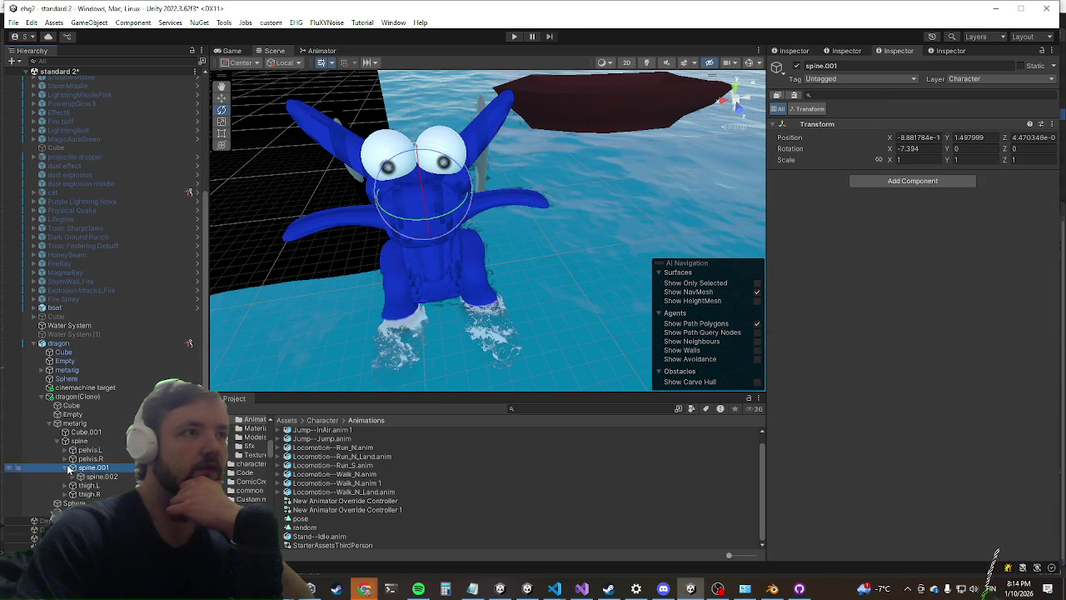
{"action": "left_click", "coordinate": [81, 478]}
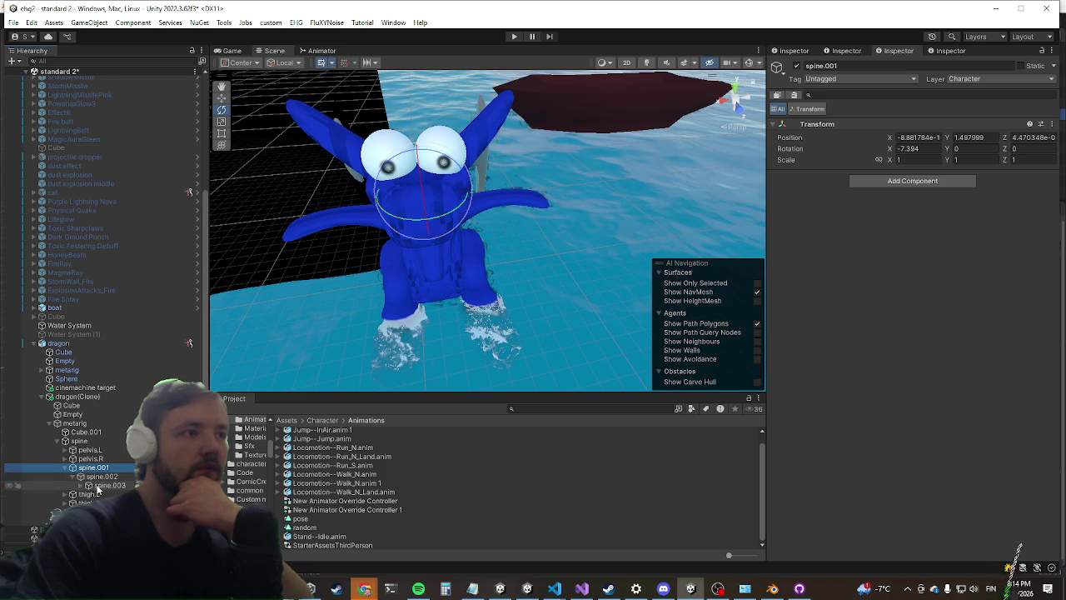
{"action": "left_click", "coordinate": [97, 486]}
{"action": "left_click", "coordinate": [98, 477]}
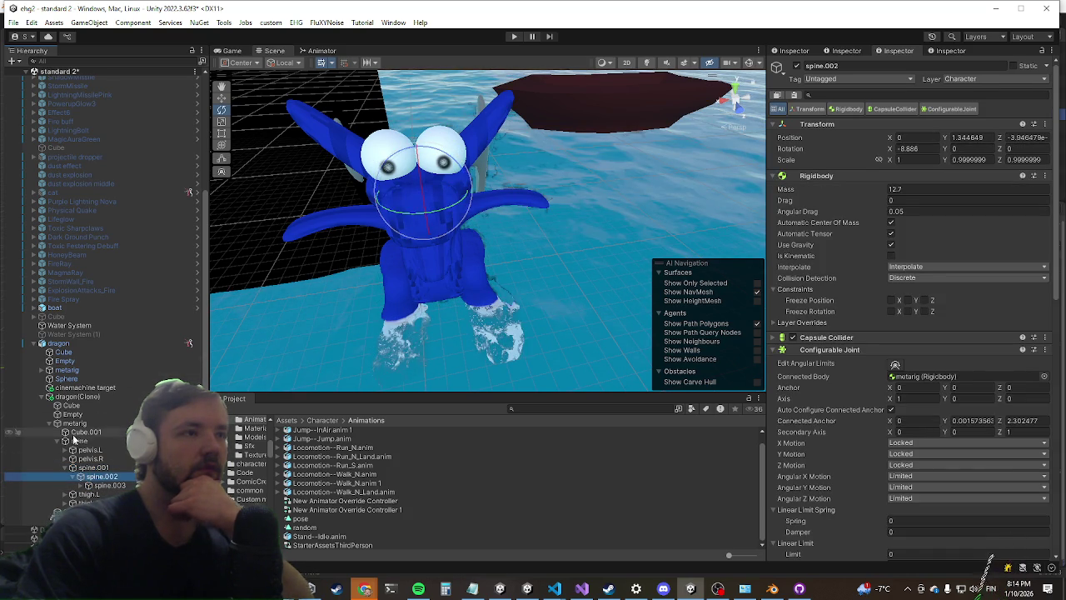
{"action": "left_click", "coordinate": [65, 468]}
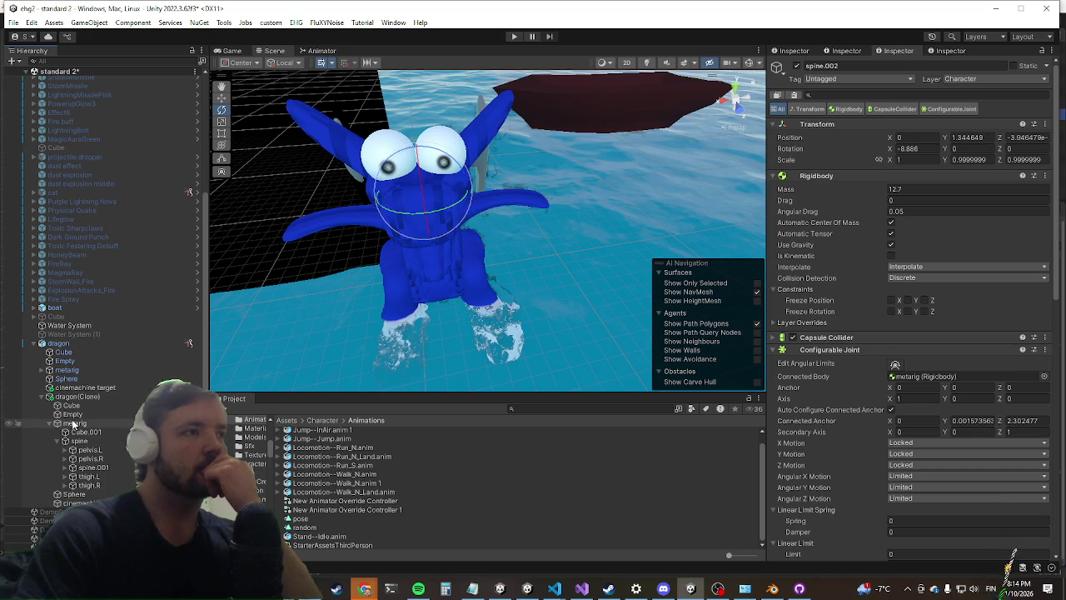
{"action": "left_click", "coordinate": [71, 406]}
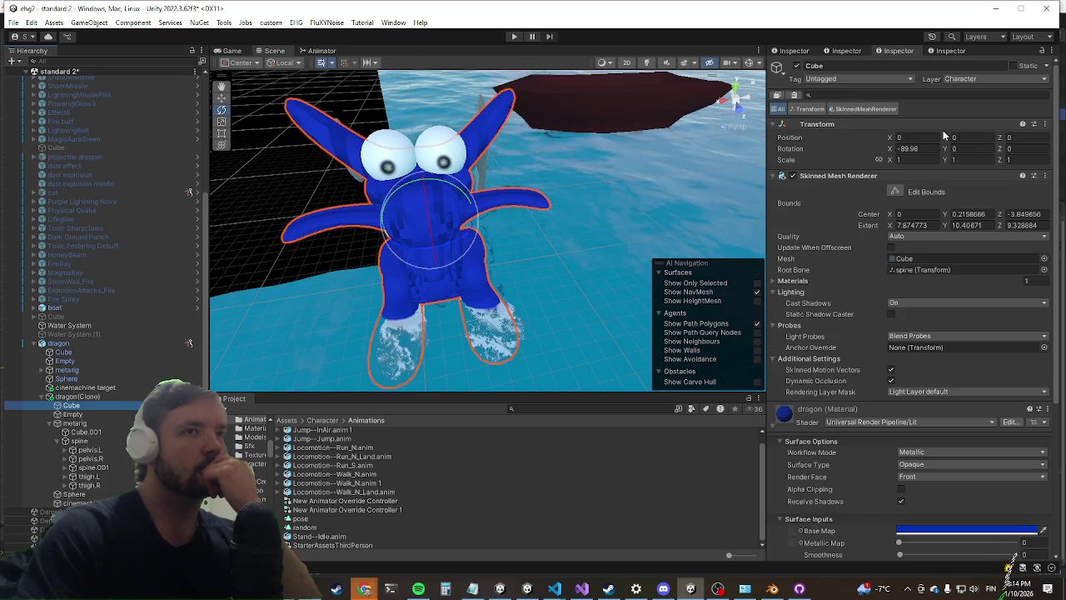
{"action": "right_click", "coordinate": [817, 176]}
Step: Remove the Skinned Mesh Renderer from the clone's Cube and check its Empty and metarig
{"action": "left_click", "coordinate": [867, 200]}
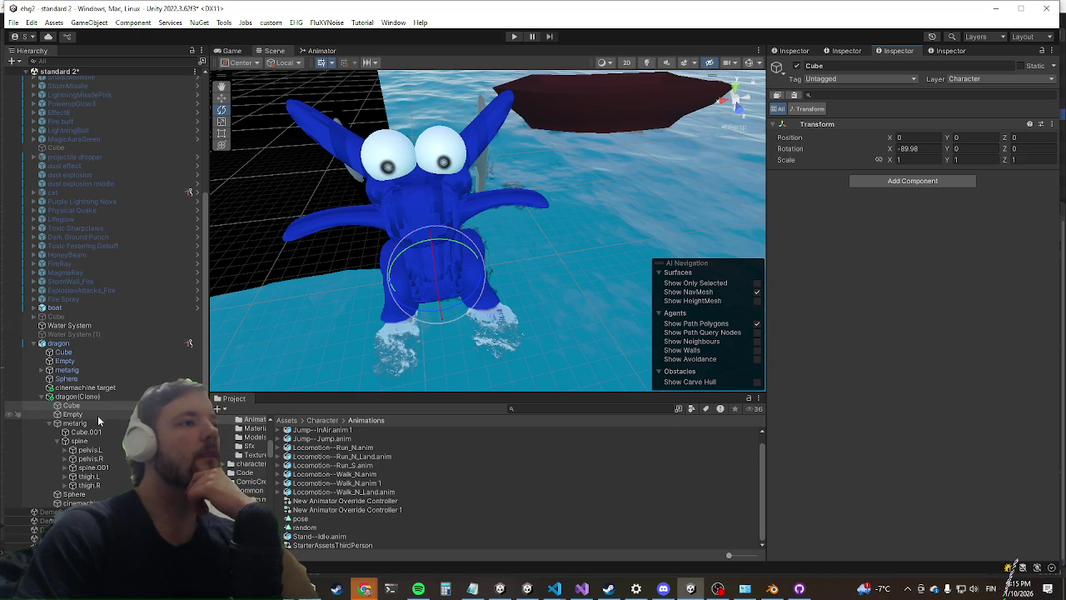
{"action": "left_click", "coordinate": [97, 414]}
{"action": "left_click", "coordinate": [98, 424]}
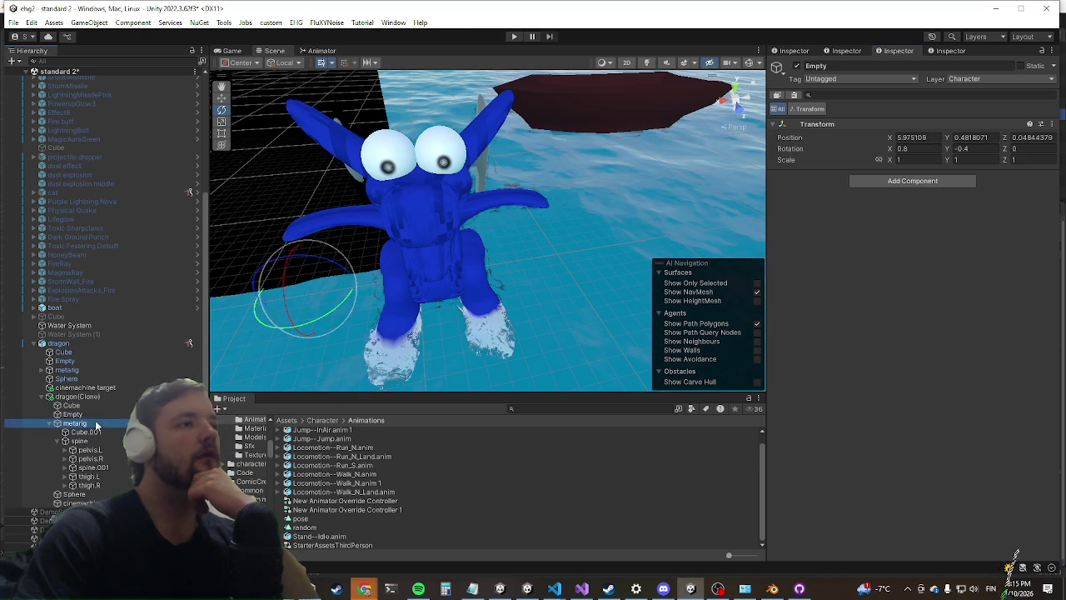
Step: Delete the clone's Sphere and cinemachine target objects
{"action": "left_click", "coordinate": [75, 494]}
{"action": "right_click", "coordinate": [75, 494]}
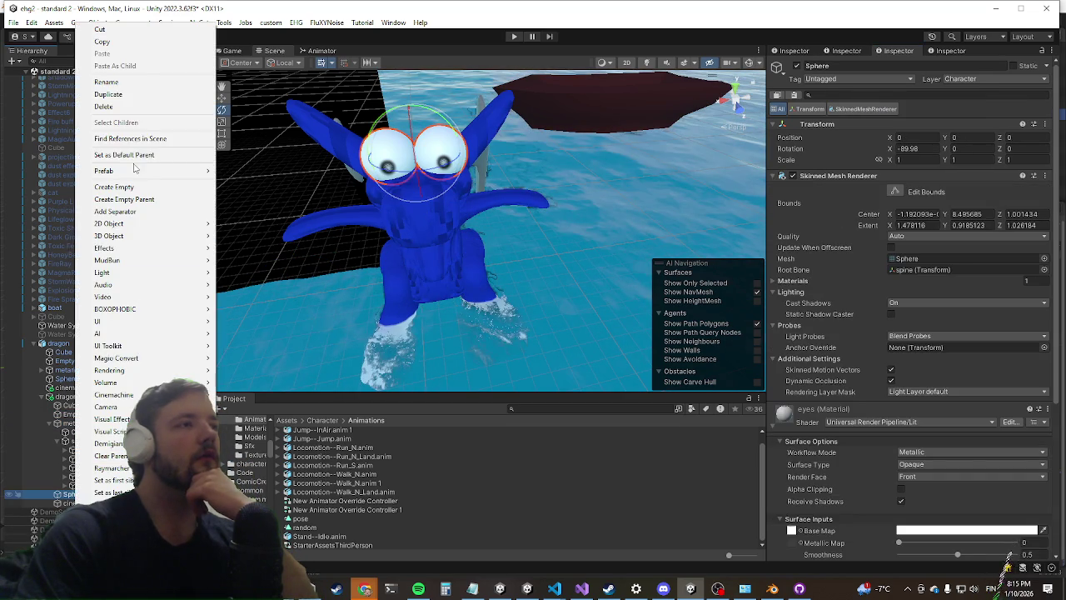
{"action": "left_click", "coordinate": [137, 106]}
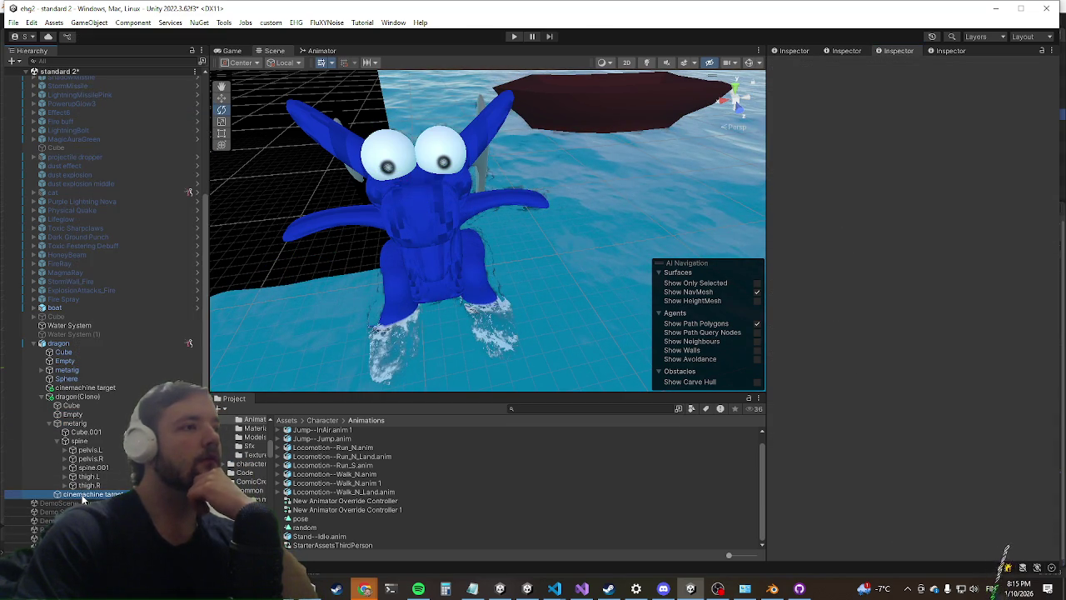
{"action": "right_click", "coordinate": [83, 496]}
{"action": "left_click", "coordinate": [122, 116]}
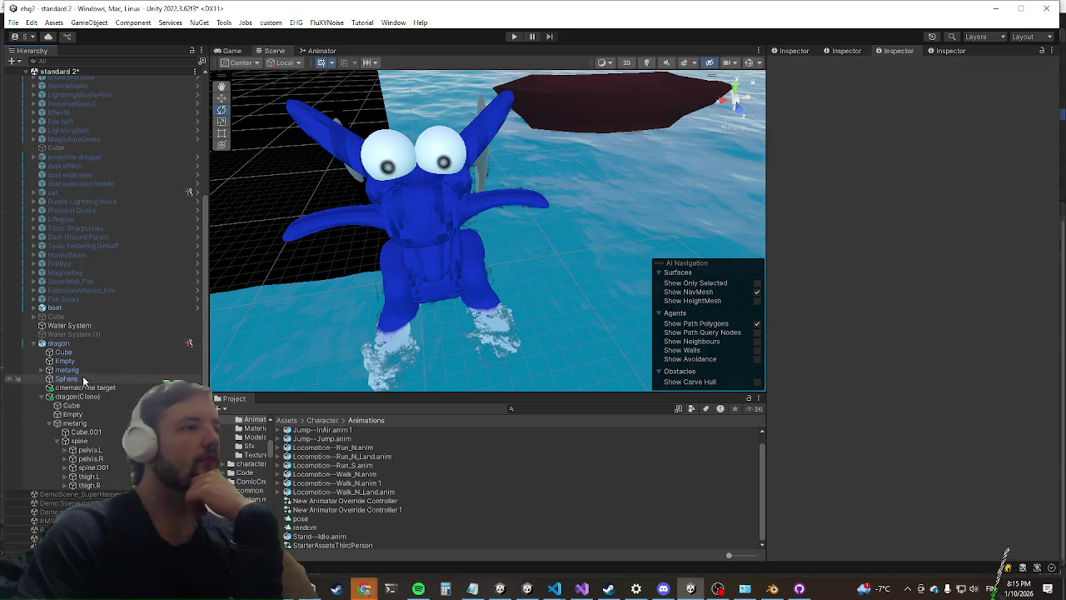
Step: Select the original dragon and look through its components
{"action": "left_click", "coordinate": [82, 379]}
{"action": "left_click", "coordinate": [74, 341]}
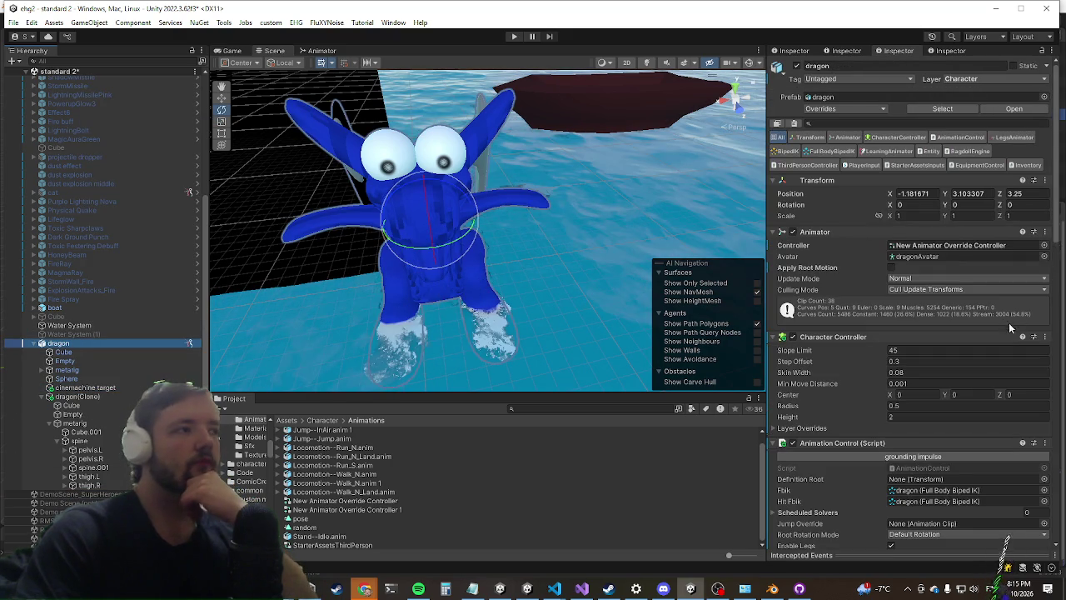
{"action": "scroll", "coordinate": [1001, 321], "scroll_direction": "down", "scroll_amount": 10}
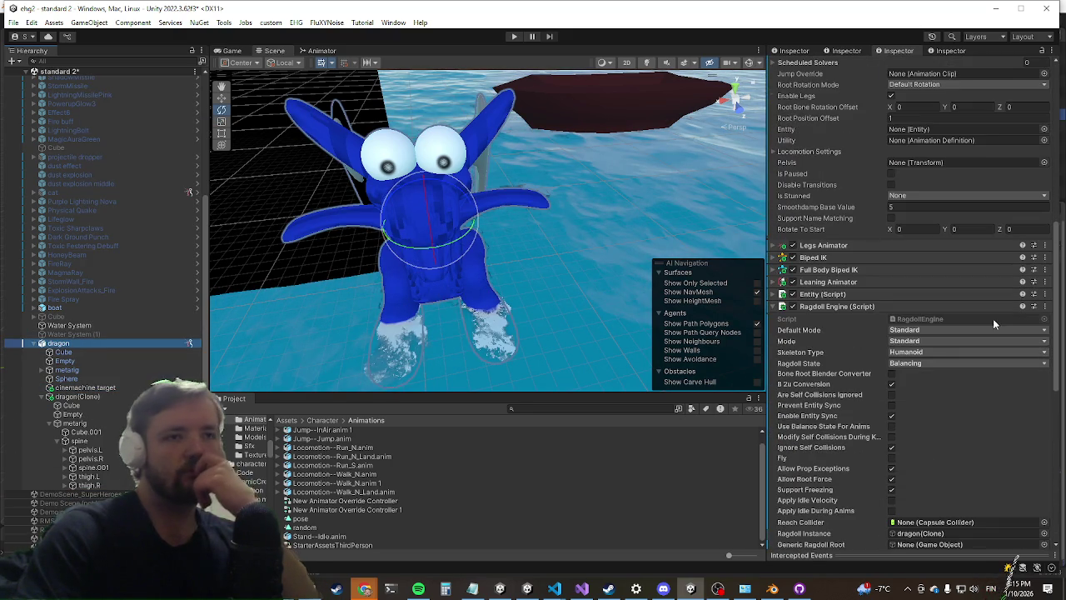
{"action": "scroll", "coordinate": [855, 273], "scroll_direction": "down", "scroll_amount": 5}
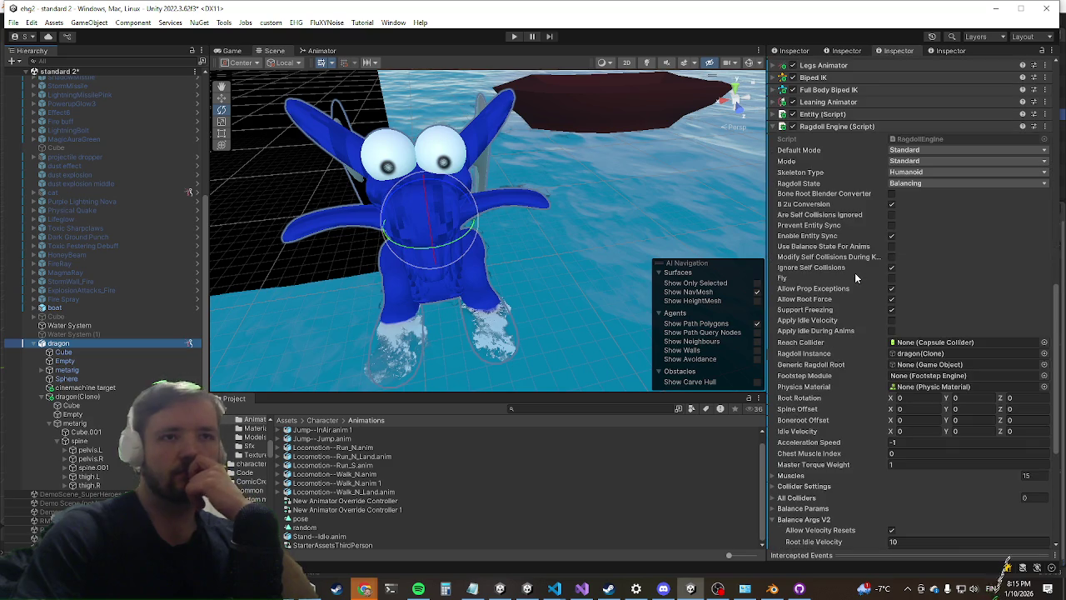
{"action": "scroll", "coordinate": [852, 325], "scroll_direction": "down", "scroll_amount": 3}
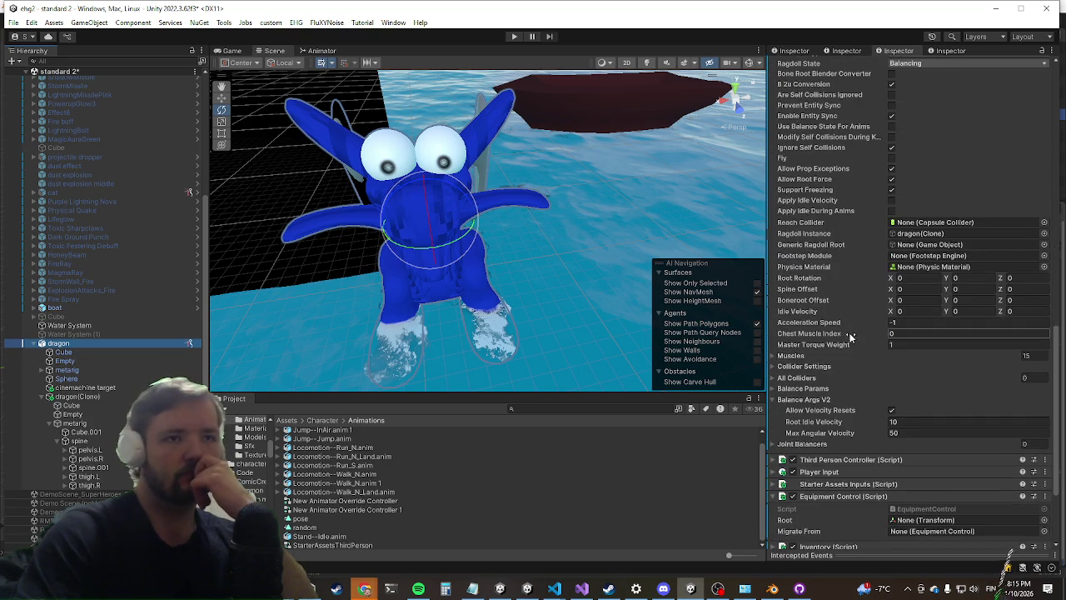
{"action": "scroll", "coordinate": [852, 329], "scroll_direction": "down", "scroll_amount": 3}
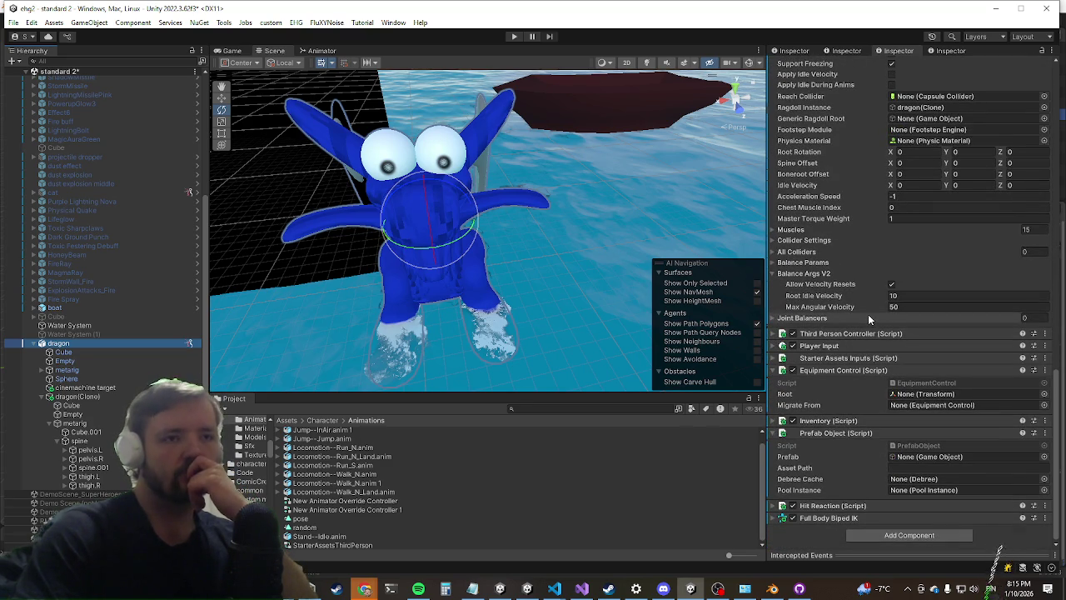
Step: Add a Footstep Engine (Script) component to the dragon by searching 'footstep'
{"action": "scroll", "coordinate": [884, 317], "scroll_direction": "up", "scroll_amount": 8}
{"action": "scroll", "coordinate": [900, 318], "scroll_direction": "down", "scroll_amount": 8}
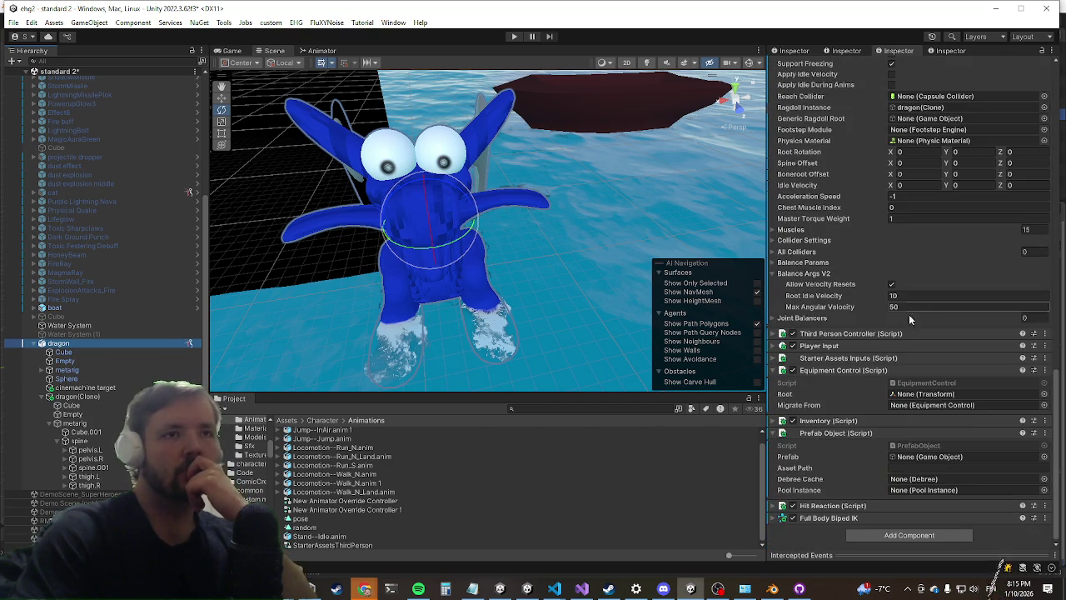
{"action": "left_click", "coordinate": [877, 534]}
{"action": "type", "text": "entityini"}
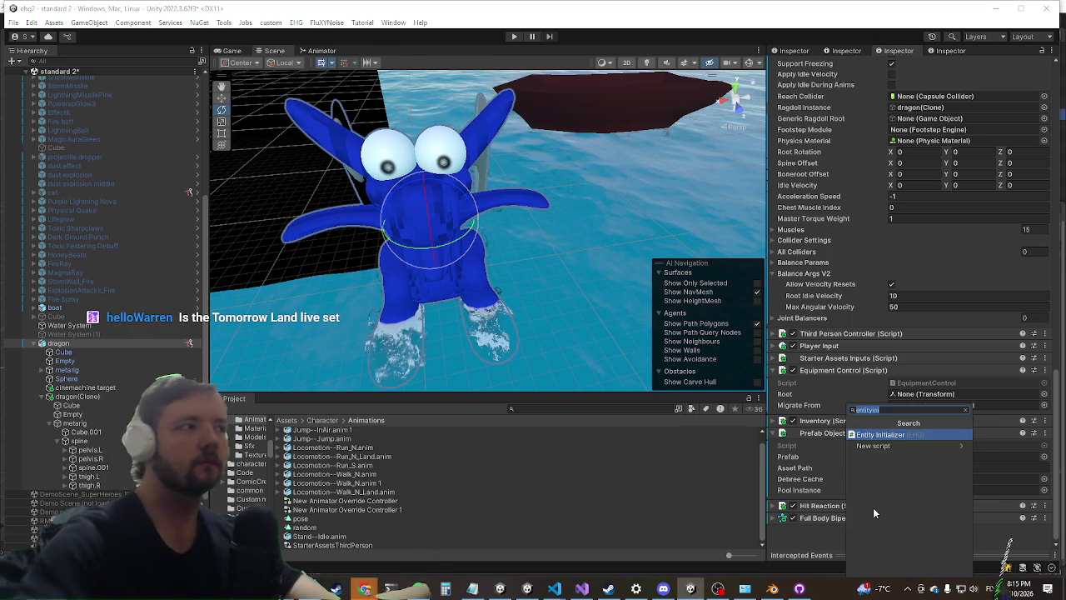
{"action": "type", "text": "footstep"}
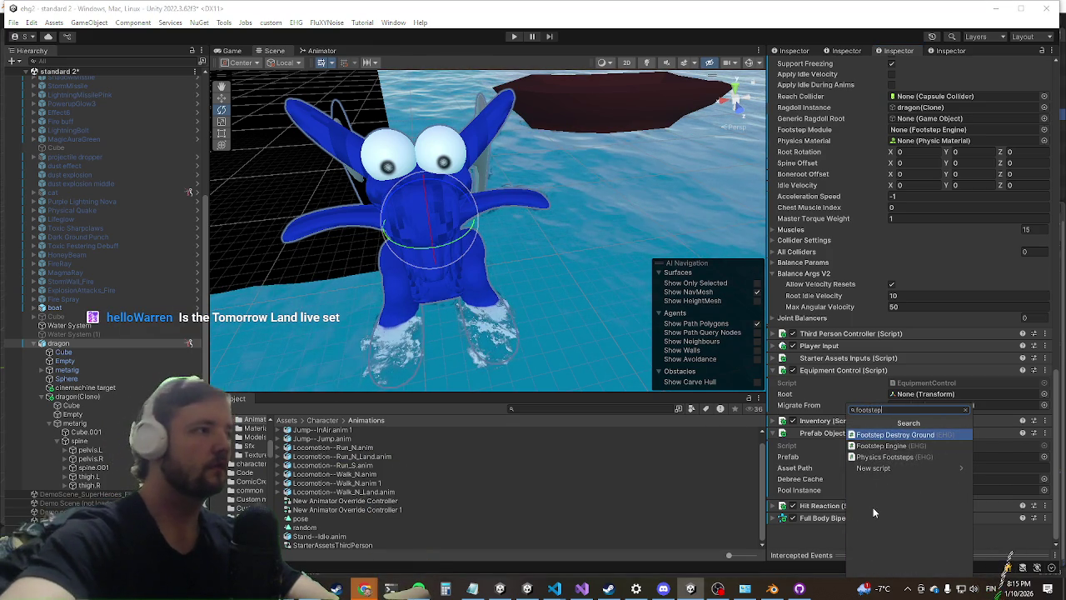
{"action": "key", "text": "Down"}
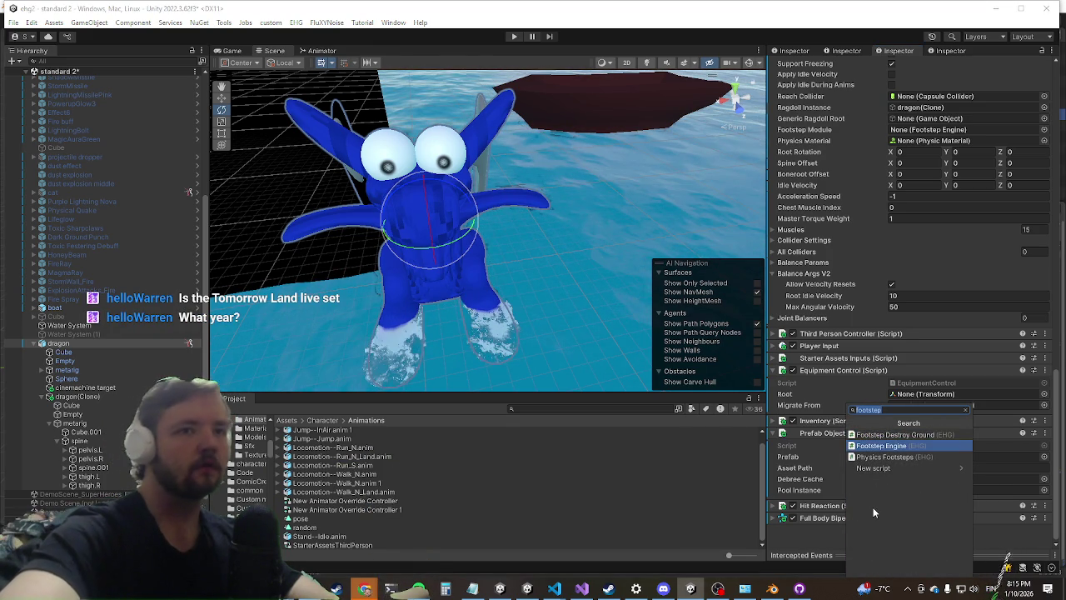
{"action": "key", "text": "Return"}
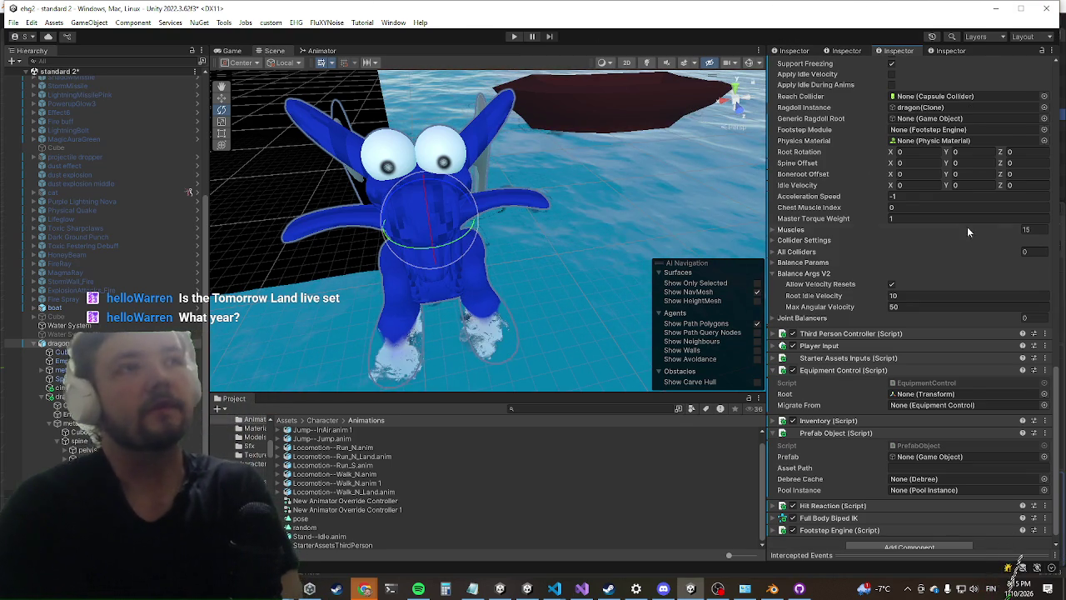
{"action": "scroll", "coordinate": [919, 264], "scroll_direction": "down", "scroll_amount": 1}
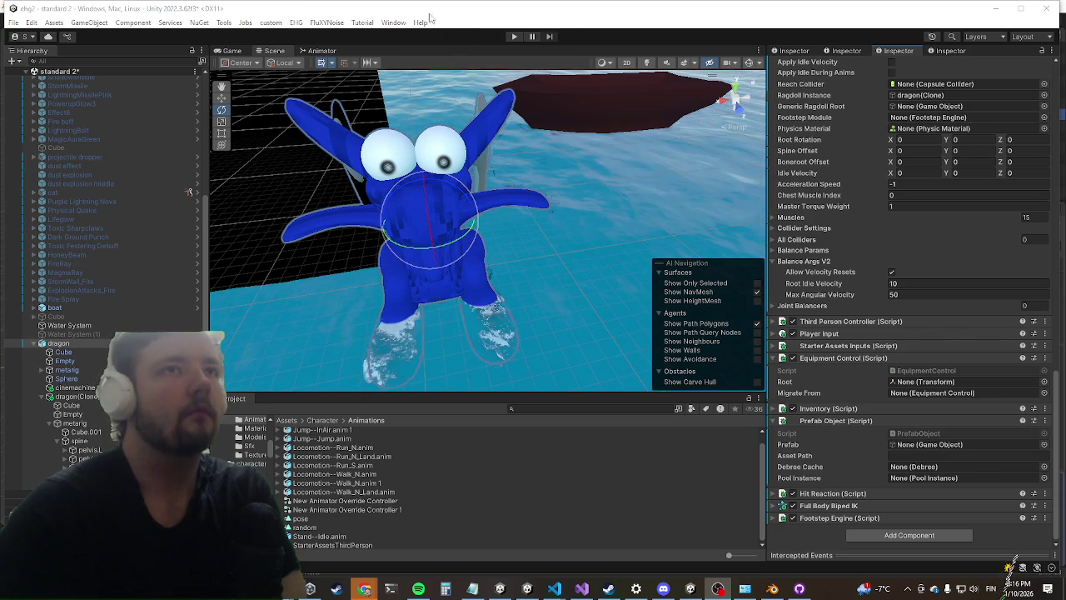
Step: Enter Play mode to test the dragon, switch to the island's Scene view and open the Console
{"action": "scroll", "coordinate": [942, 261], "scroll_direction": "up", "scroll_amount": 8}
{"action": "scroll", "coordinate": [942, 262], "scroll_direction": "up", "scroll_amount": 10}
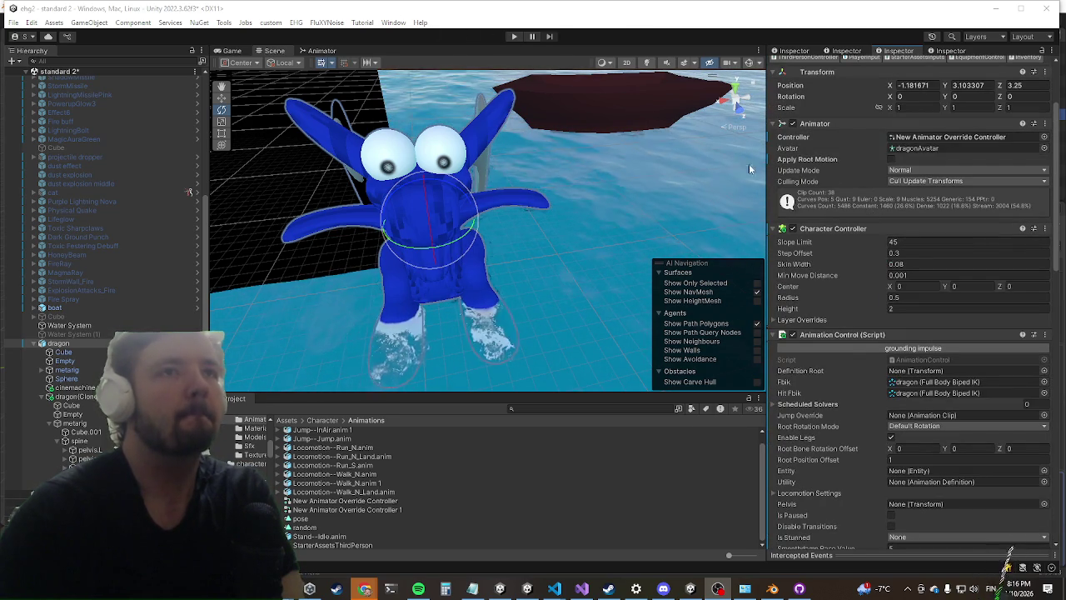
{"action": "left_click", "coordinate": [515, 36]}
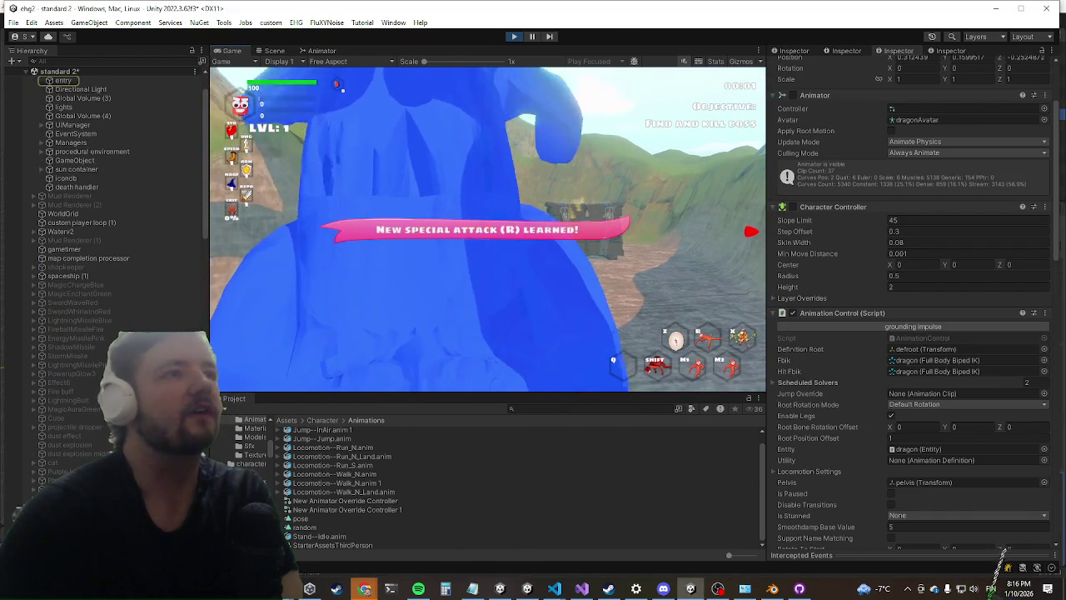
{"action": "key", "text": "alt+space"}
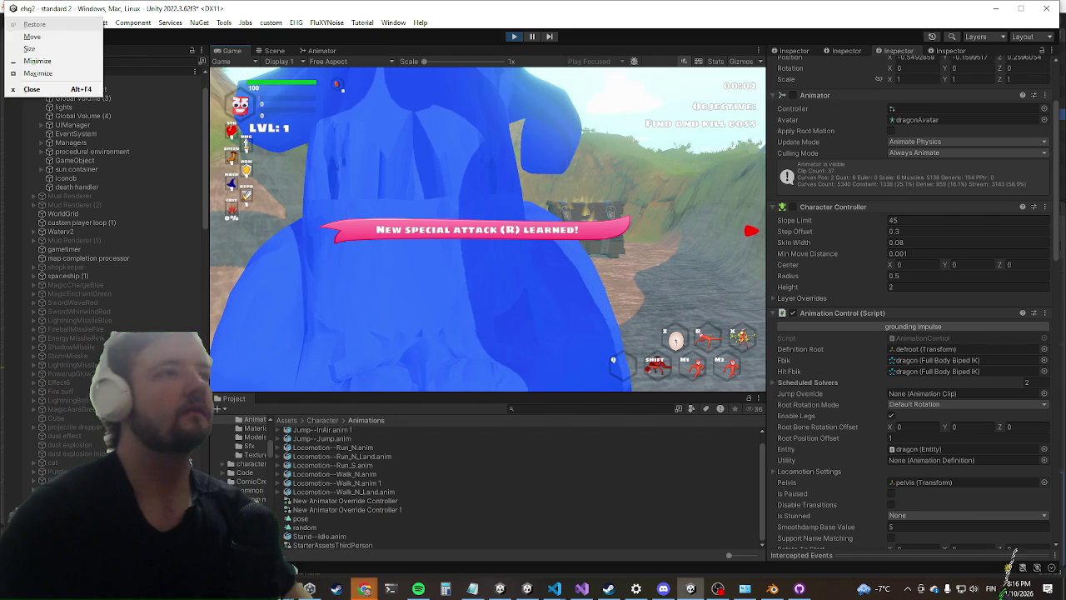
{"action": "key", "text": "Escape"}
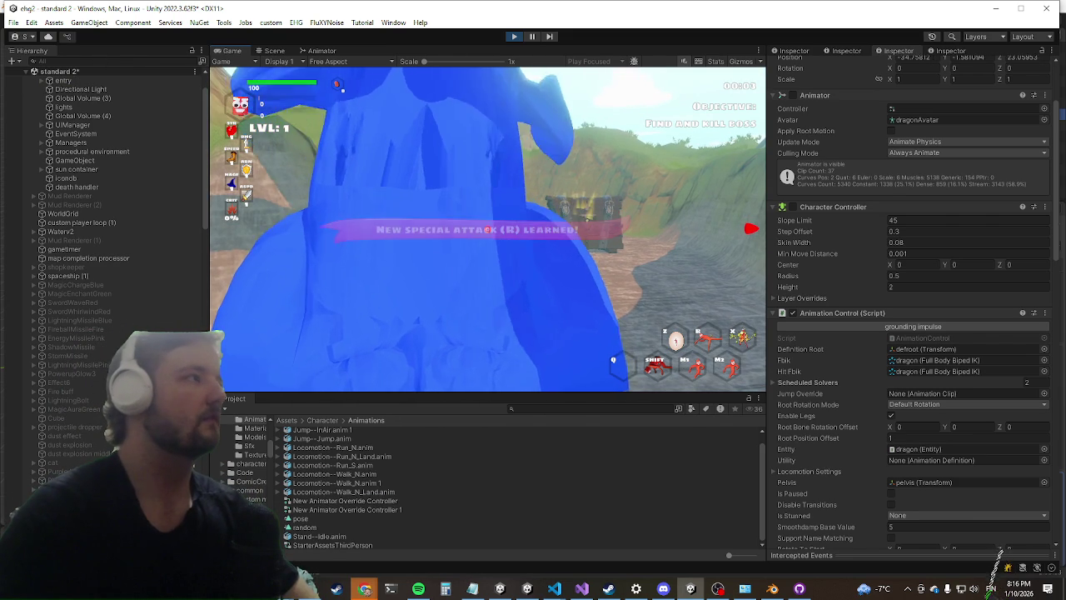
{"action": "key", "text": "super"}
{"action": "key", "text": "Escape"}
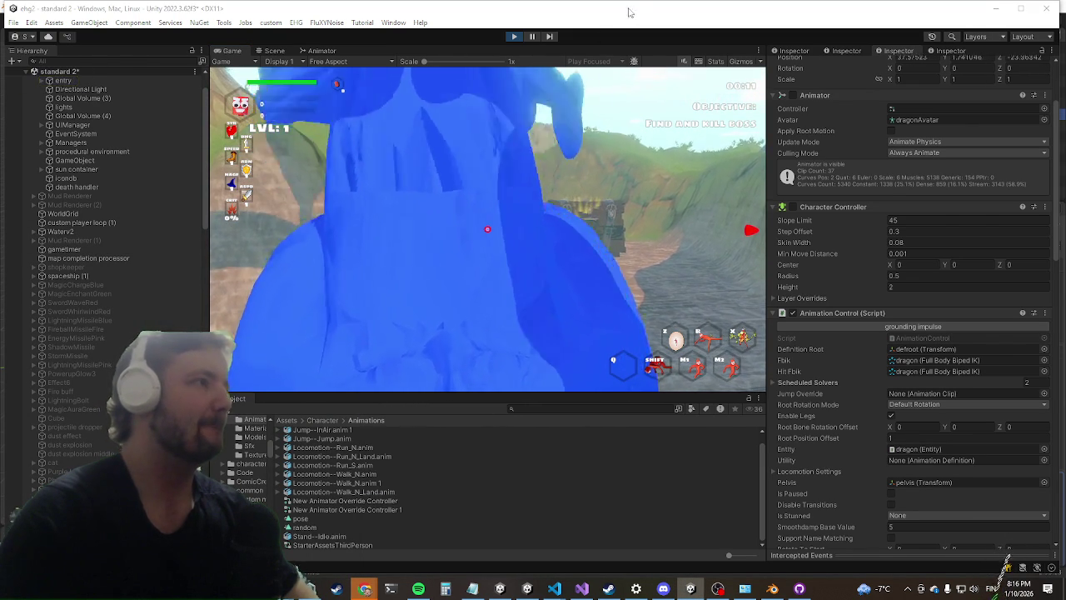
{"action": "left_click", "coordinate": [534, 37]}
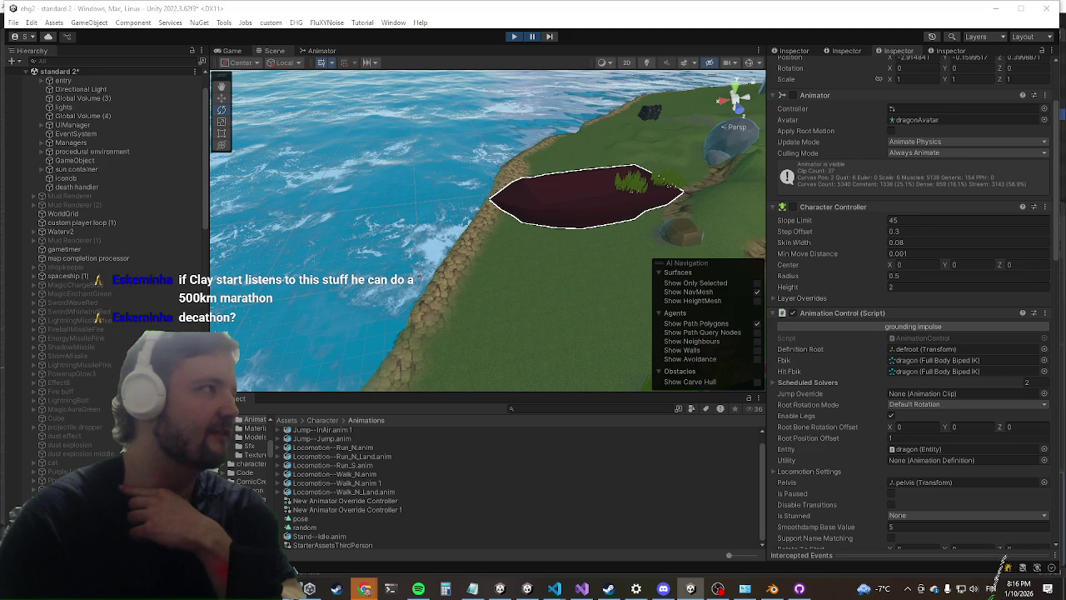
{"action": "key", "text": "ctrl+shift+c"}
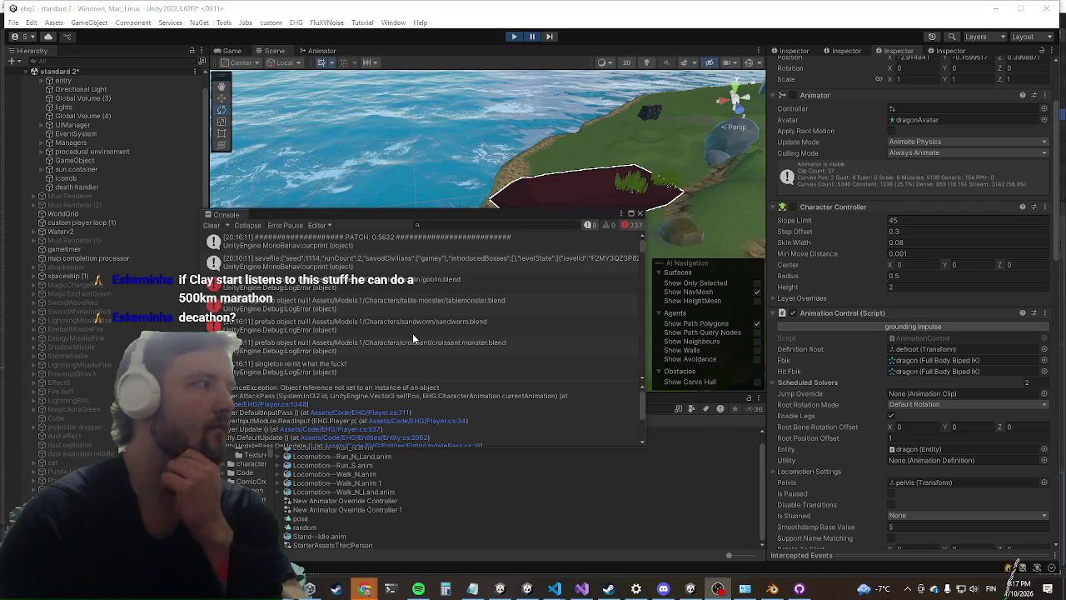
Step: Read the NullReferenceException stack trace in the Console, then select the spawned dragon(Clone)
{"action": "scroll", "coordinate": [457, 358], "scroll_direction": "down", "scroll_amount": 2}
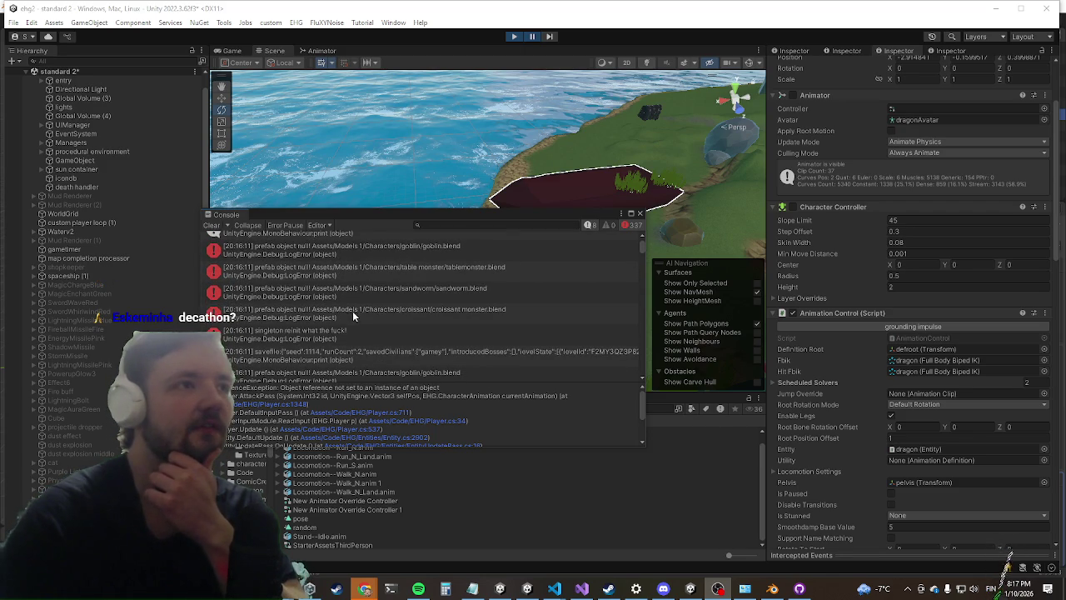
{"action": "left_click", "coordinate": [342, 333]}
{"action": "scroll", "coordinate": [400, 300], "scroll_direction": "down", "scroll_amount": 5}
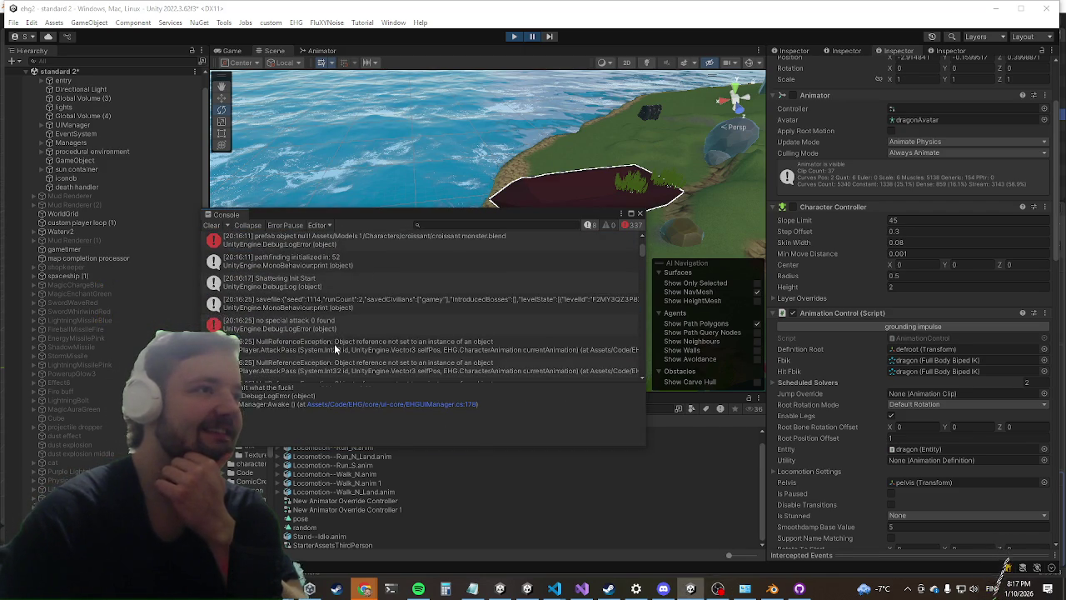
{"action": "left_click", "coordinate": [334, 343]}
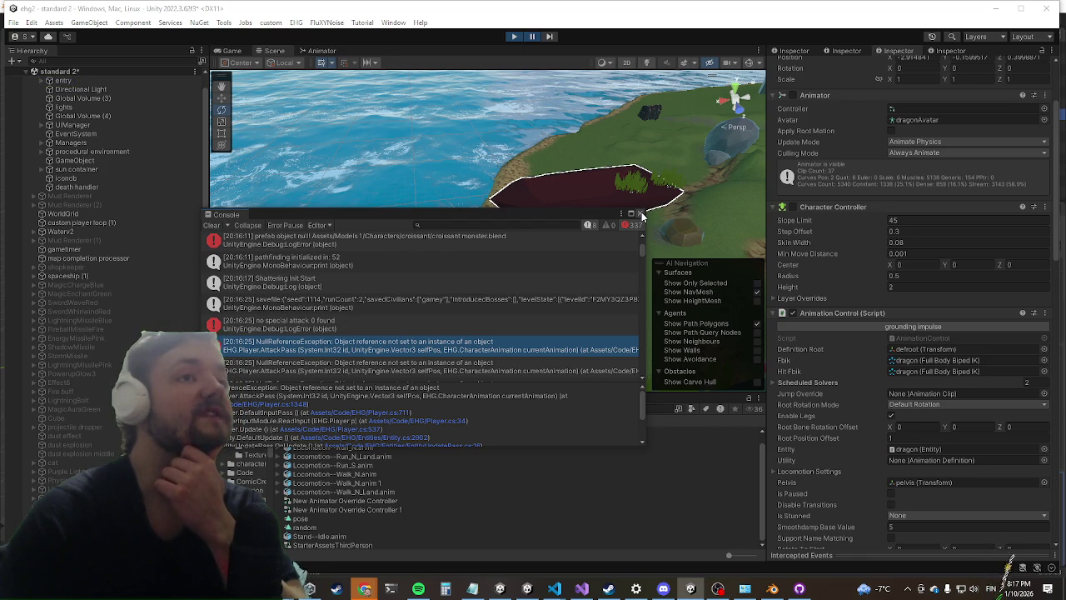
{"action": "left_click_drag", "start_coordinate": [642, 216], "coordinate": [94, 276]}
{"action": "scroll", "coordinate": [108, 379], "scroll_direction": "down", "scroll_amount": 10}
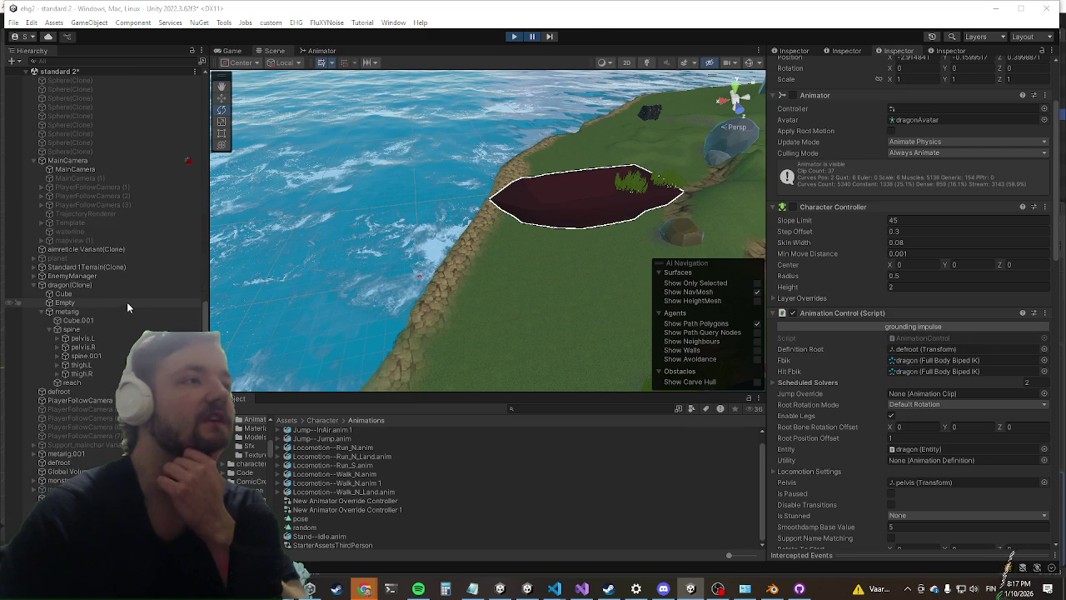
{"action": "left_click", "coordinate": [142, 283]}
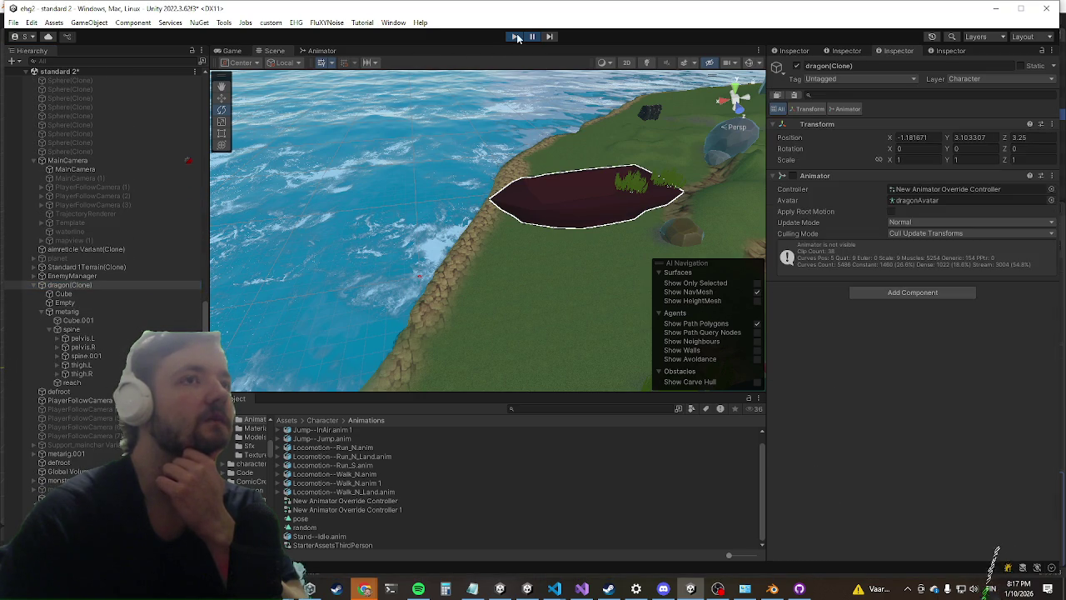
Step: Stop the game and set the original dragon's Entity Mode to AI
{"action": "left_click", "coordinate": [514, 38]}
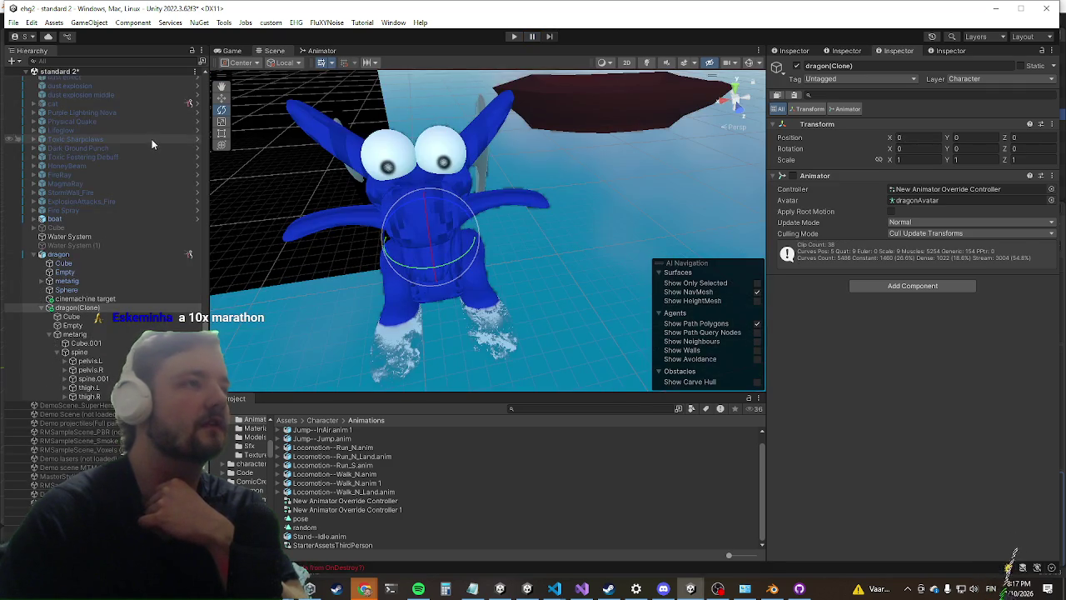
{"action": "left_click", "coordinate": [59, 254]}
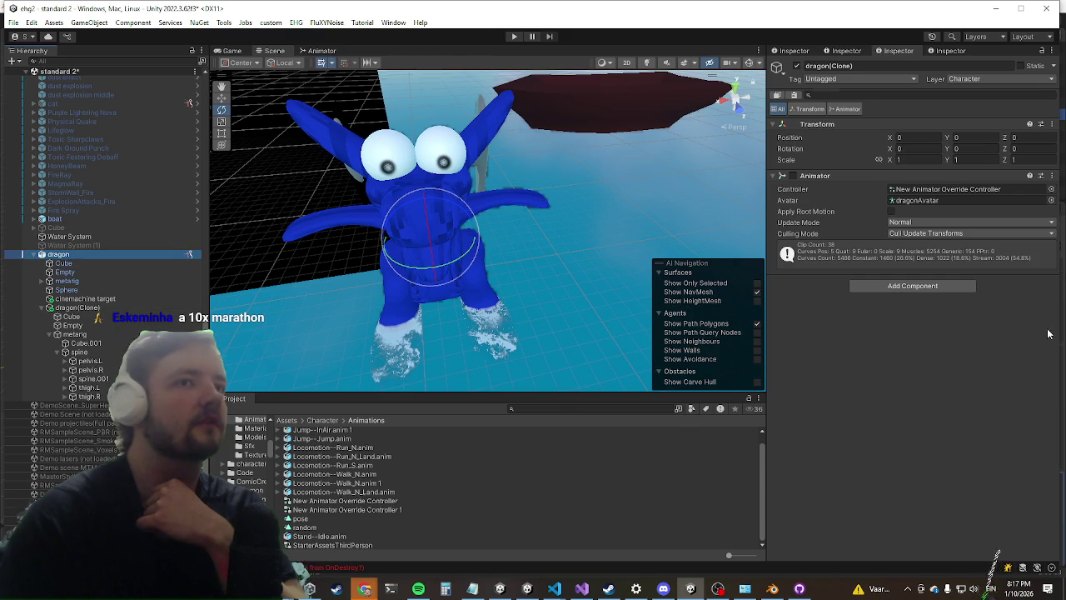
{"action": "scroll", "coordinate": [911, 319], "scroll_direction": "down", "scroll_amount": 3}
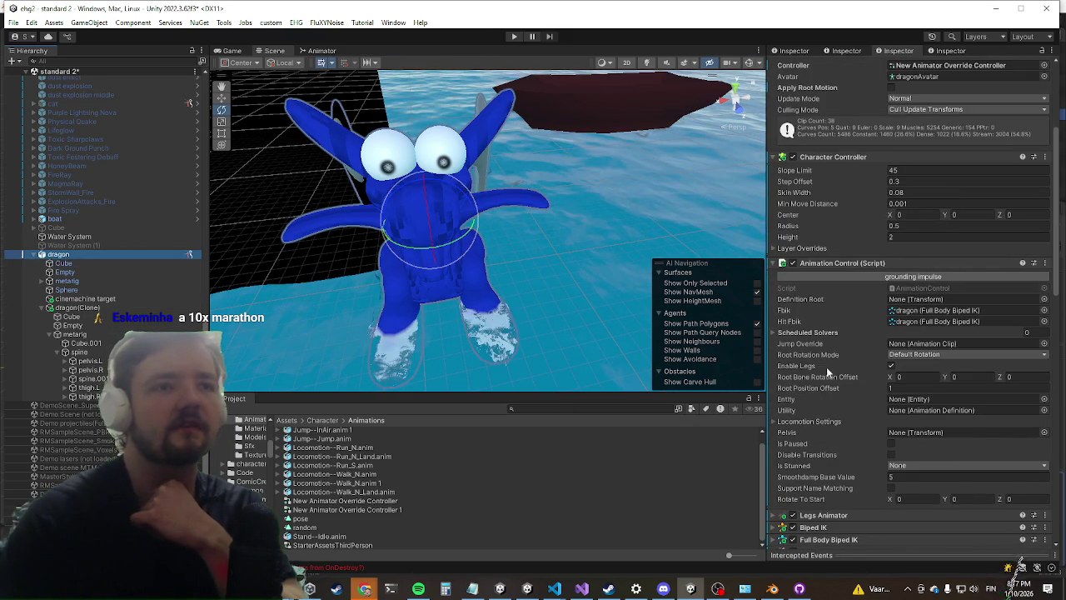
{"action": "scroll", "coordinate": [875, 275], "scroll_direction": "down", "scroll_amount": 6}
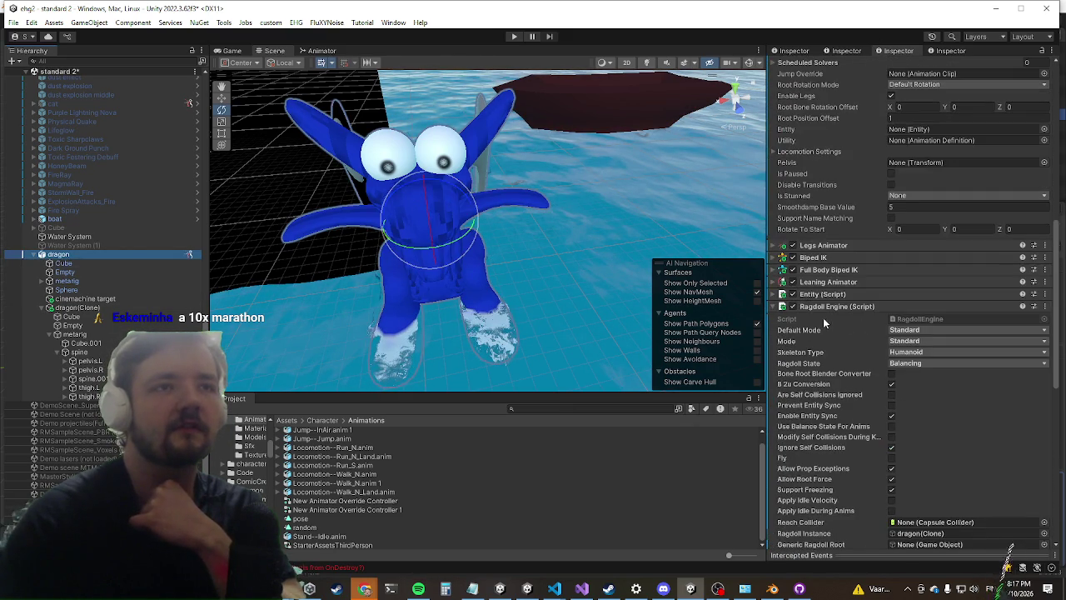
{"action": "left_click", "coordinate": [828, 308]}
{"action": "left_click", "coordinate": [825, 296]}
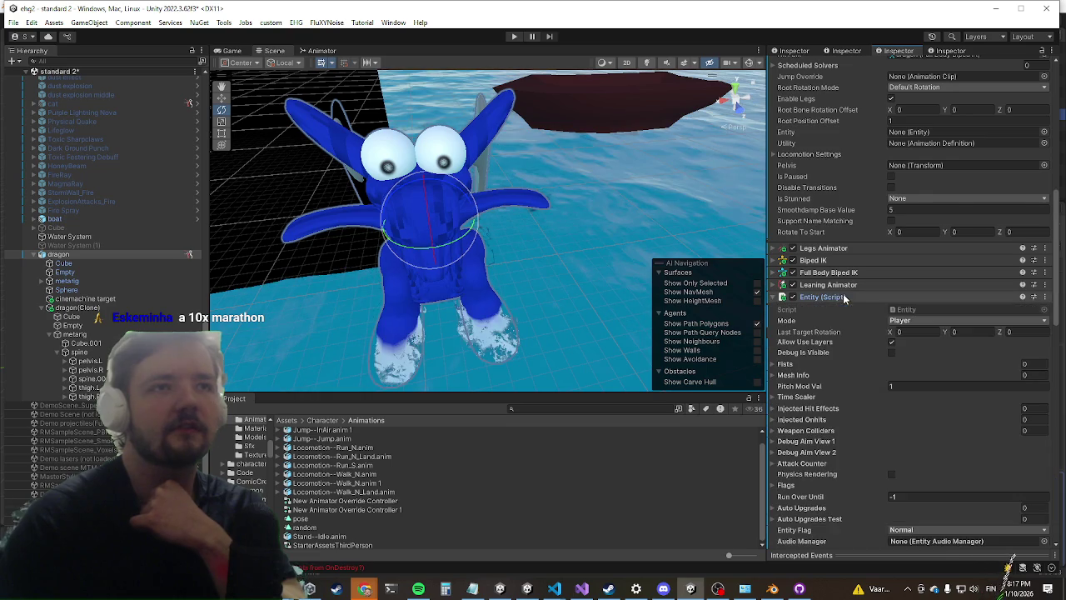
{"action": "scroll", "coordinate": [917, 283], "scroll_direction": "down", "scroll_amount": 5}
{"action": "left_click", "coordinate": [925, 111]}
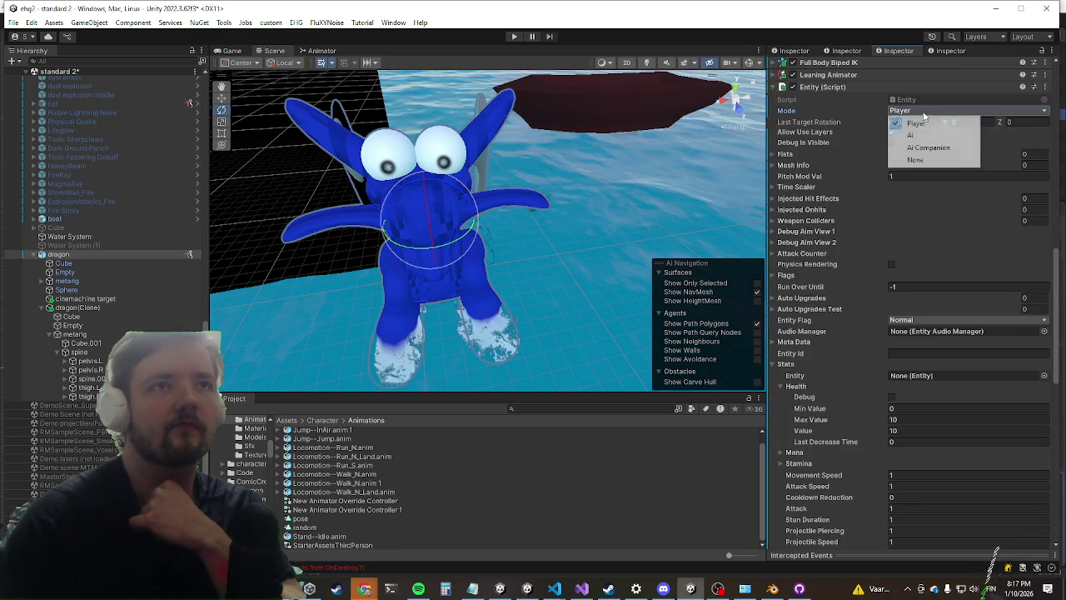
{"action": "left_click", "coordinate": [929, 135]}
Step: Look over the dragon's Player Input component settings
{"action": "scroll", "coordinate": [915, 143], "scroll_direction": "down", "scroll_amount": 10}
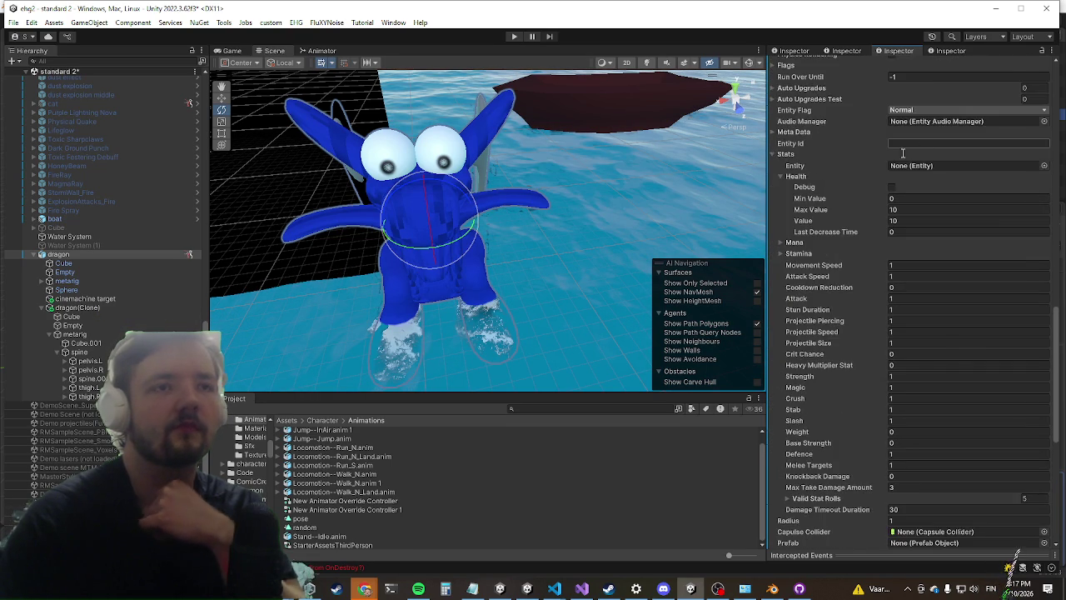
{"action": "scroll", "coordinate": [878, 336], "scroll_direction": "down", "scroll_amount": 3}
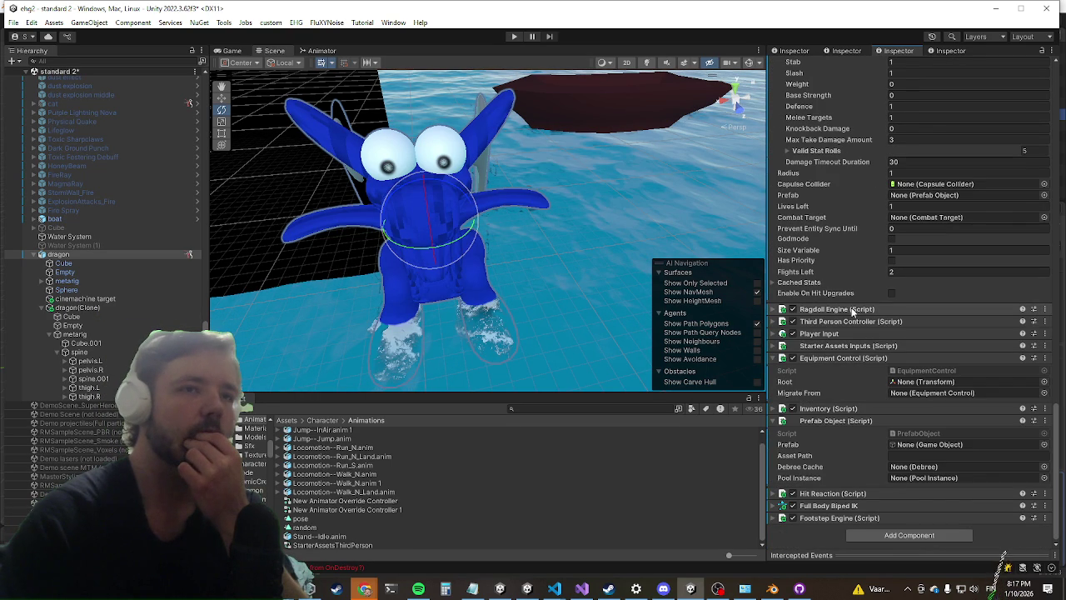
{"action": "left_click", "coordinate": [816, 334]}
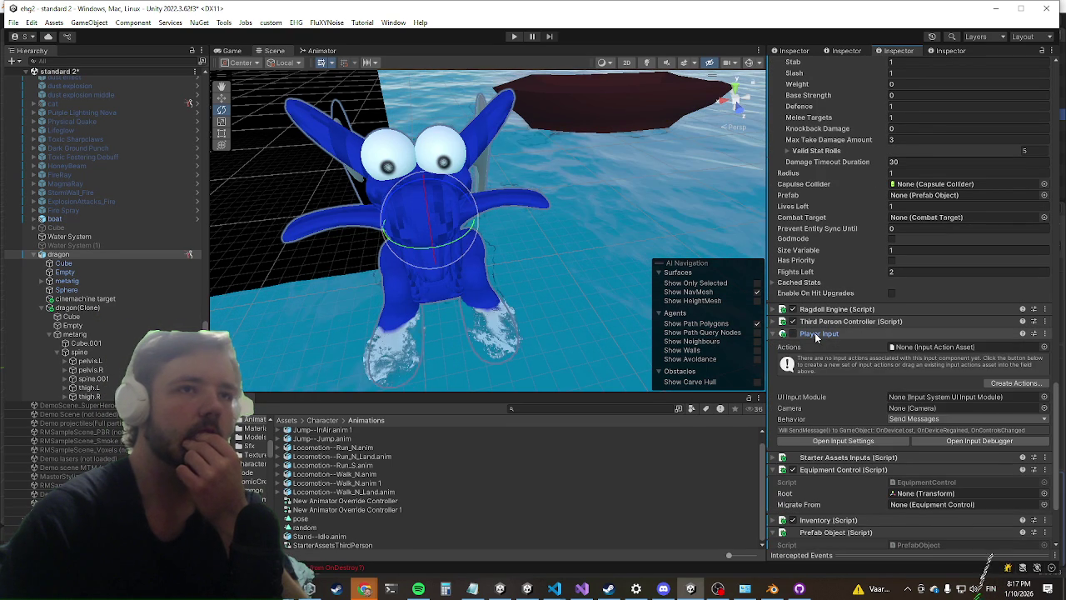
{"action": "left_click", "coordinate": [817, 335]}
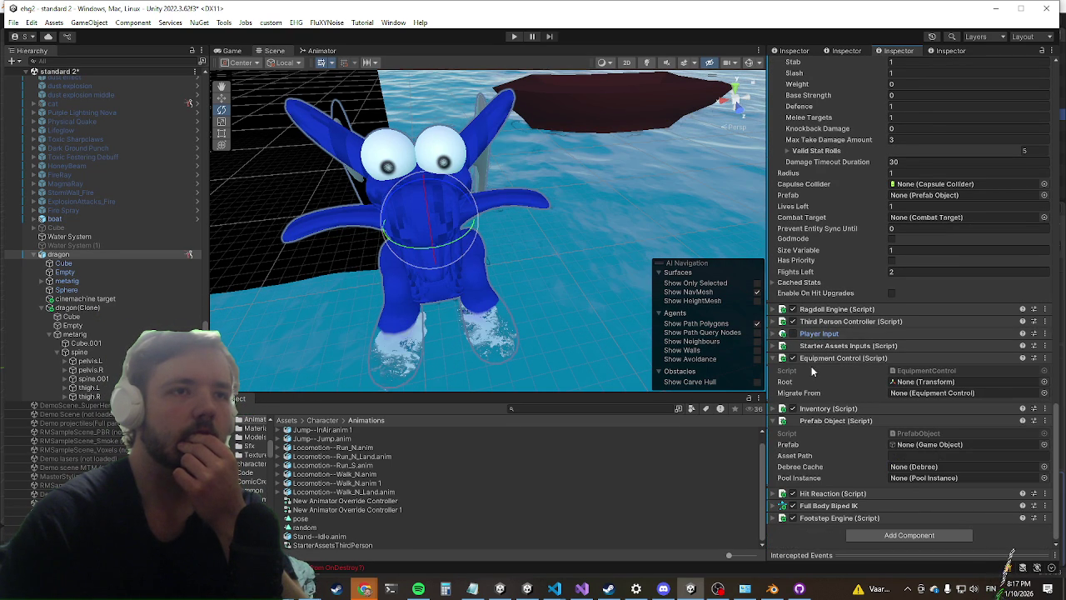
{"action": "scroll", "coordinate": [806, 366], "scroll_direction": "up", "scroll_amount": 10}
{"action": "scroll", "coordinate": [804, 391], "scroll_direction": "up", "scroll_amount": 5}
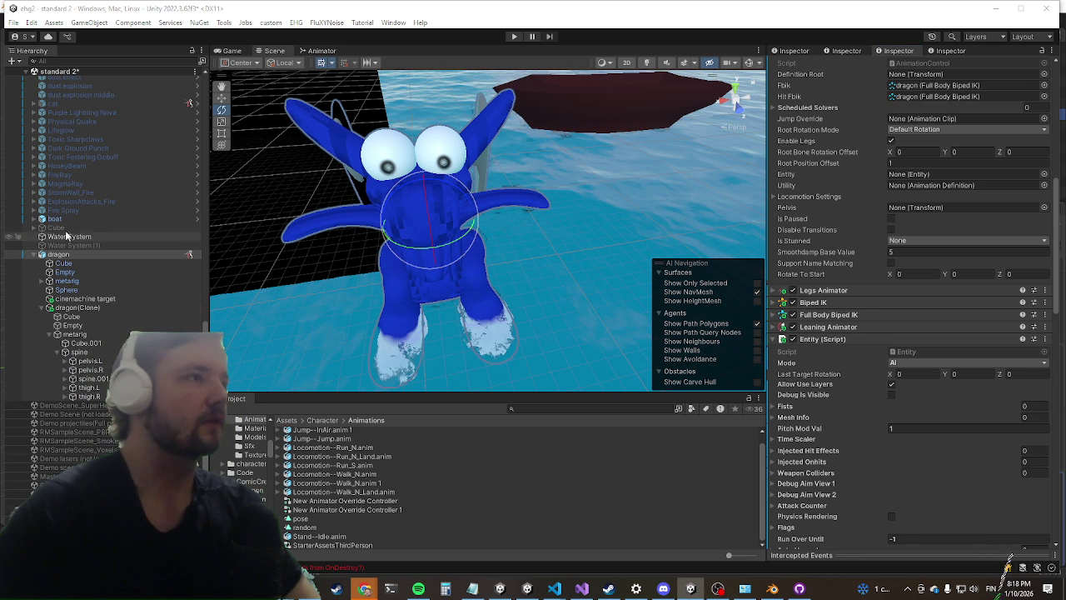
Step: Select and collapse the dragon, run the game with the AI dragon, pause, and open the Console
{"action": "left_click", "coordinate": [33, 257]}
{"action": "left_click", "coordinate": [33, 255]}
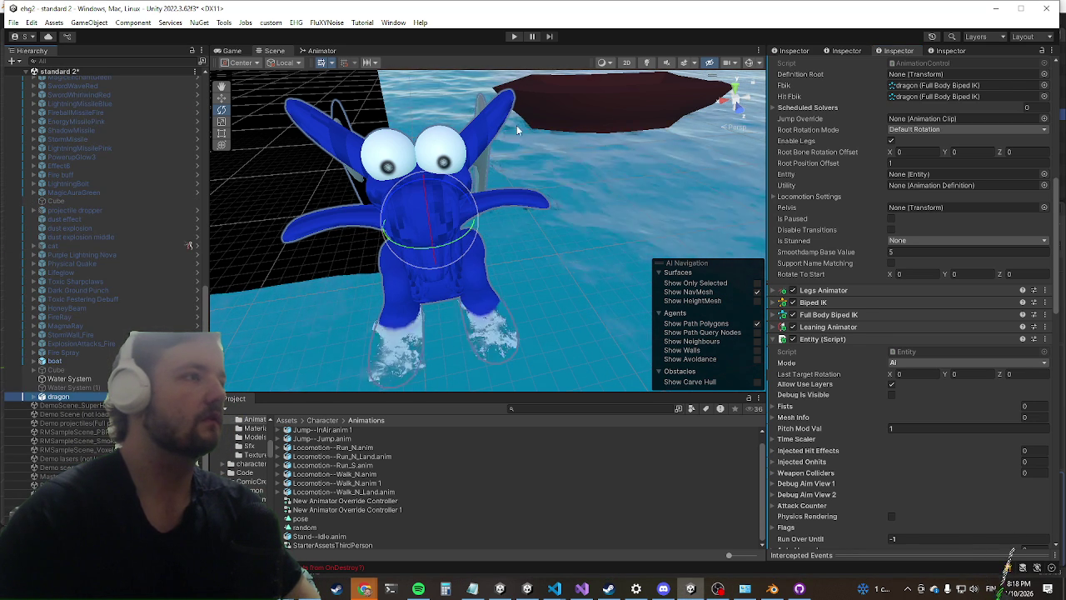
{"action": "left_click", "coordinate": [514, 36]}
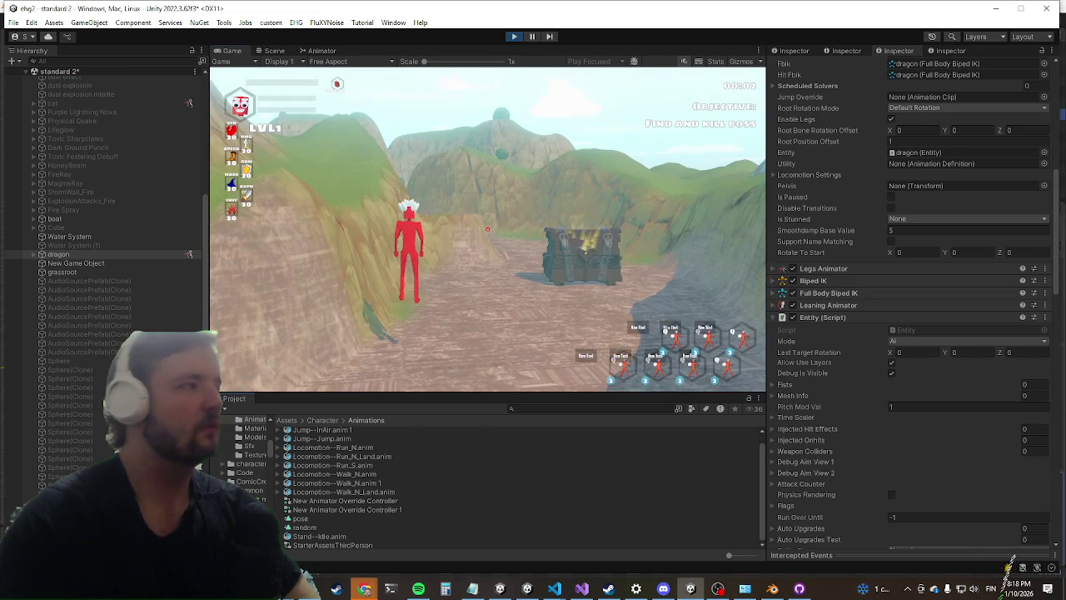
{"action": "left_click", "coordinate": [531, 36]}
{"action": "key", "text": "ctrl+1"}
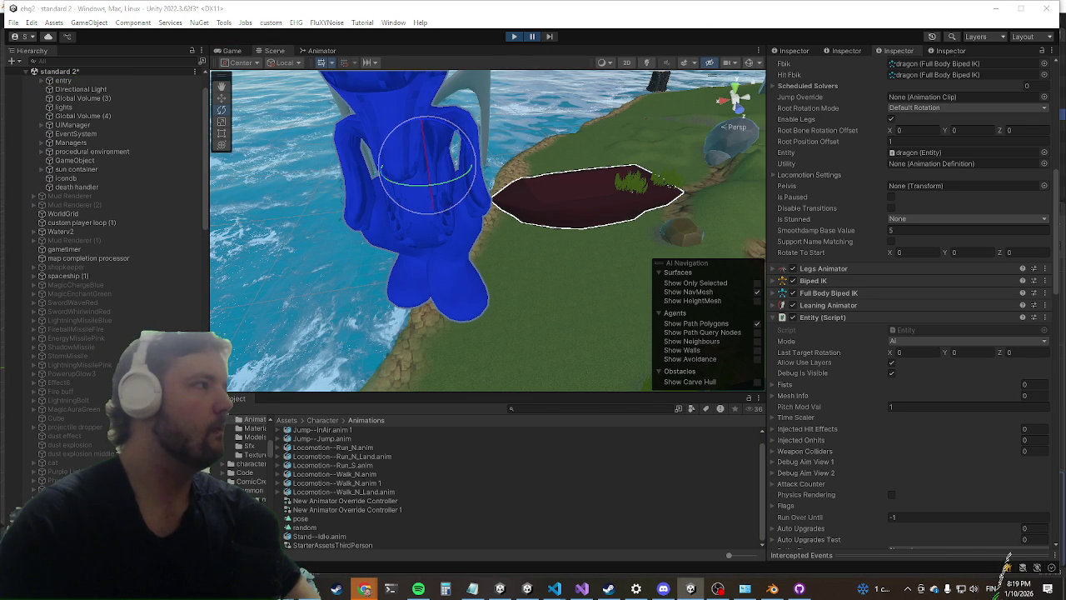
{"action": "key", "text": "ctrl+shift+c"}
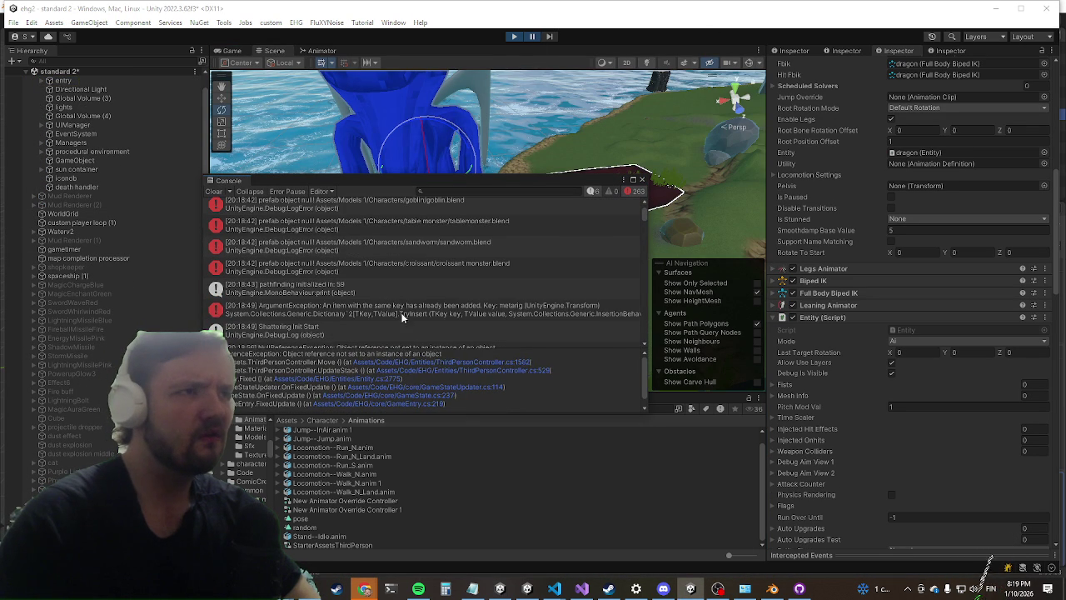
Step: Inspect the AnimationControl metarig ArgumentException and ThirdPersonController.Move NullReferenceException traces, then pause the game
{"action": "left_click", "coordinate": [392, 307]}
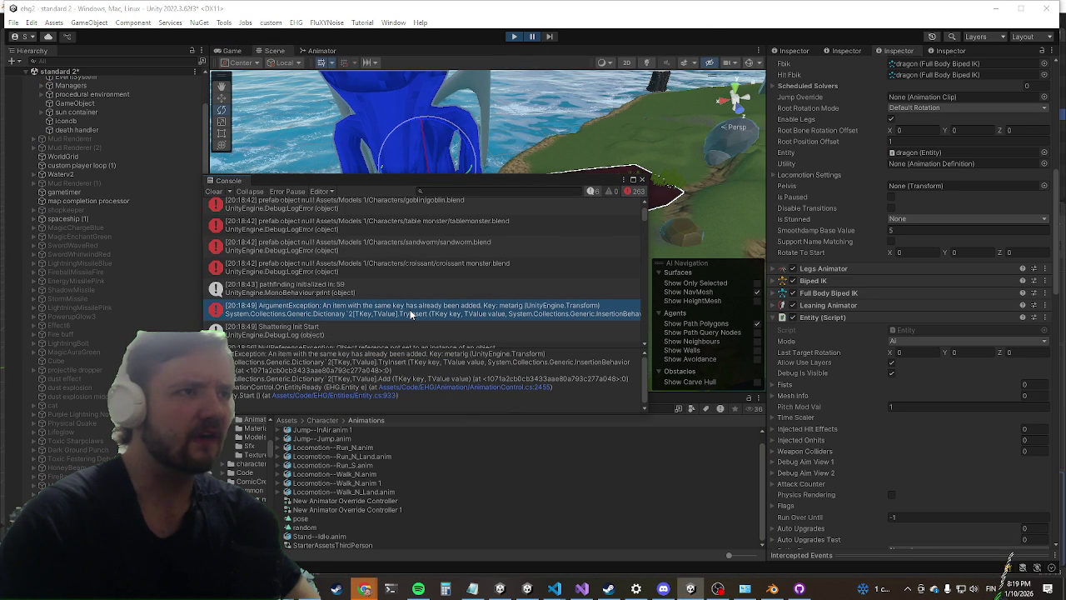
{"action": "left_click", "coordinate": [404, 392]}
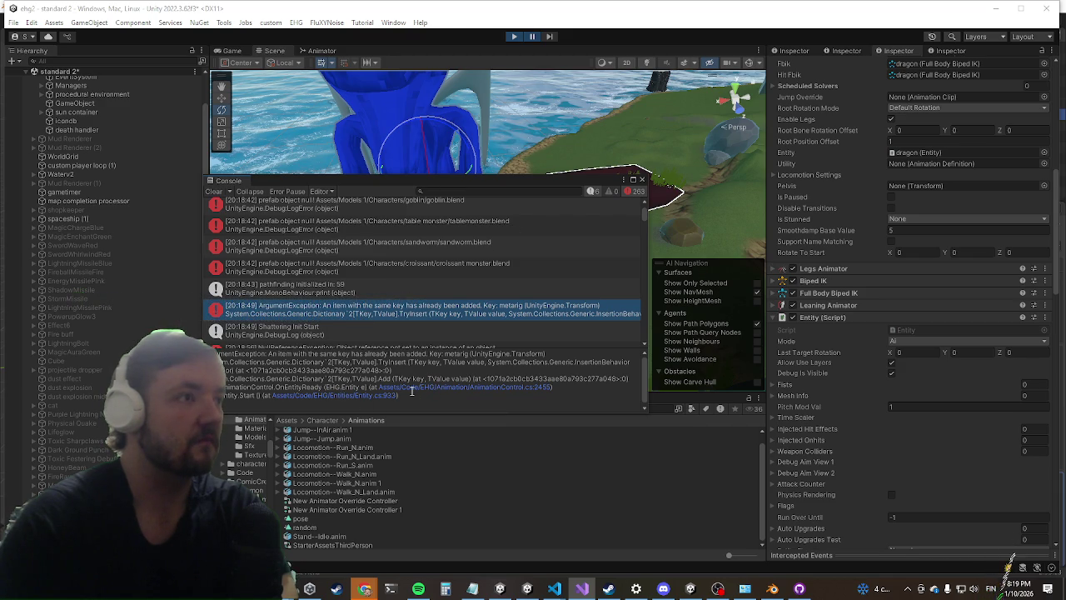
{"action": "scroll", "coordinate": [397, 308], "scroll_direction": "down", "scroll_amount": 2}
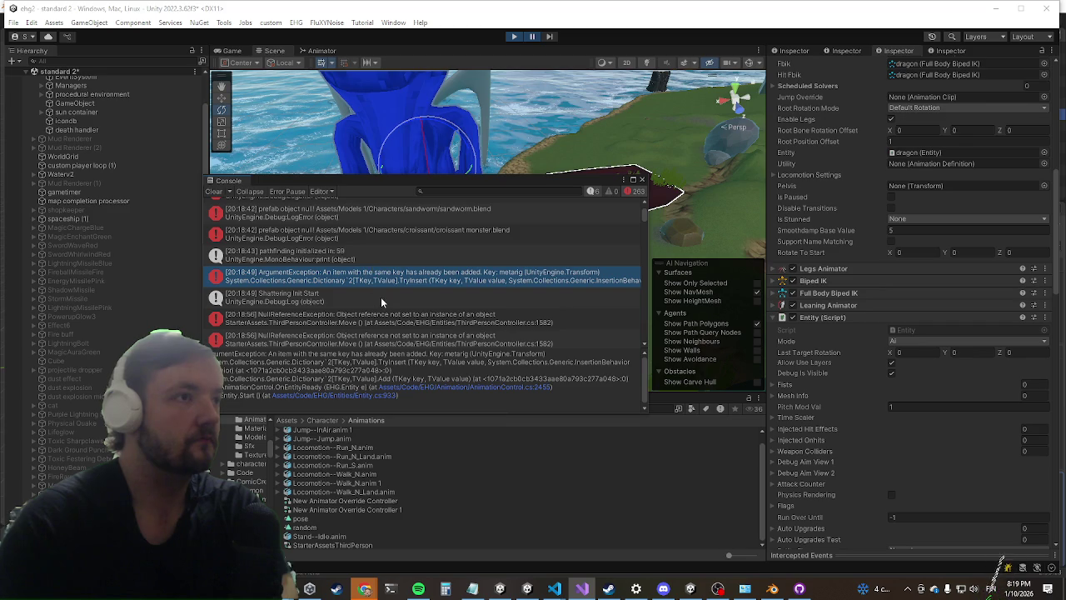
{"action": "left_click", "coordinate": [376, 322]}
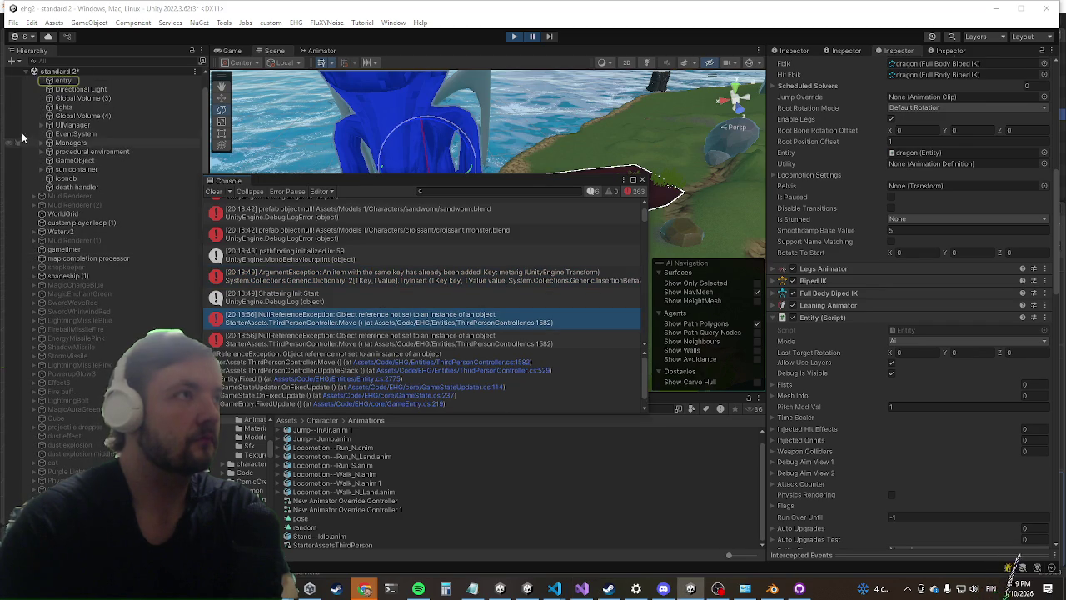
{"action": "scroll", "coordinate": [143, 195], "scroll_direction": "up", "scroll_amount": 2}
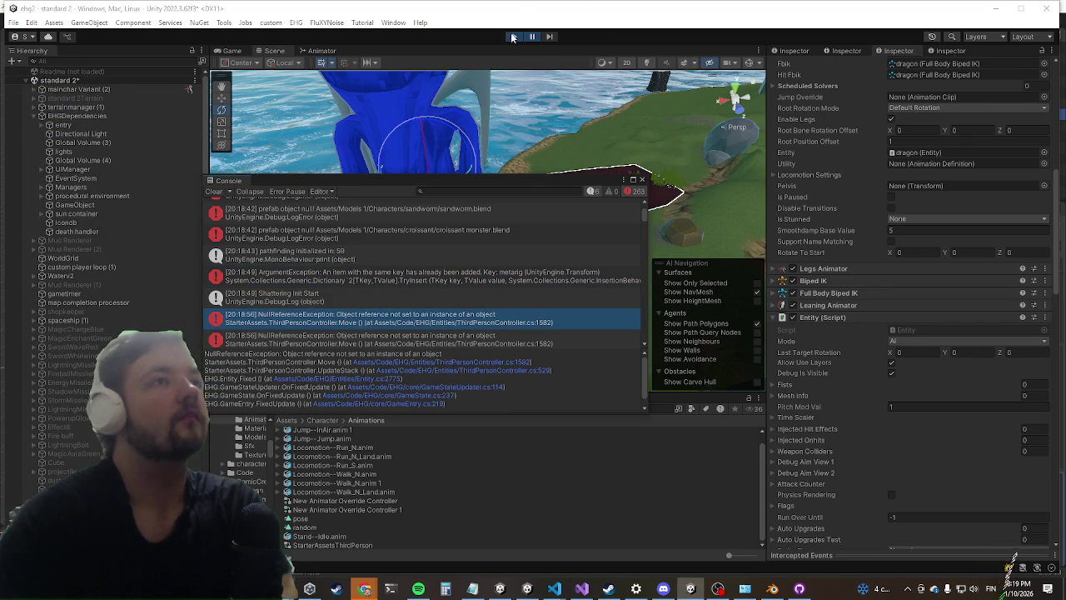
{"action": "key", "text": "ctrl+shift+p"}
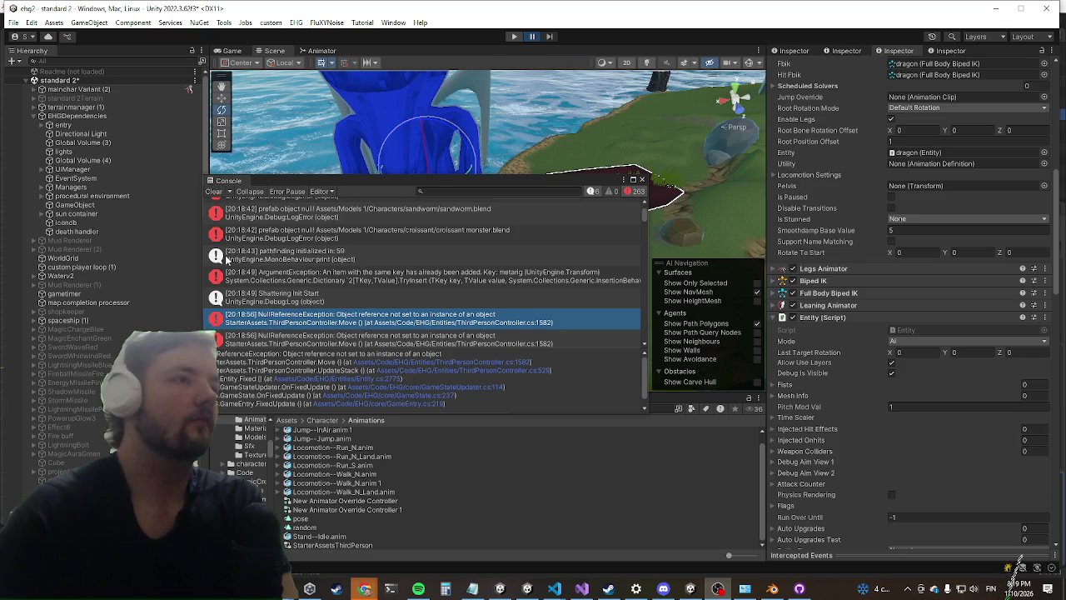
Step: Exit Play mode and open the dragon's Third Person Controller settings and component options
{"action": "key", "text": "ctrl+p"}
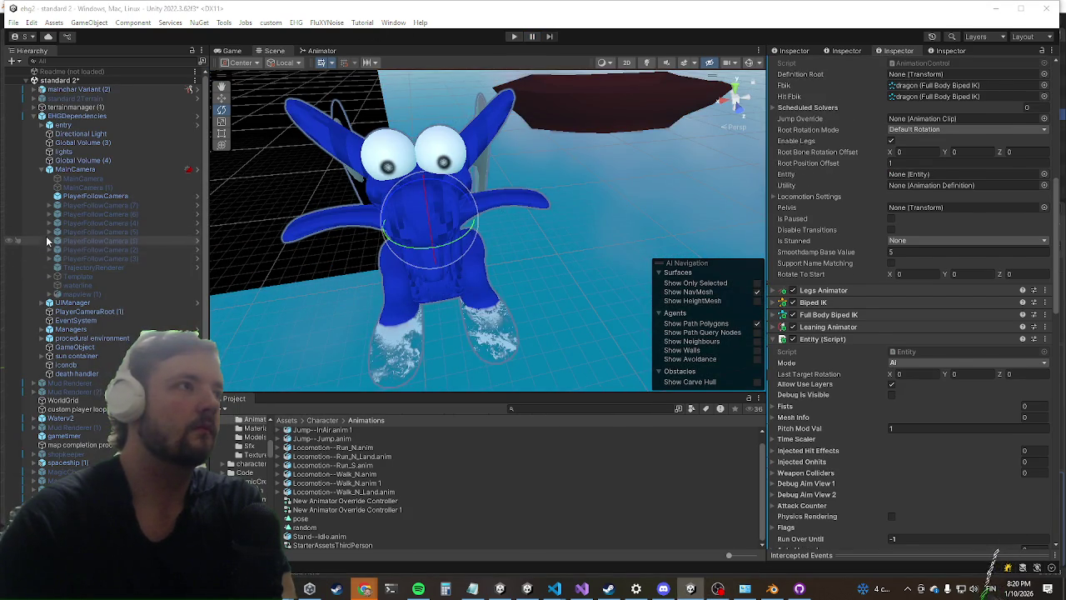
{"action": "scroll", "coordinate": [22, 274], "scroll_direction": "down", "scroll_amount": 10}
{"action": "scroll", "coordinate": [916, 360], "scroll_direction": "down", "scroll_amount": 3}
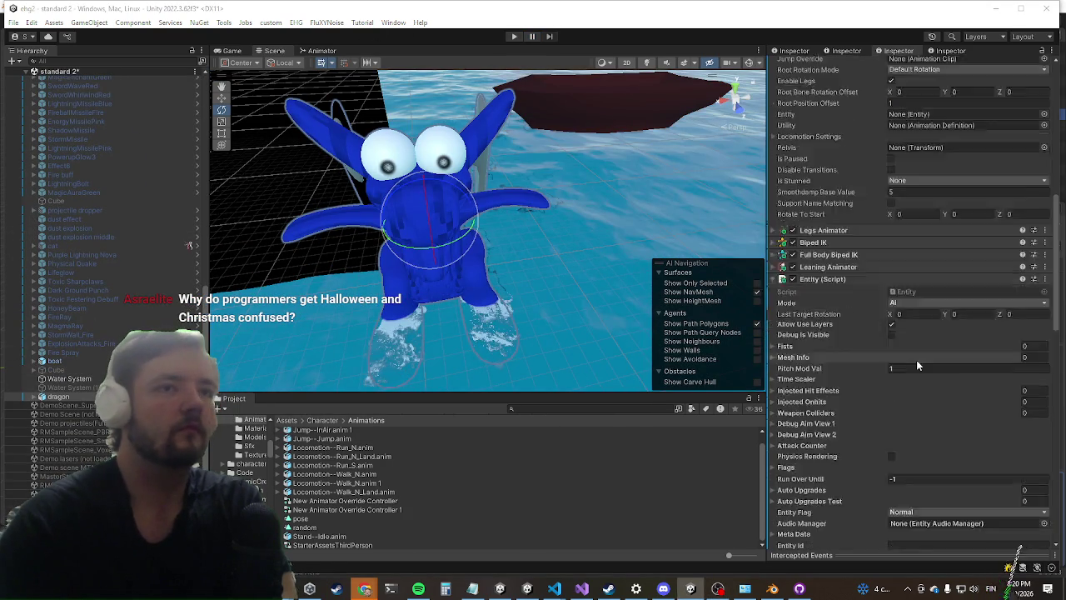
{"action": "scroll", "coordinate": [913, 358], "scroll_direction": "up", "scroll_amount": 6}
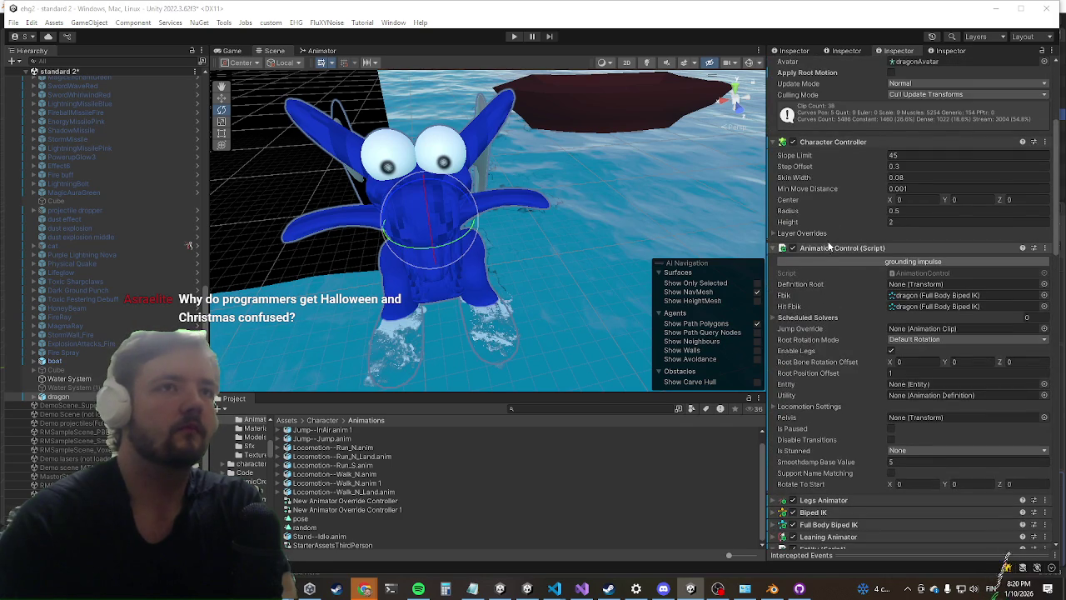
{"action": "left_click", "coordinate": [831, 248]}
{"action": "left_click", "coordinate": [823, 309]}
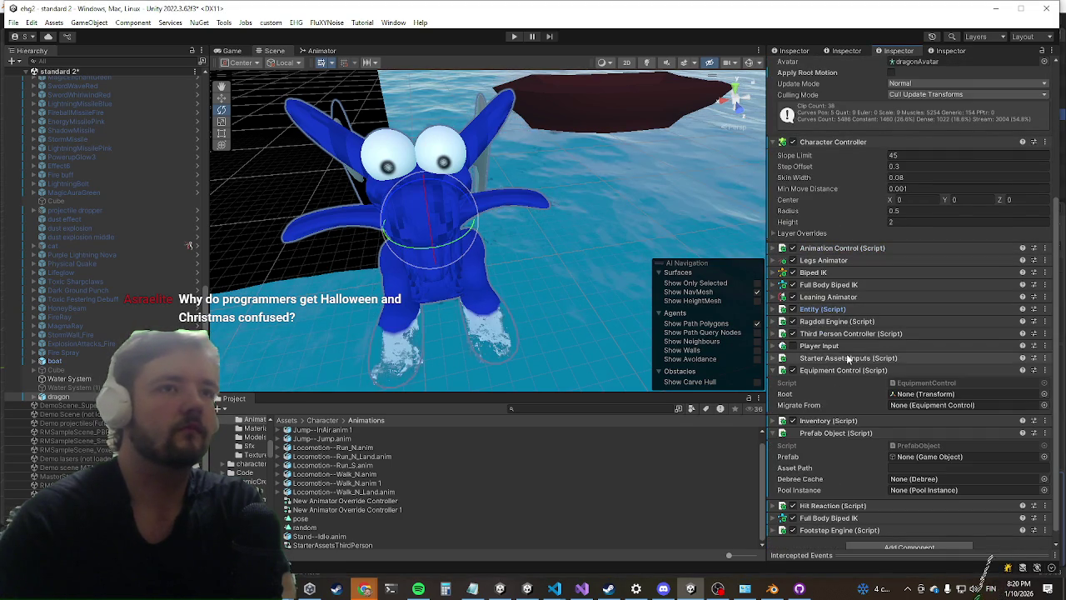
{"action": "left_click", "coordinate": [850, 333]}
{"action": "scroll", "coordinate": [864, 275], "scroll_direction": "down", "scroll_amount": 5}
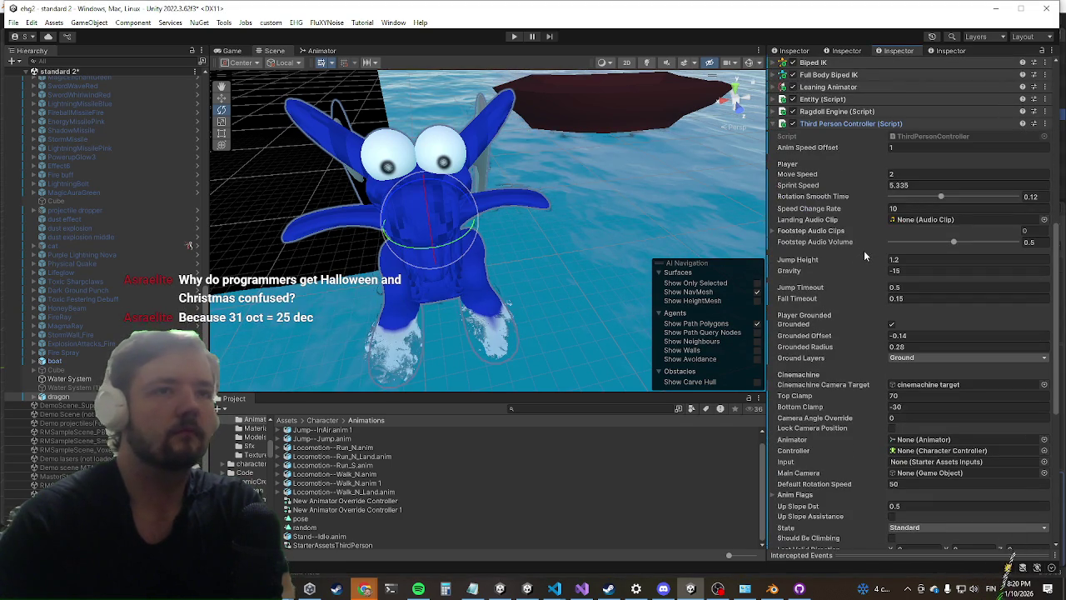
{"action": "scroll", "coordinate": [854, 195], "scroll_direction": "up", "scroll_amount": 3}
{"action": "right_click", "coordinate": [847, 185]}
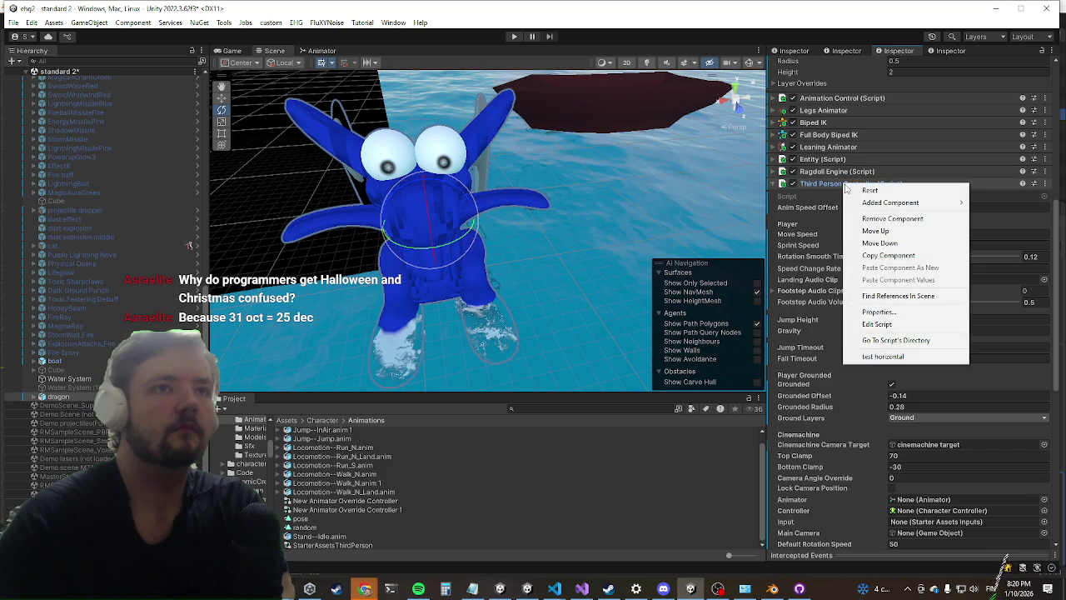
{"action": "left_click", "coordinate": [822, 192]}
{"action": "left_click", "coordinate": [823, 185]}
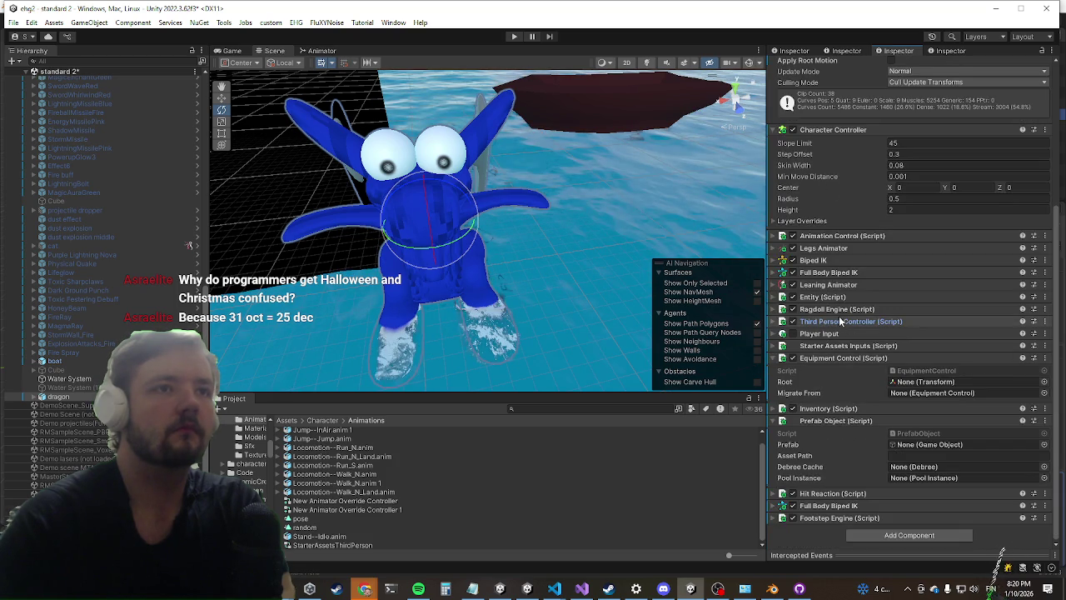
Step: Review the Entity component, then check Third Person Controller's None Animator, Controller, Input and Main Camera references
{"action": "left_click", "coordinate": [835, 298]}
{"action": "mouse_move", "coordinate": [837, 301]}
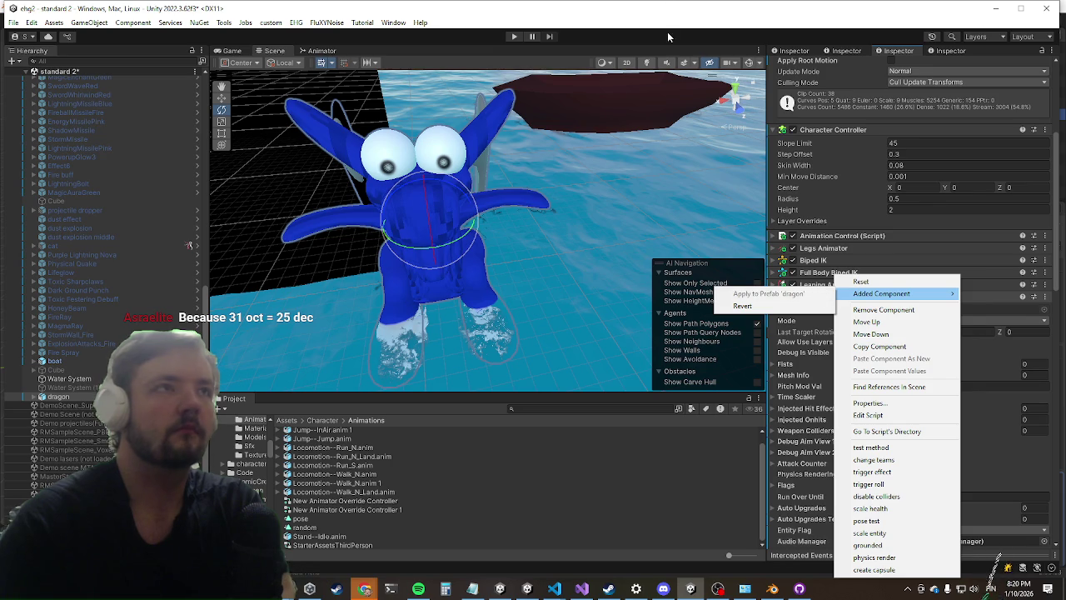
{"action": "left_click", "coordinate": [600, 205]}
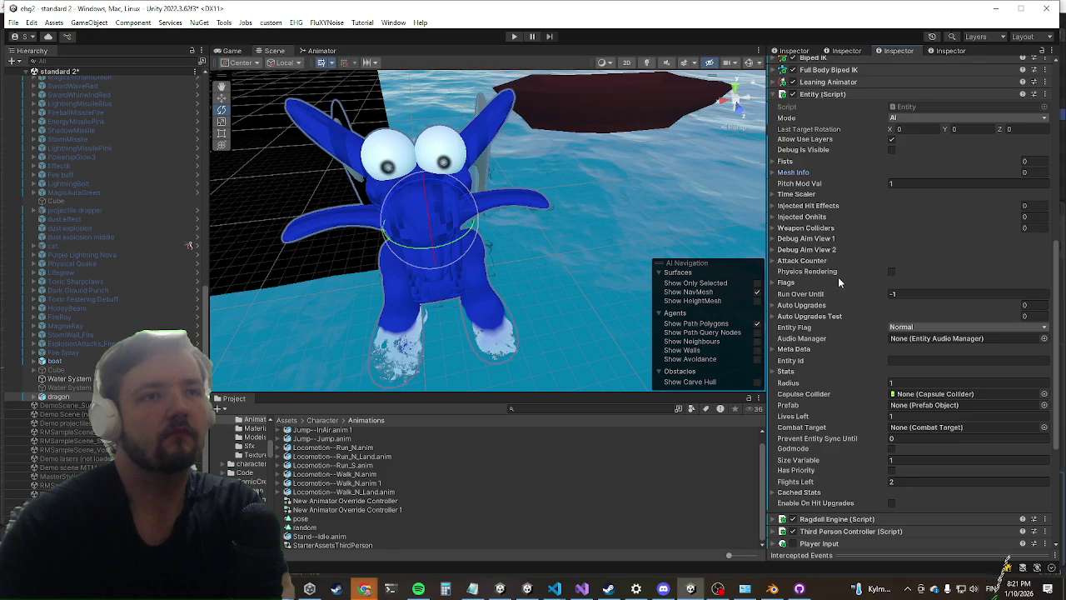
{"action": "scroll", "coordinate": [800, 319], "scroll_direction": "up", "scroll_amount": 1}
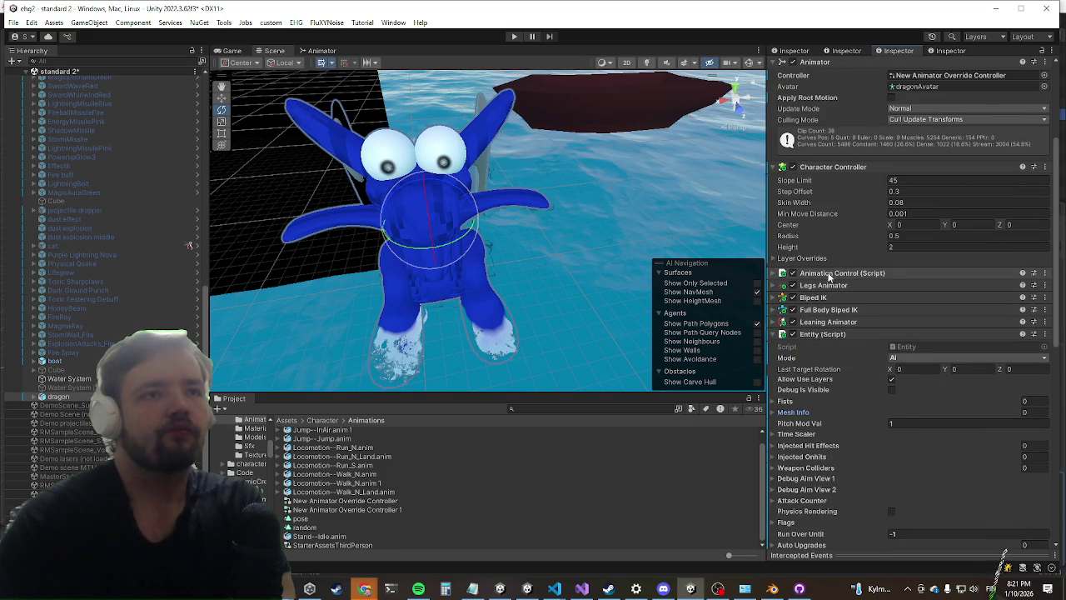
{"action": "scroll", "coordinate": [816, 200], "scroll_direction": "up", "scroll_amount": 5}
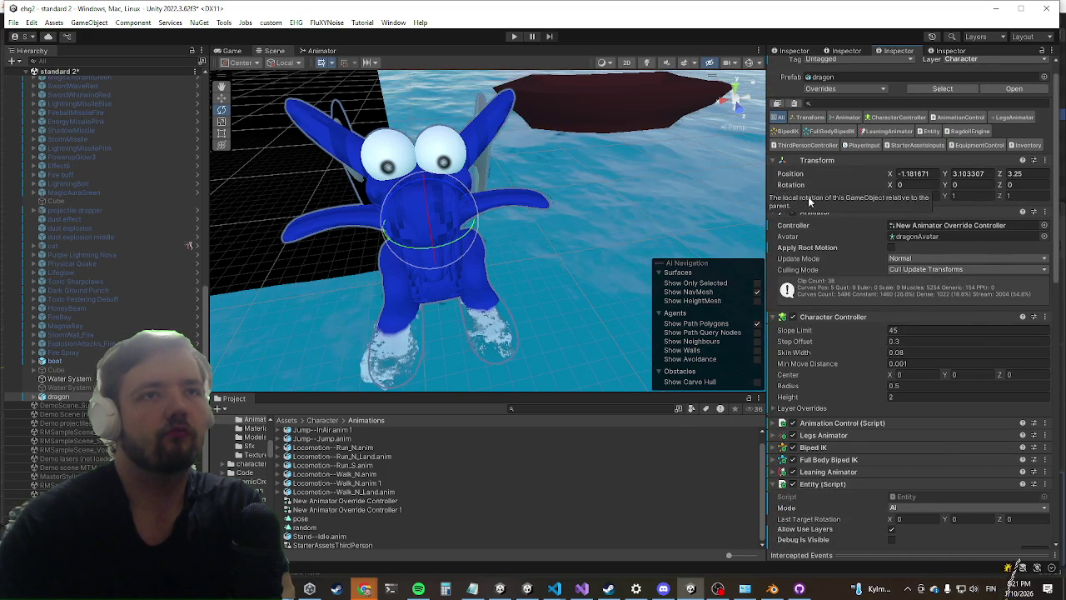
{"action": "scroll", "coordinate": [816, 190], "scroll_direction": "down", "scroll_amount": 14}
{"action": "scroll", "coordinate": [821, 201], "scroll_direction": "down", "scroll_amount": 5}
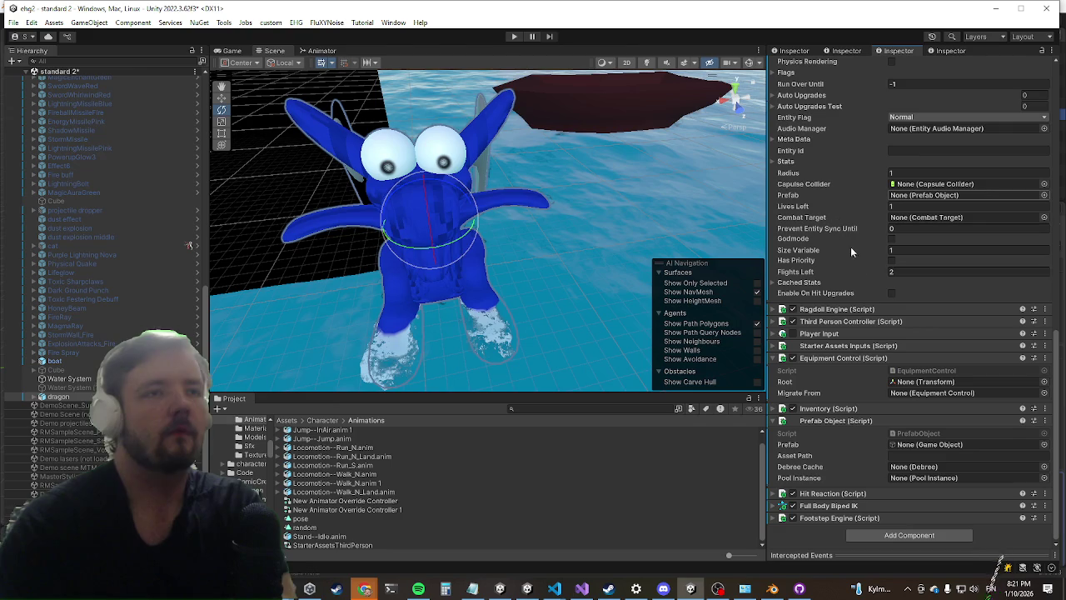
{"action": "left_click", "coordinate": [850, 324]}
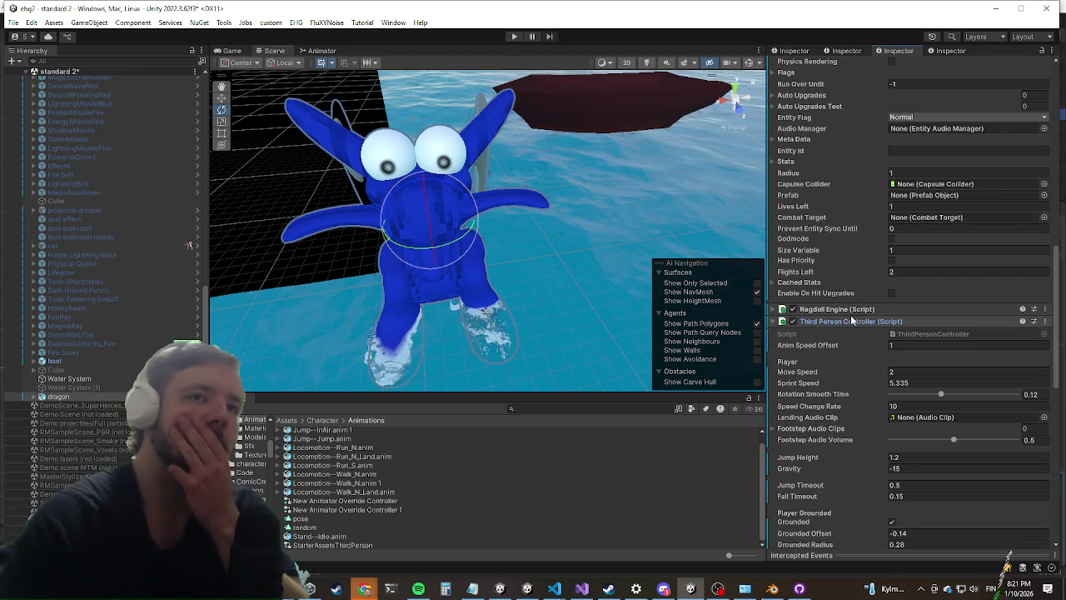
{"action": "scroll", "coordinate": [860, 366], "scroll_direction": "down", "scroll_amount": 4}
{"action": "scroll", "coordinate": [854, 406], "scroll_direction": "down", "scroll_amount": 3}
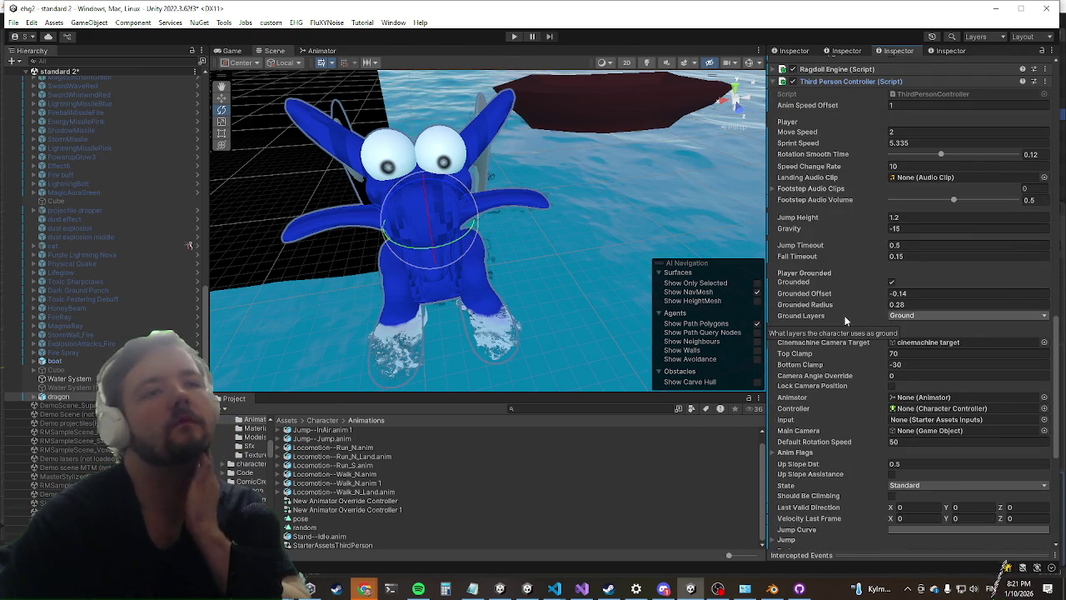
{"action": "scroll", "coordinate": [842, 322], "scroll_direction": "down", "scroll_amount": 3}
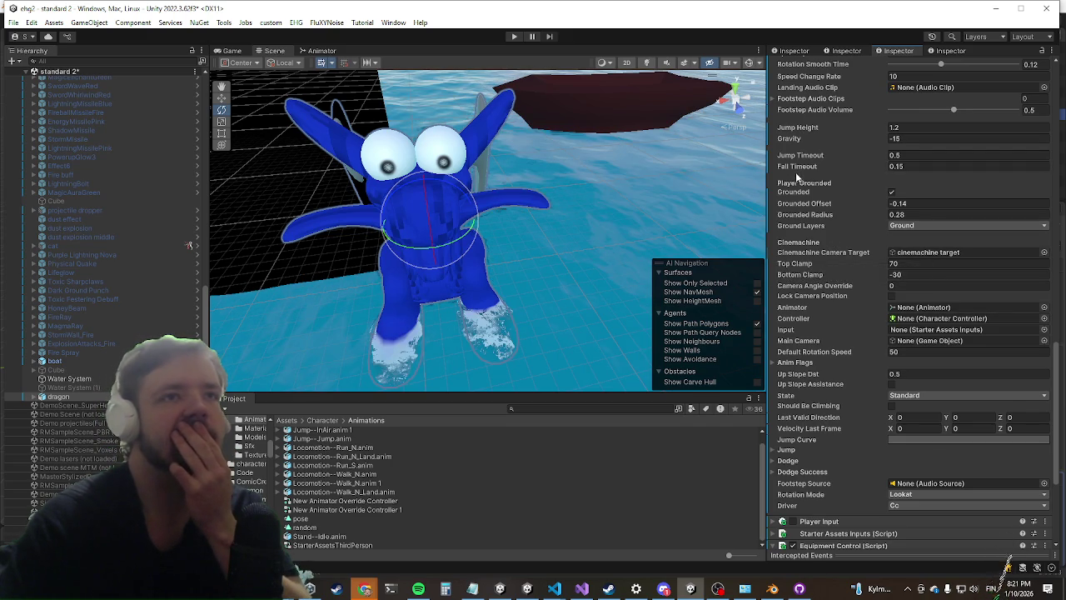
{"action": "scroll", "coordinate": [795, 179], "scroll_direction": "up", "scroll_amount": 5}
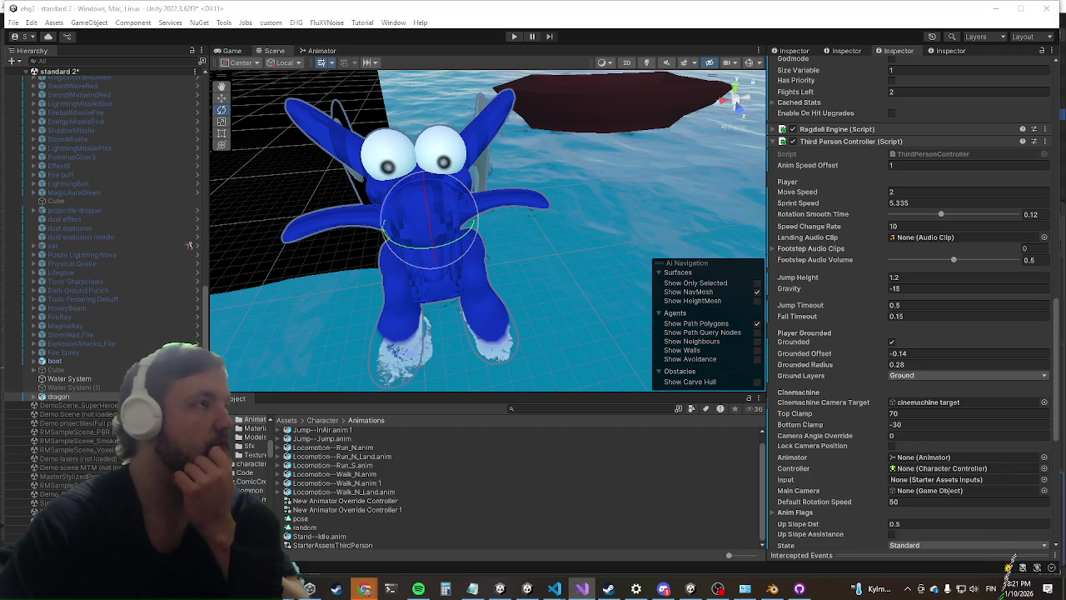
Step: Expand the dragon in the Hierarchy and inspect dragon (Clone) and its metarig, then reselect dragon
{"action": "left_click", "coordinate": [57, 396]}
{"action": "left_click", "coordinate": [34, 397]}
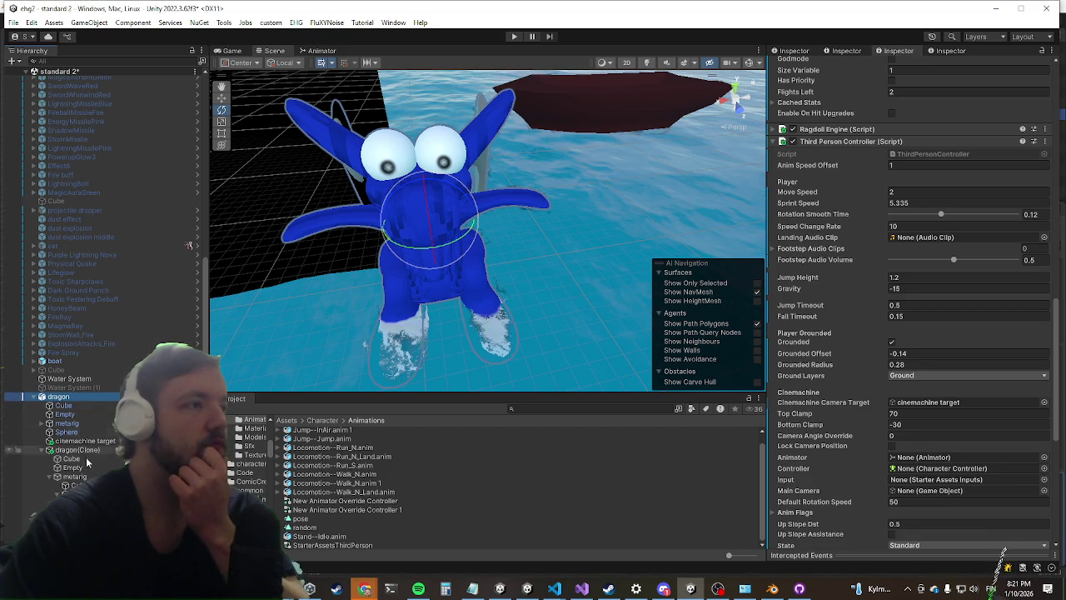
{"action": "left_click", "coordinate": [40, 451]}
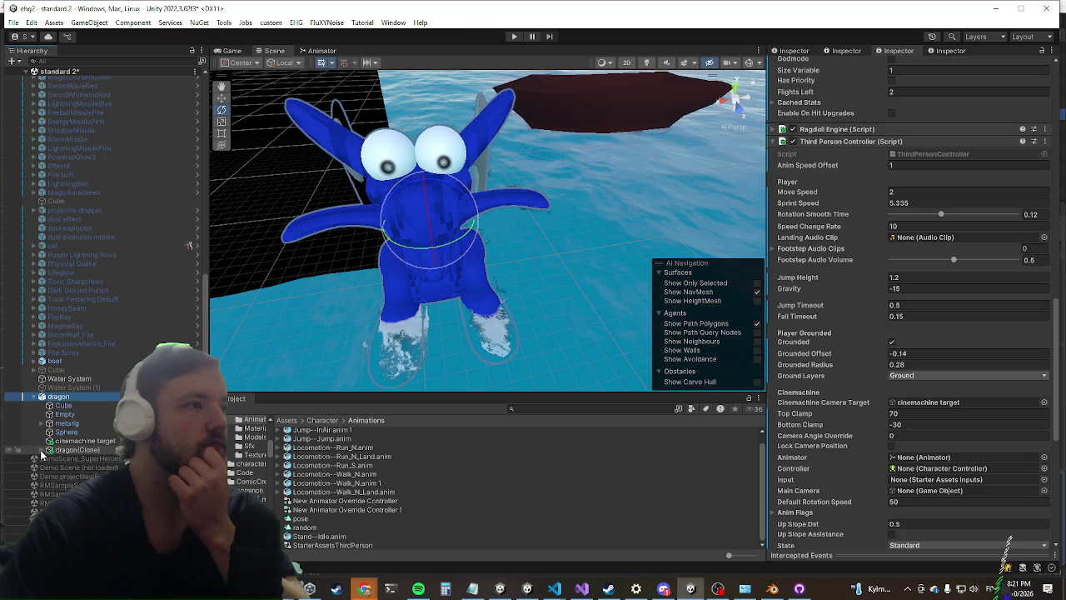
{"action": "left_click", "coordinate": [55, 451]}
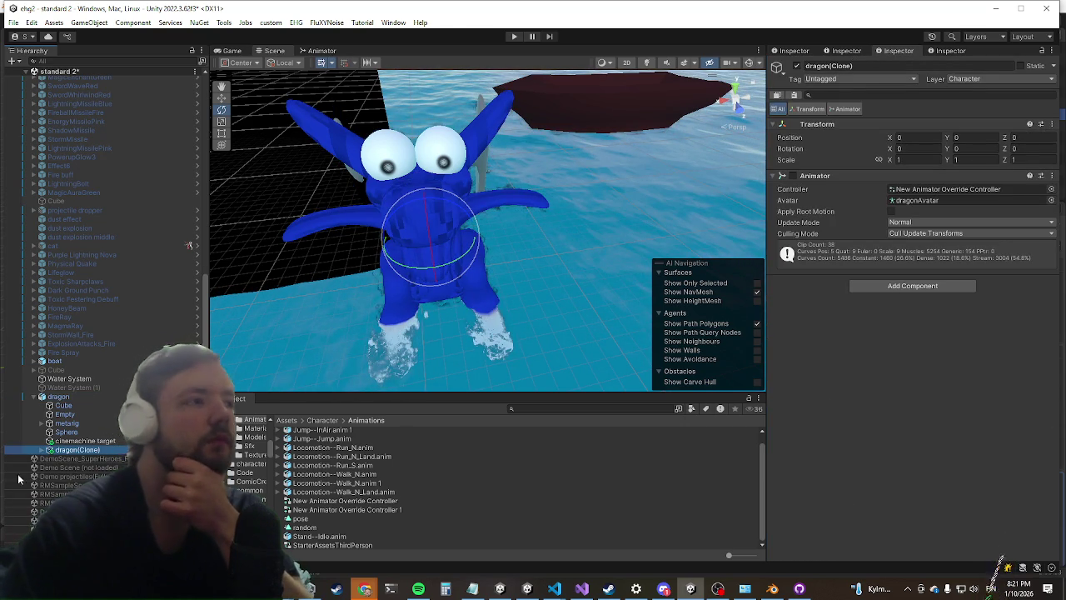
{"action": "left_click", "coordinate": [39, 450]}
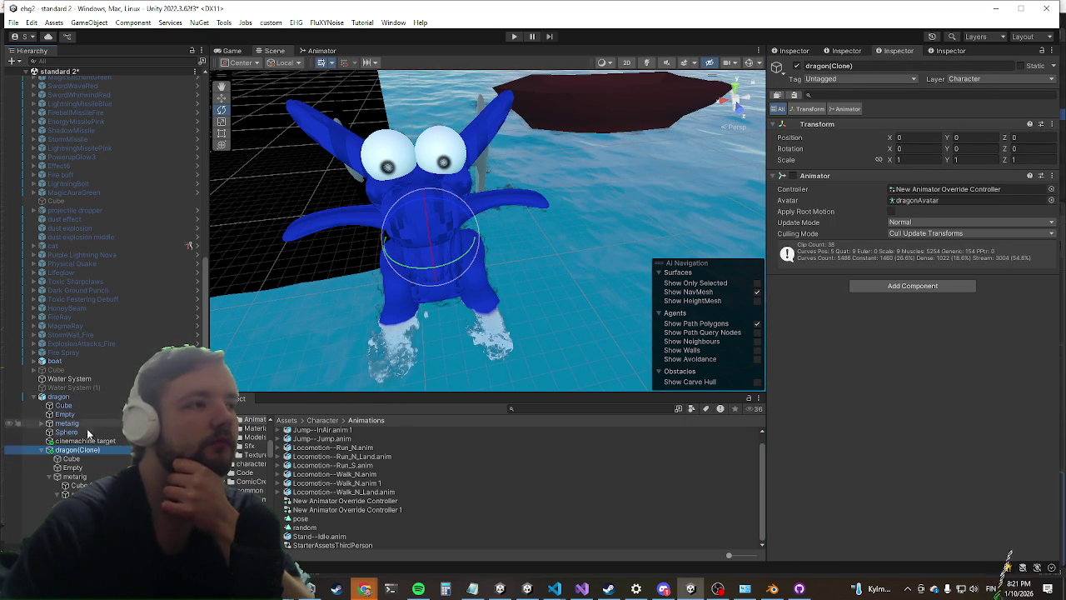
{"action": "left_click", "coordinate": [72, 477]}
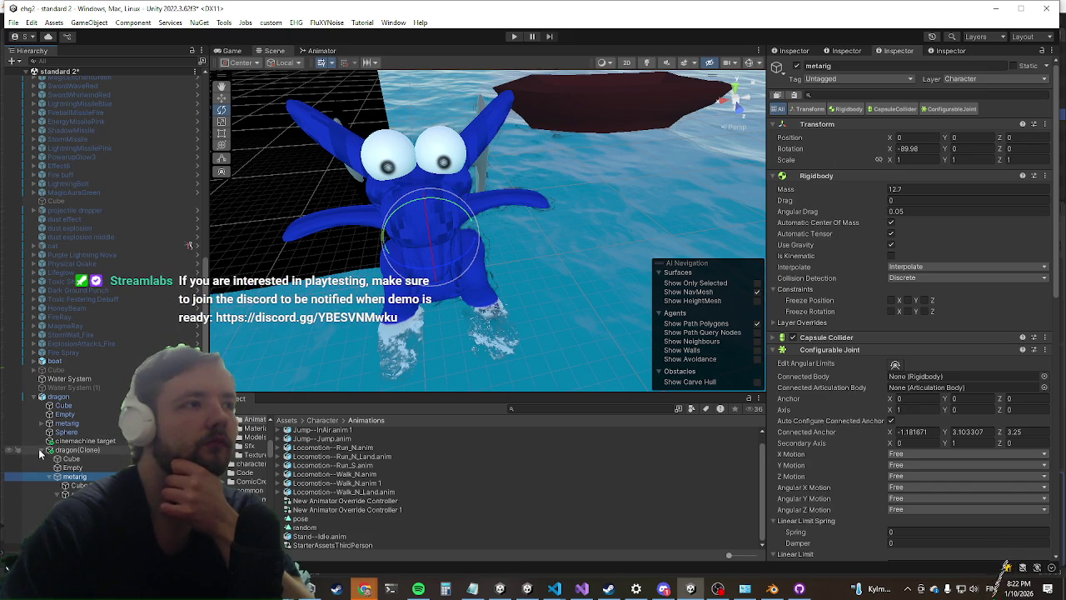
{"action": "left_click", "coordinate": [39, 450]}
{"action": "left_click", "coordinate": [60, 397]}
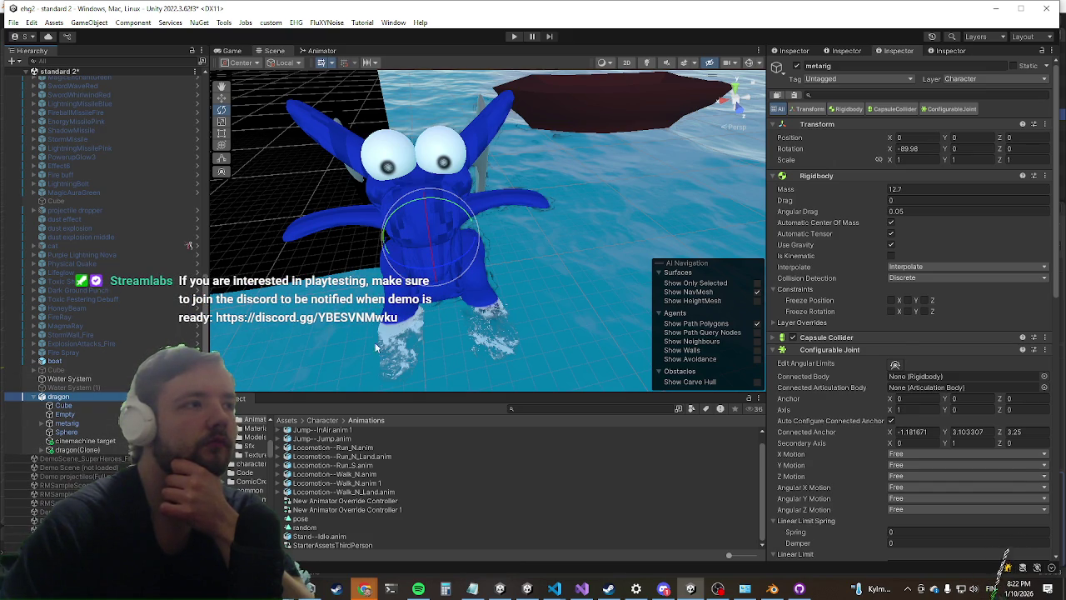
Step: Collapse the dragon's Entity and Third Person Controller components in the Inspector
{"action": "scroll", "coordinate": [898, 378], "scroll_direction": "down", "scroll_amount": 6}
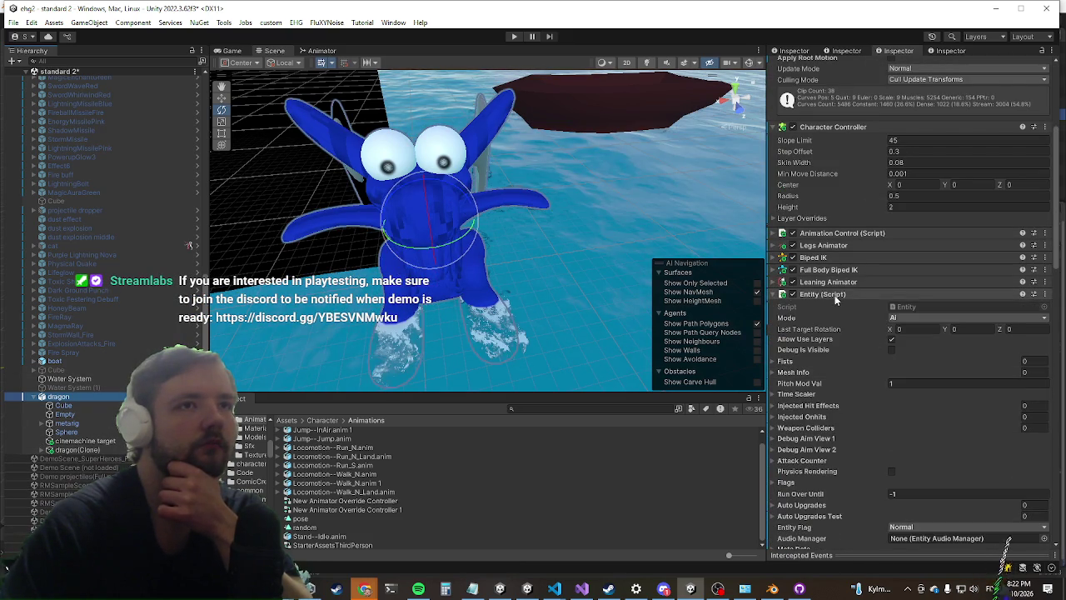
{"action": "left_click", "coordinate": [835, 295]}
{"action": "left_click", "coordinate": [824, 322]}
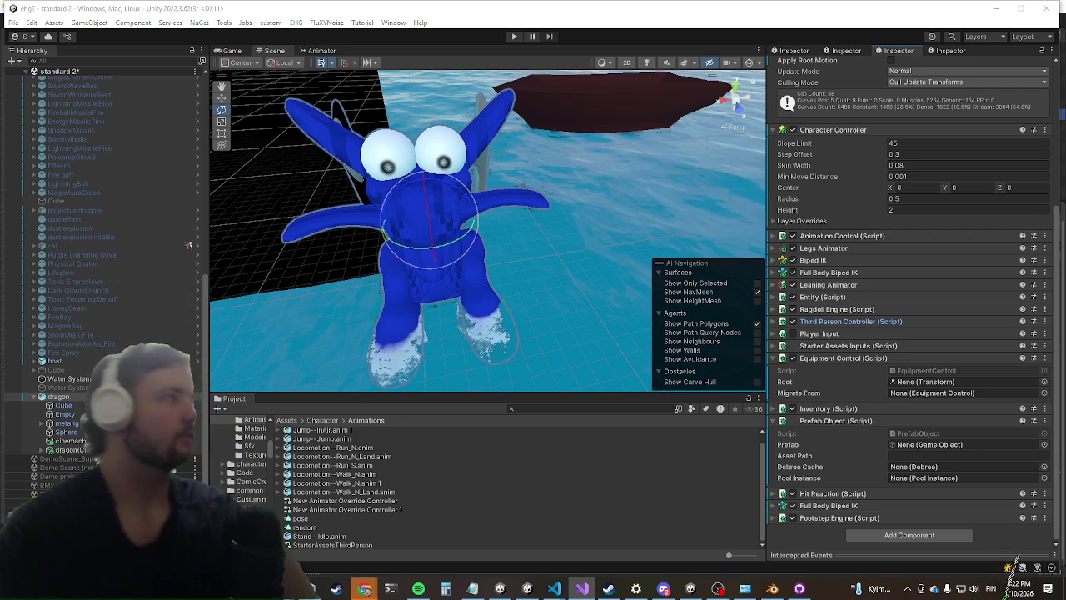
Step: In OnEntityReady, guard the Add call with if(!rootEntityMap.Contains(bones[0].transform)) in braces
{"action": "key", "text": "alt+Tab"}
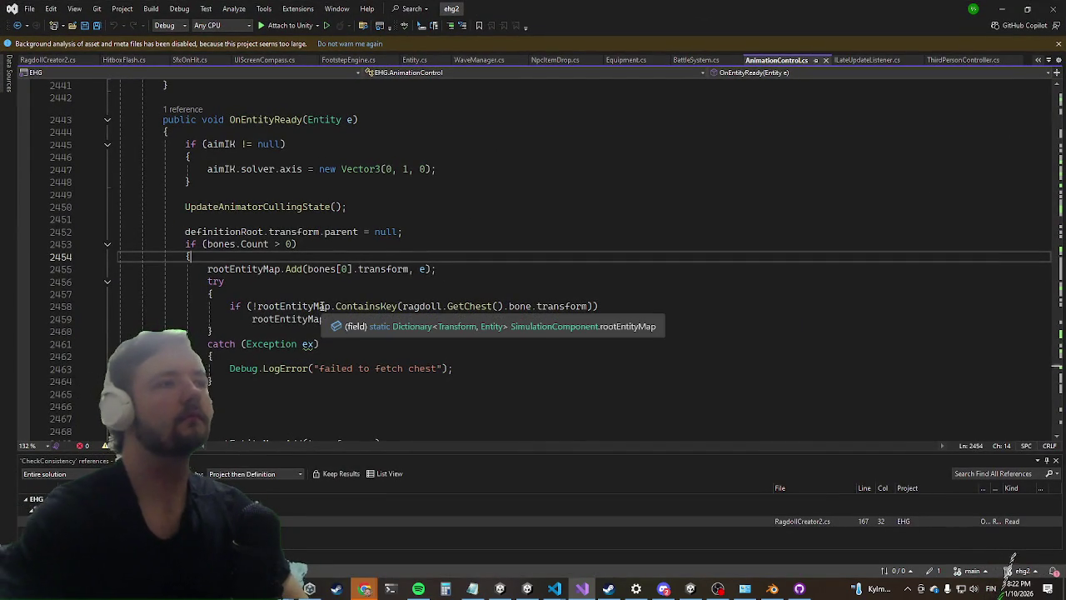
{"action": "key", "text": "Return"}
{"action": "type", "text": "if("}
{"action": "type", "text": "!roote"}
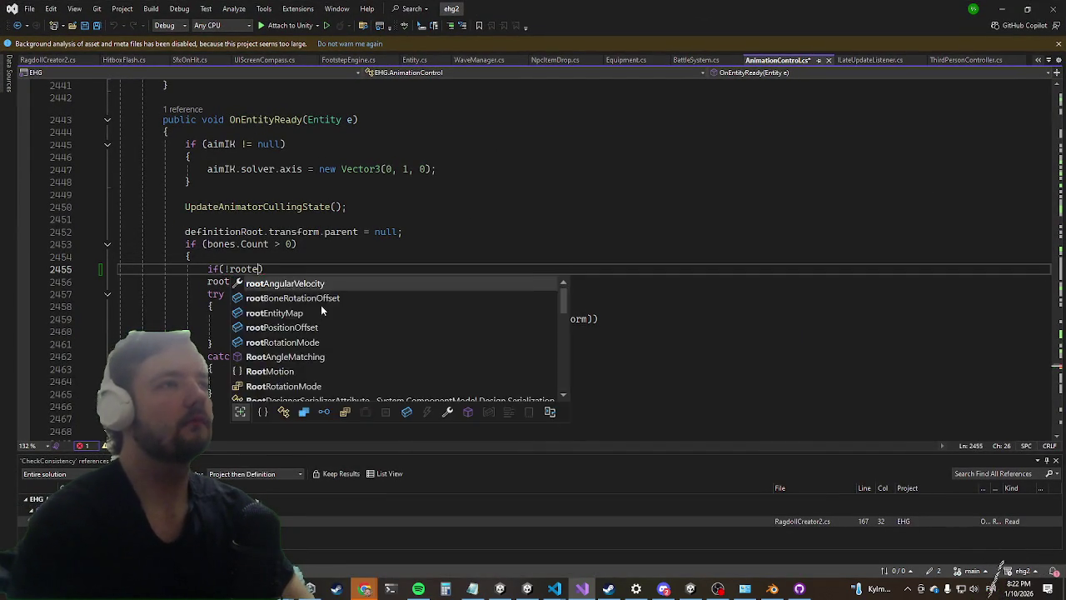
{"action": "key", "text": "Tab"}
{"action": "type", "text": ".conta"}
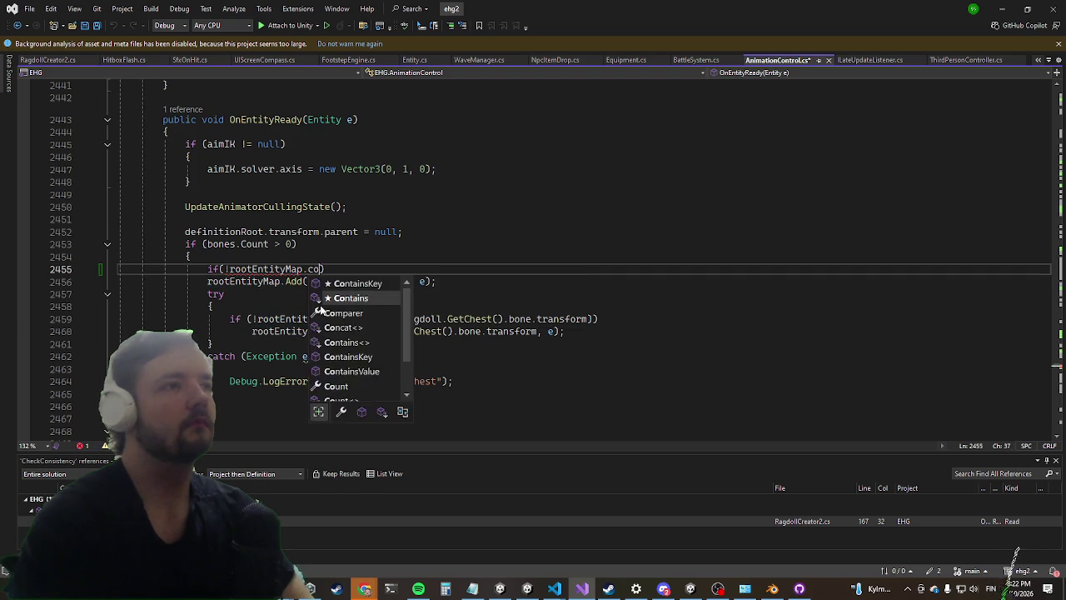
{"action": "type", "text": "(bones[0].t"}
{"action": "key", "text": "Tab"}
{"action": "type", "text": "))"}
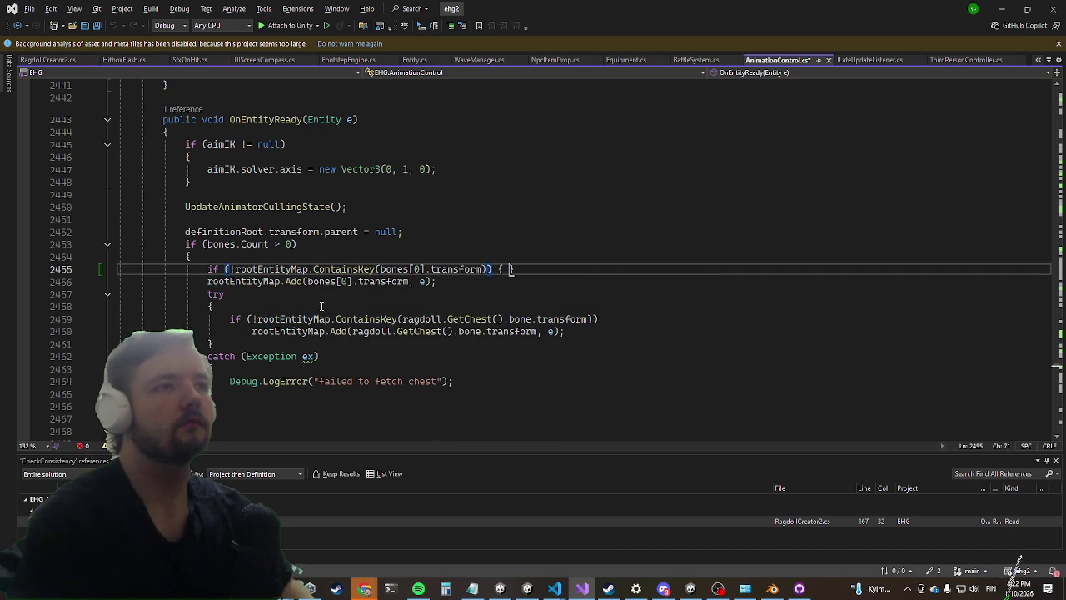
{"action": "key", "text": "Down"}
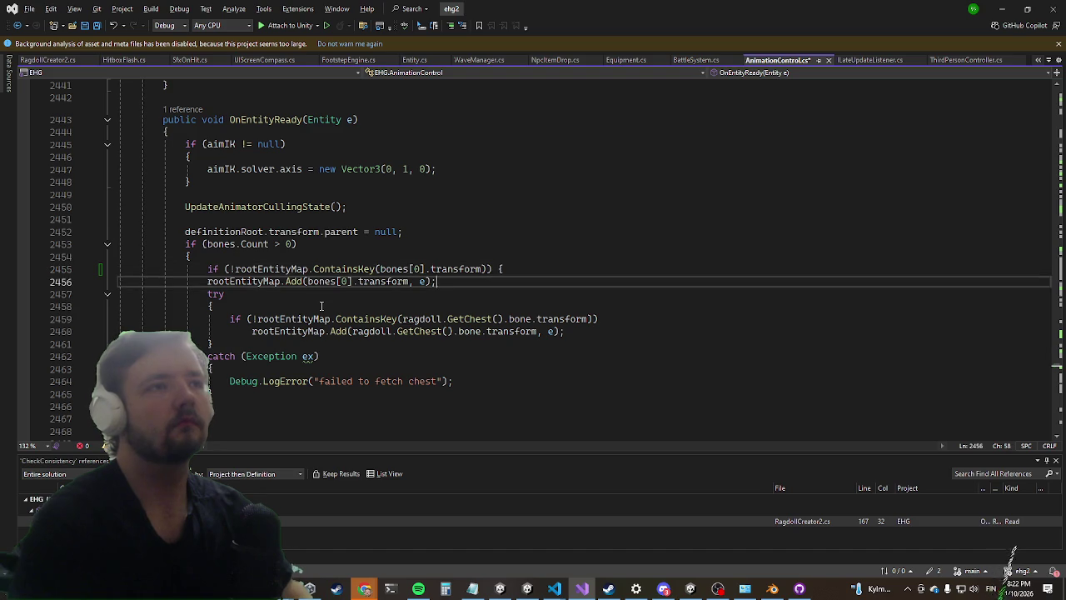
{"action": "key", "text": "Tab"}
Step: Add an else logging Debug.LogError("double init failure!", bones[0].transform.gameObject), then return to Unity
{"action": "type", "text": "lse"}
{"action": "key", "text": "Tab"}
{"action": "key", "text": "Return"}
{"action": "key", "text": "Up"}
{"action": "type", "text": "Debug.loger"}
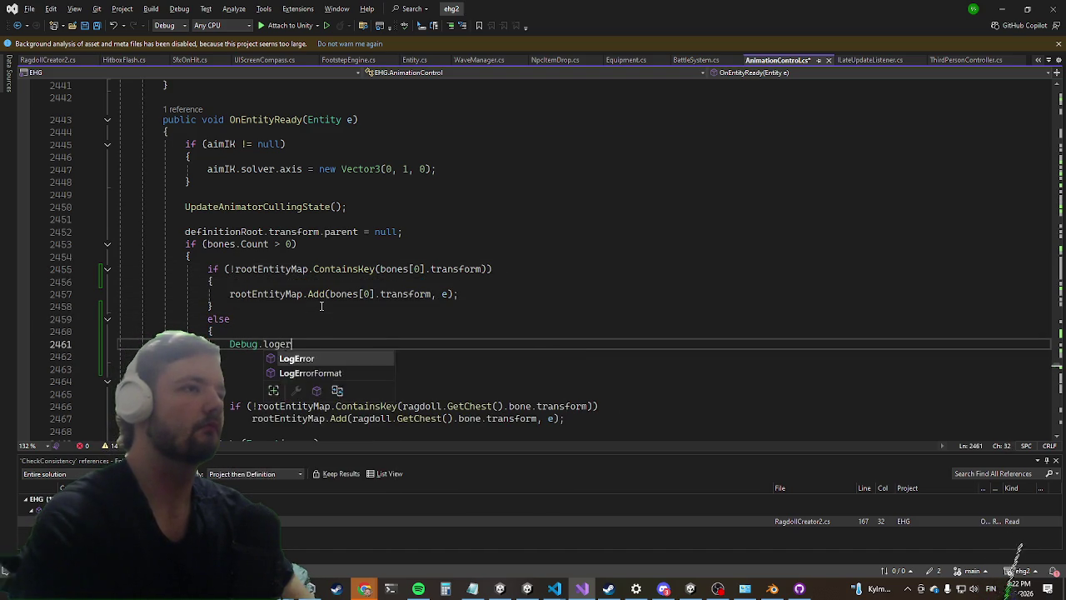
{"action": "key", "text": "Tab"}
{"action": "type", "text": "()"}
{"action": "type", "text": "do"}
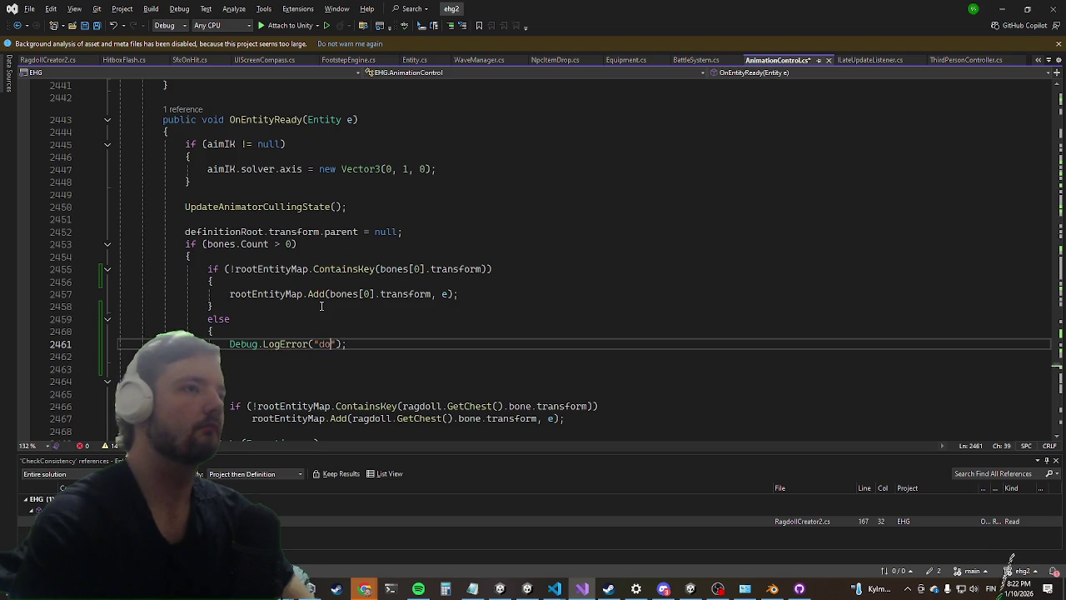
{"action": "type", "text": "ailure"}
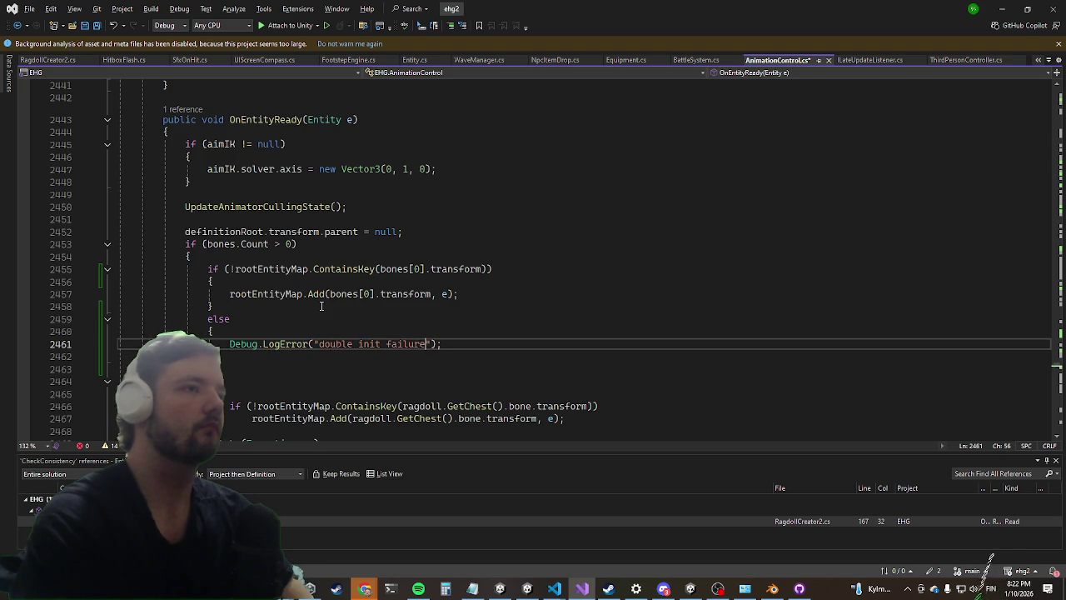
{"action": "type", "text": ", "}
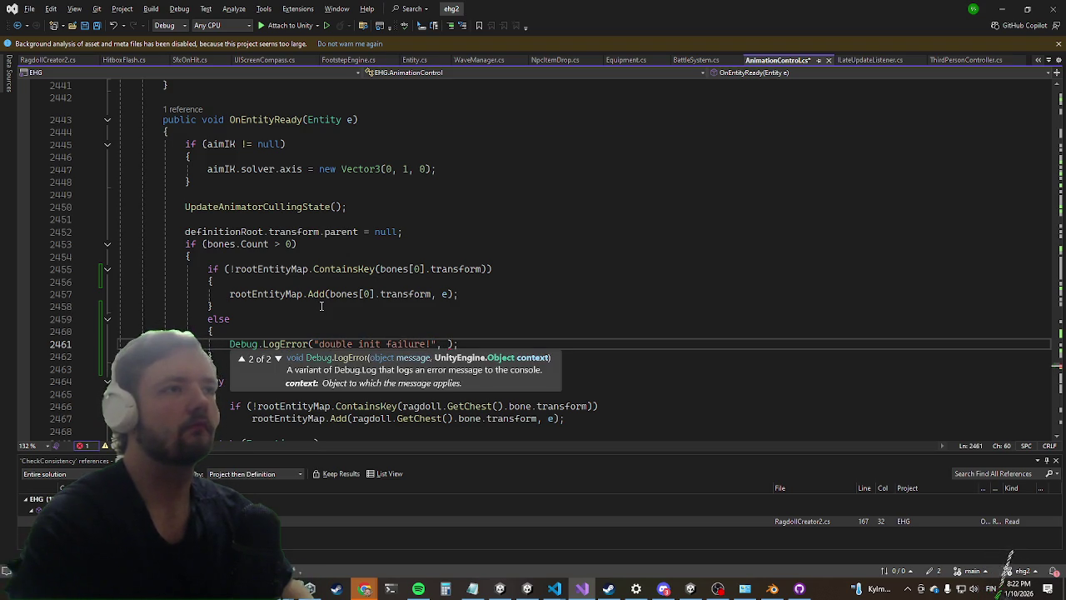
{"action": "type", "text": "bones["}
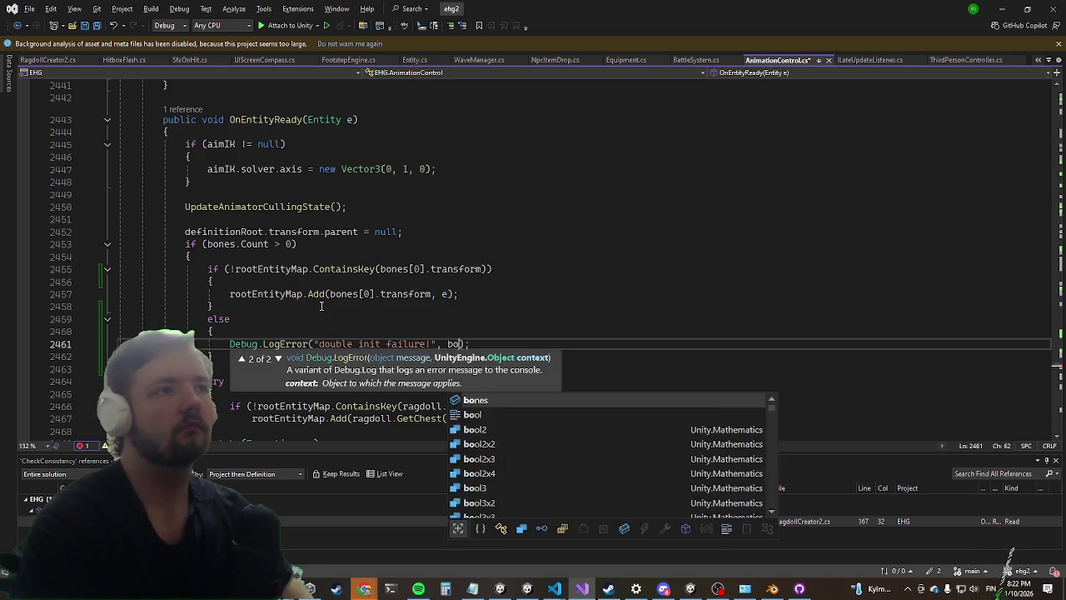
{"action": "key", "text": "Left"}
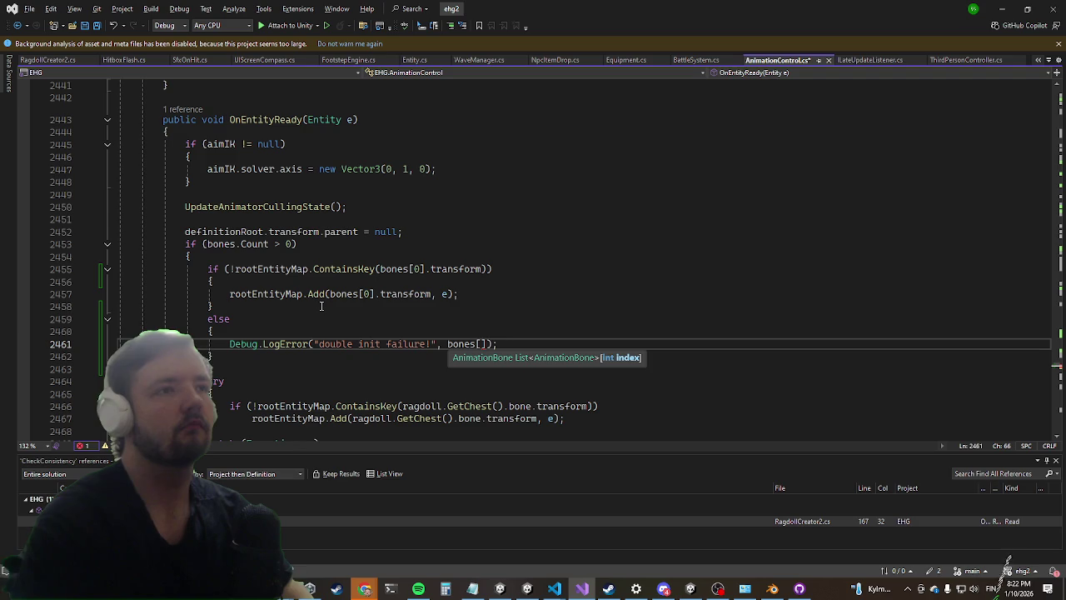
{"action": "type", "text": "].transform"}
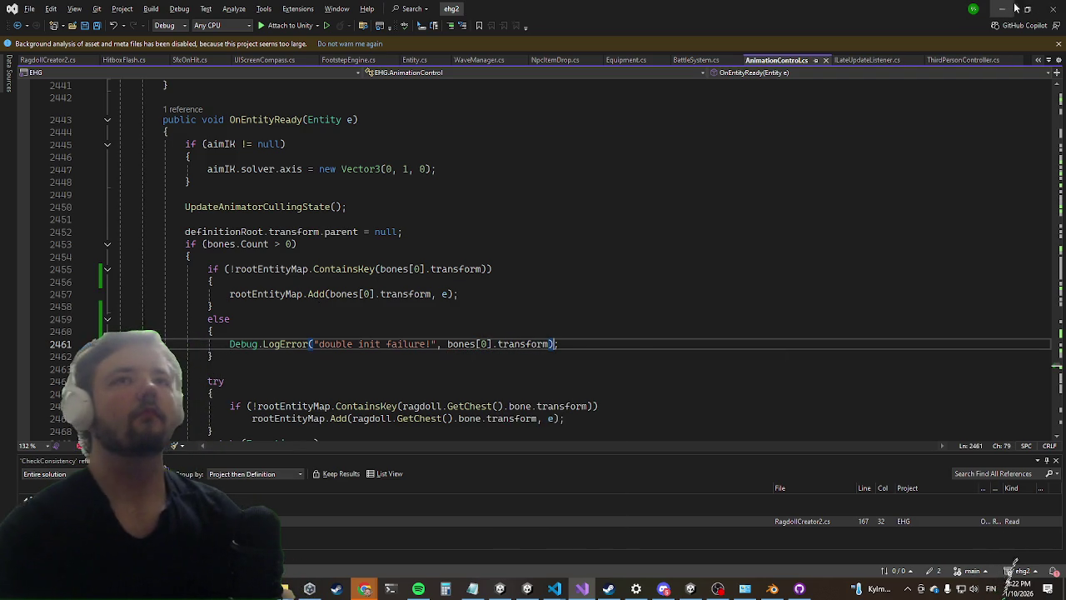
{"action": "key", "text": "Left"}
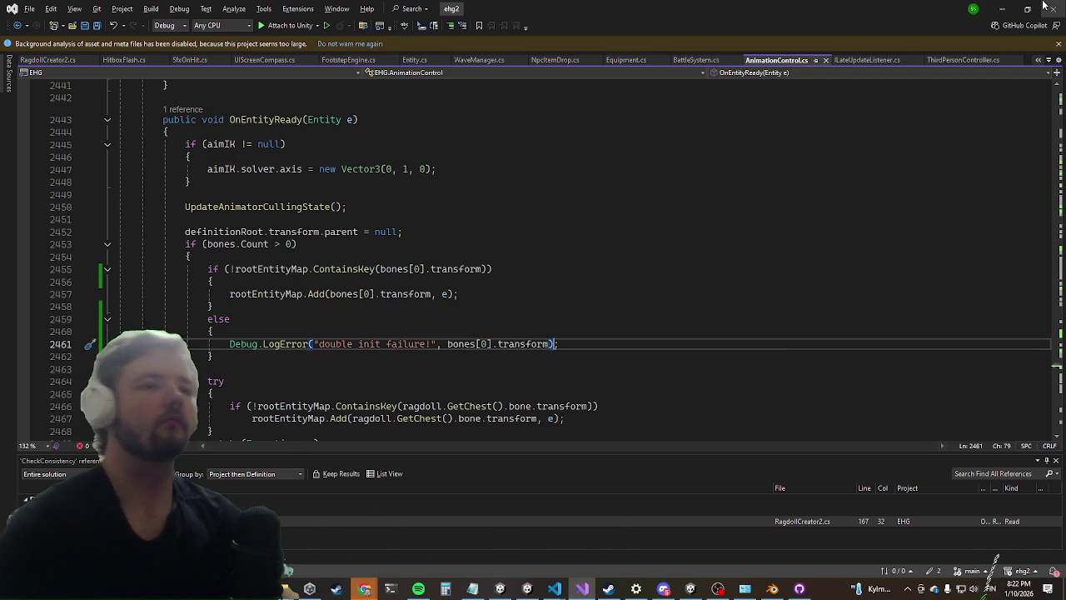
{"action": "type", "text": ".ga"}
{"action": "key", "text": "Tab"}
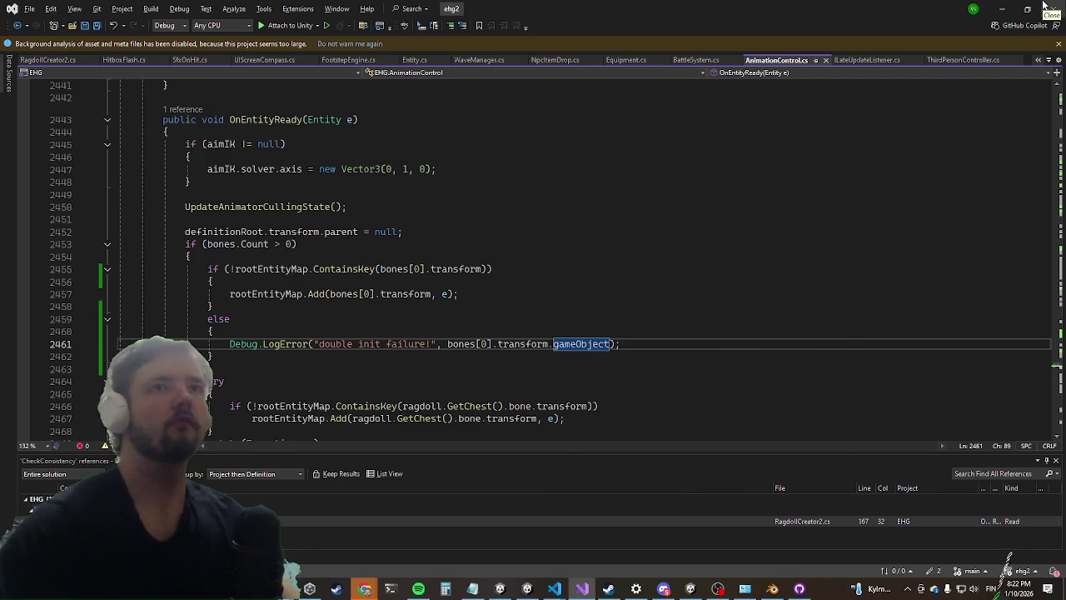
{"action": "left_click", "coordinate": [1002, 7]}
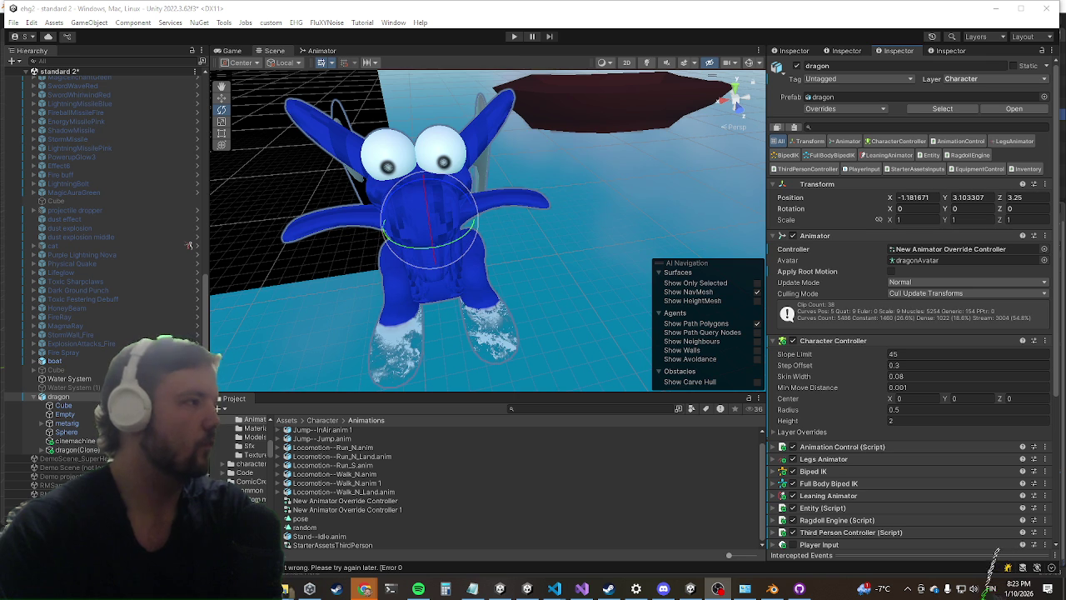
Step: Enter Play mode to test the dragon scene live
{"action": "left_click", "coordinate": [514, 37]}
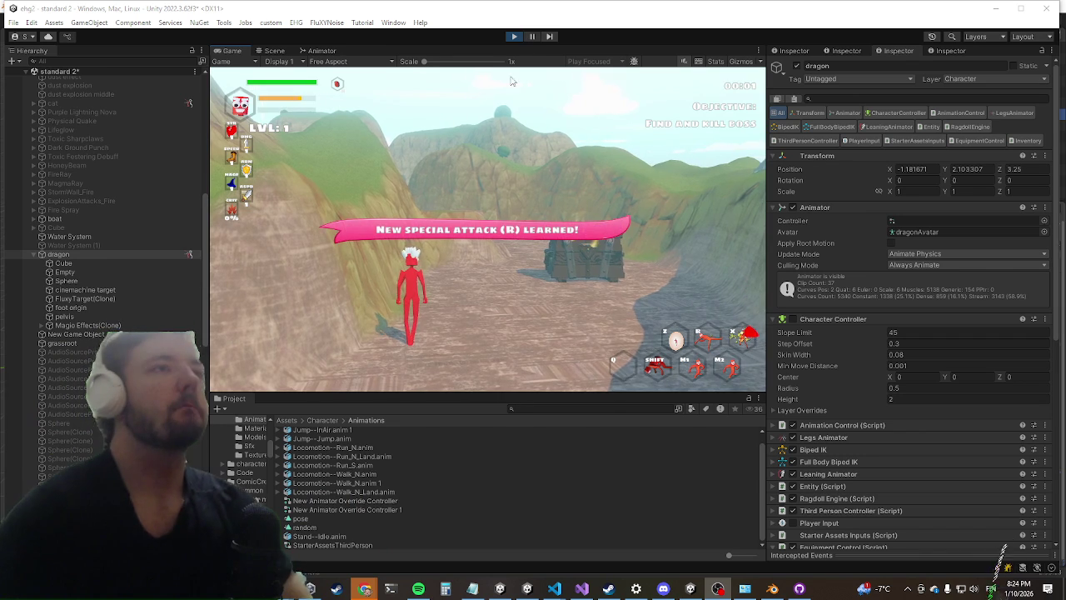
Step: Run the character forward, open the in-game menu, and pause the game
{"action": "key", "text": "w"}
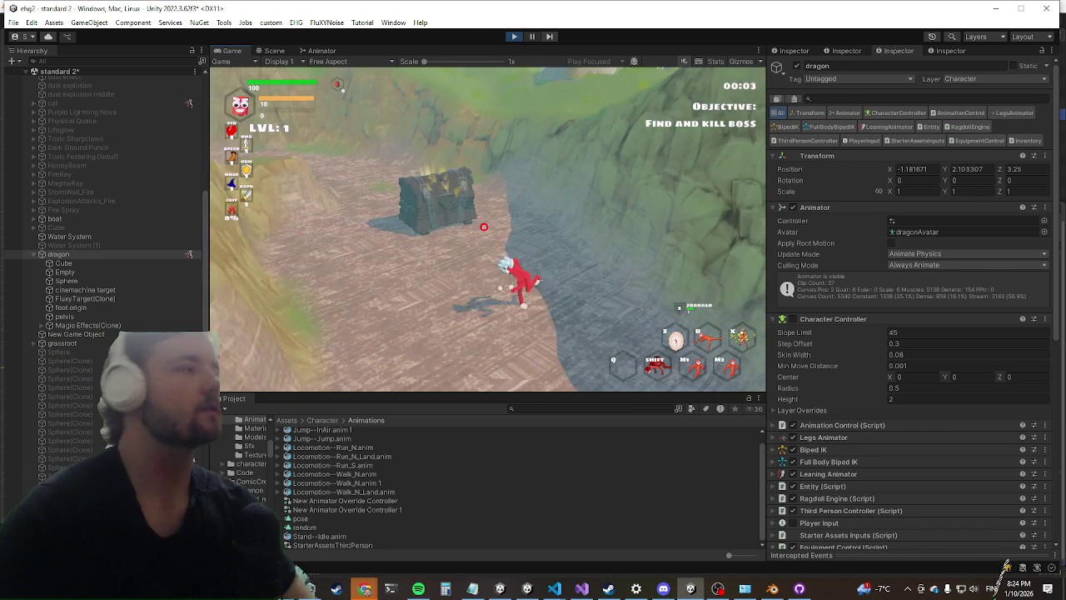
{"action": "key", "text": "Escape"}
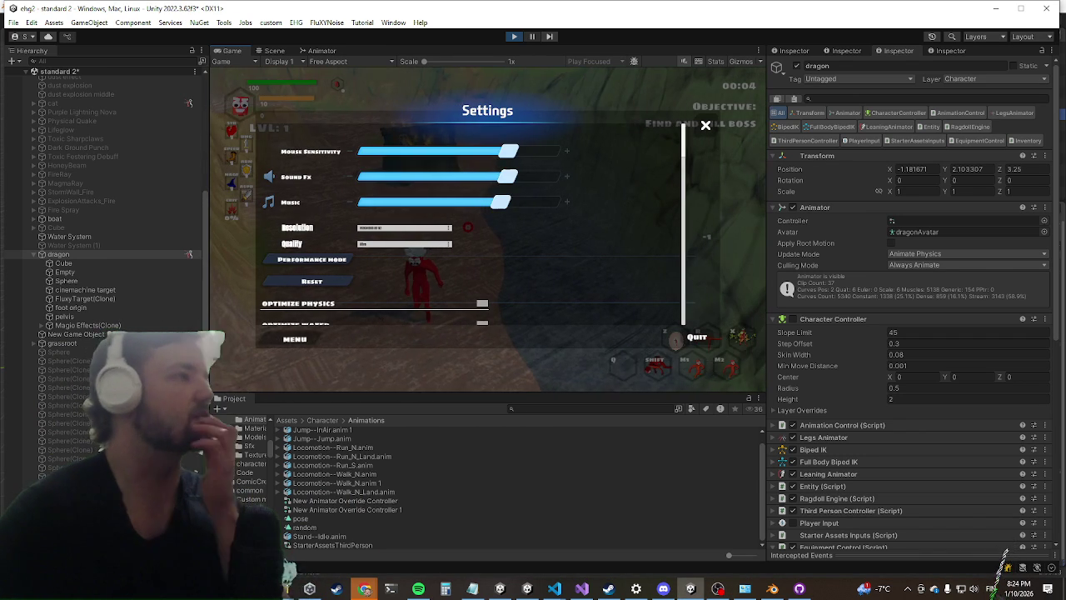
{"action": "left_click", "coordinate": [532, 37]}
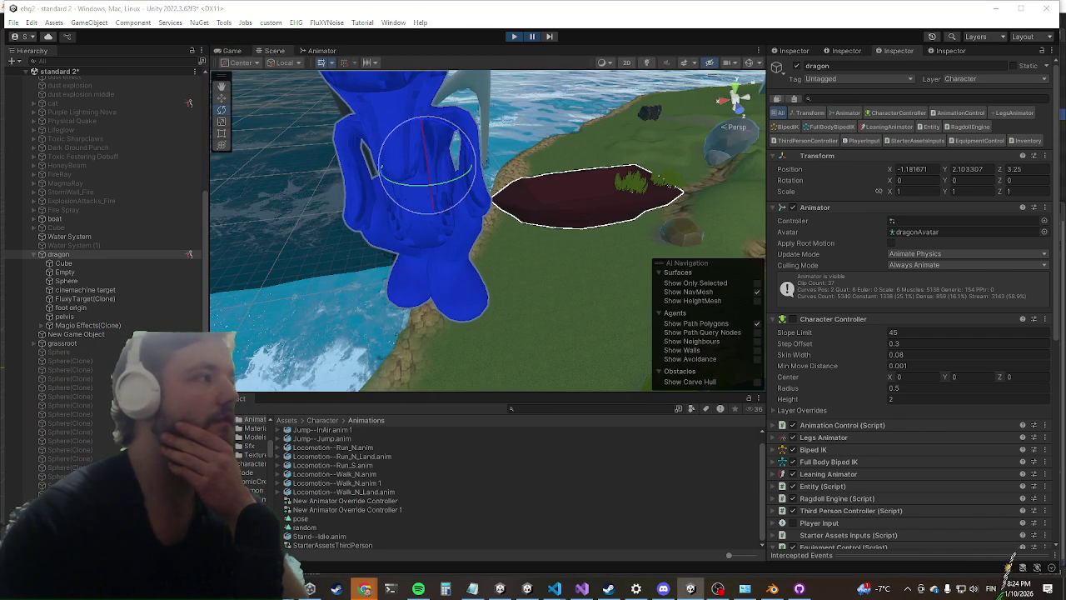
Step: Open the Console and scroll through the listed errors
{"action": "left_click", "coordinate": [1010, 565]}
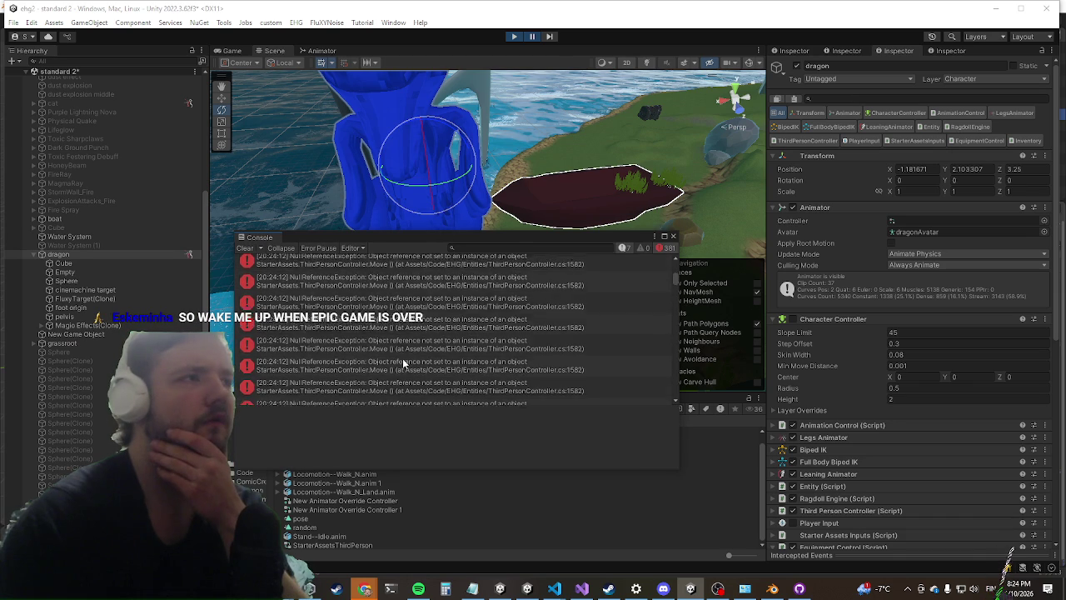
{"action": "scroll", "coordinate": [387, 356], "scroll_direction": "up", "scroll_amount": 5}
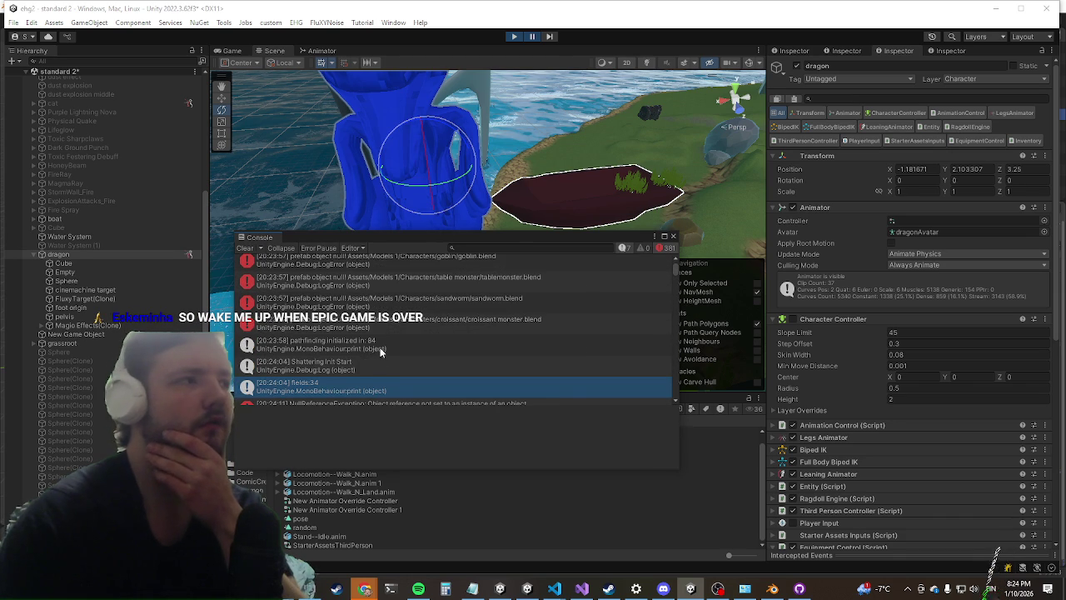
{"action": "scroll", "coordinate": [380, 347], "scroll_direction": "down", "scroll_amount": 3}
{"action": "scroll", "coordinate": [381, 342], "scroll_direction": "up", "scroll_amount": 5}
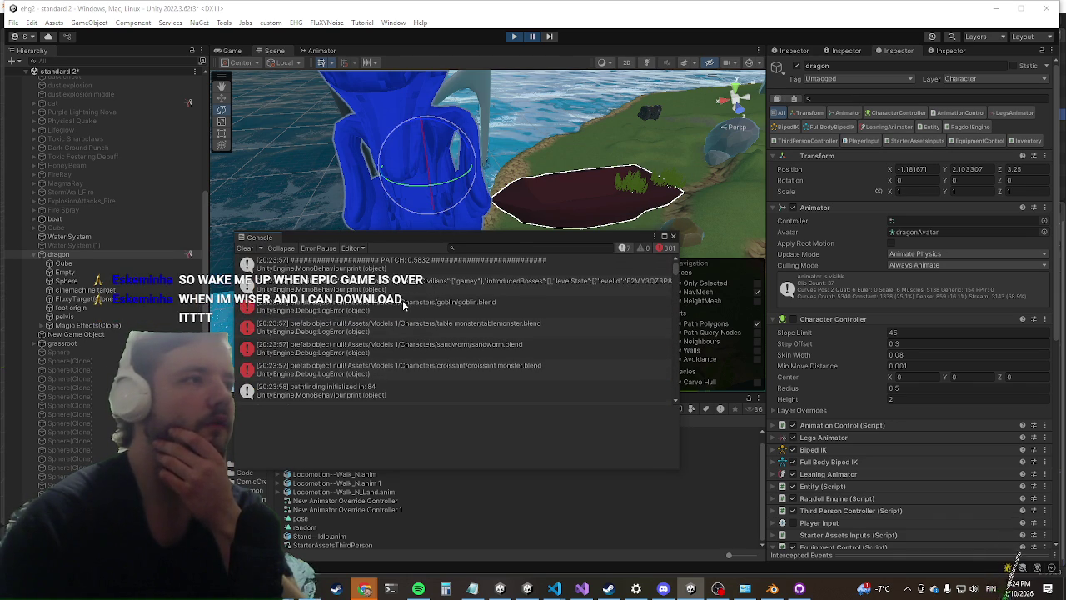
{"action": "scroll", "coordinate": [403, 301], "scroll_direction": "down", "scroll_amount": 5}
Step: Show the first NullReferenceException's stack trace and ping the object behind it
{"action": "left_click", "coordinate": [370, 352]}
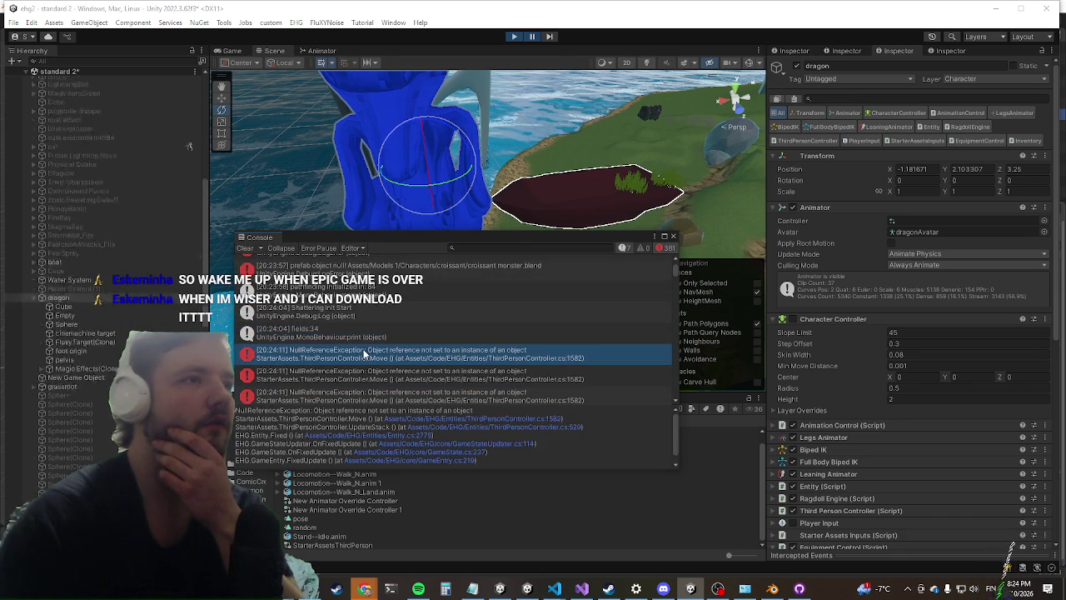
{"action": "scroll", "coordinate": [402, 332], "scroll_direction": "down", "scroll_amount": 3}
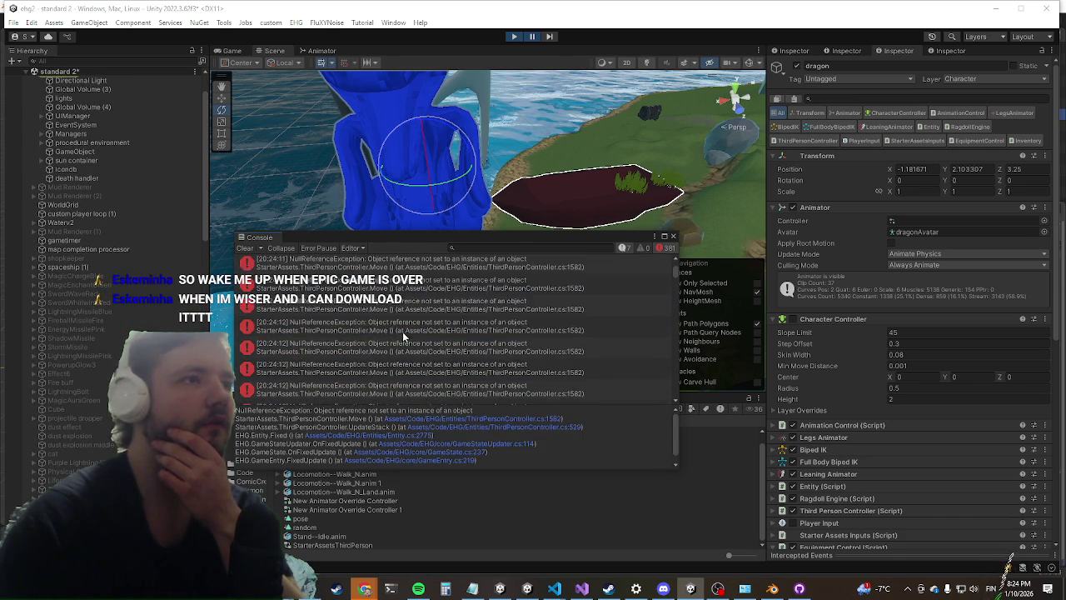
{"action": "scroll", "coordinate": [391, 338], "scroll_direction": "down", "scroll_amount": 2}
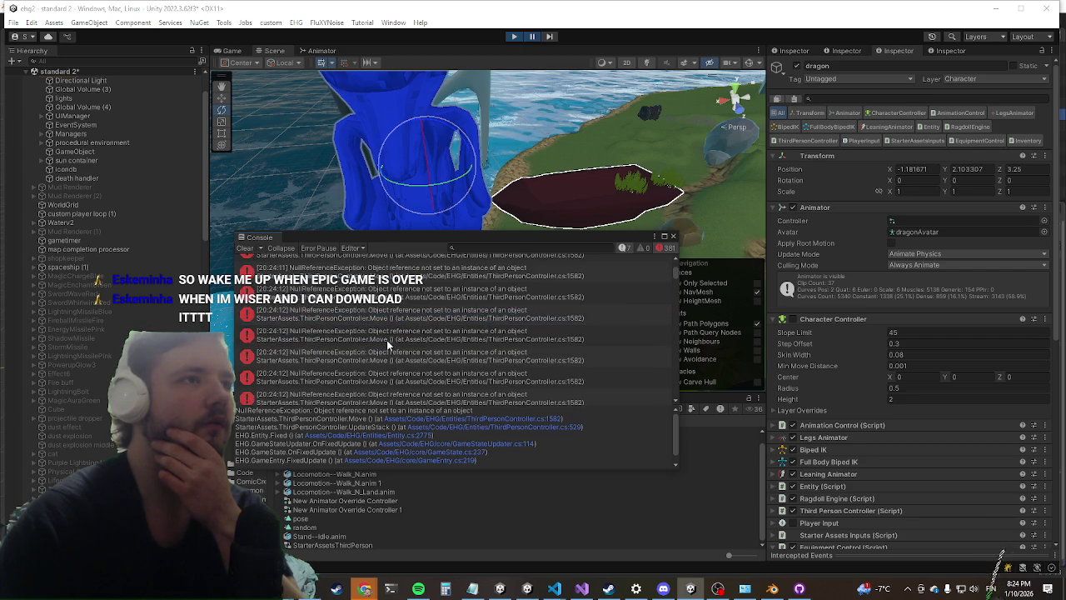
{"action": "scroll", "coordinate": [385, 337], "scroll_direction": "down", "scroll_amount": 4}
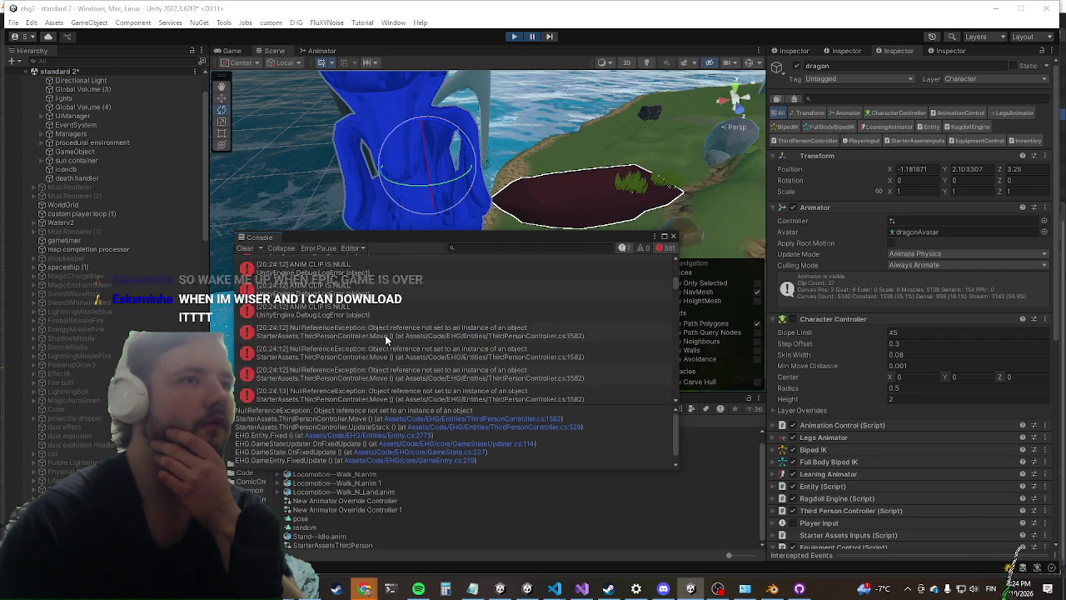
{"action": "scroll", "coordinate": [379, 329], "scroll_direction": "up", "scroll_amount": 10}
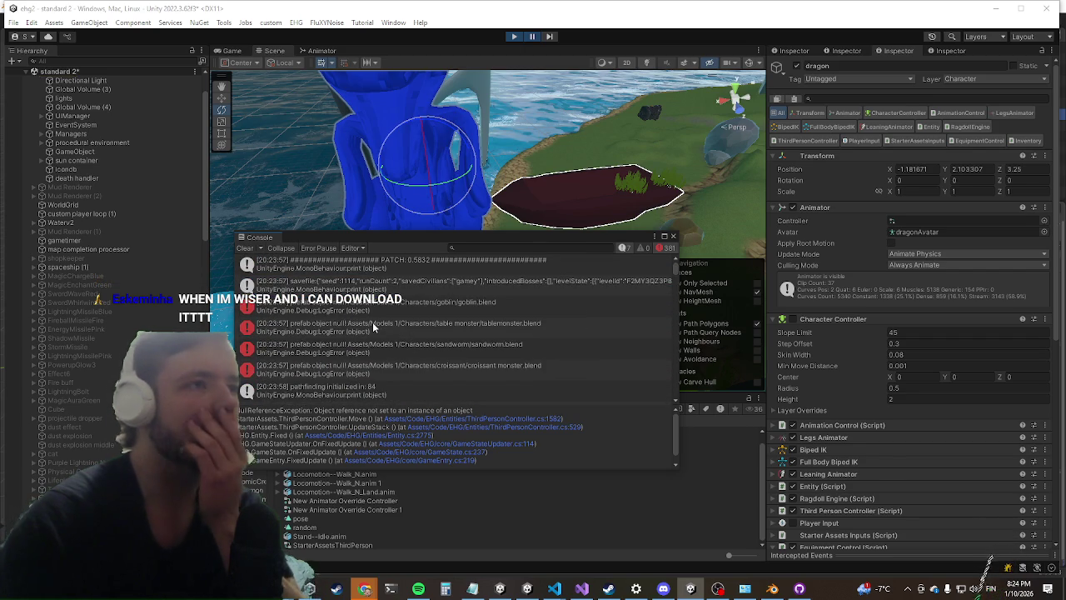
{"action": "scroll", "coordinate": [372, 322], "scroll_direction": "down", "scroll_amount": 3}
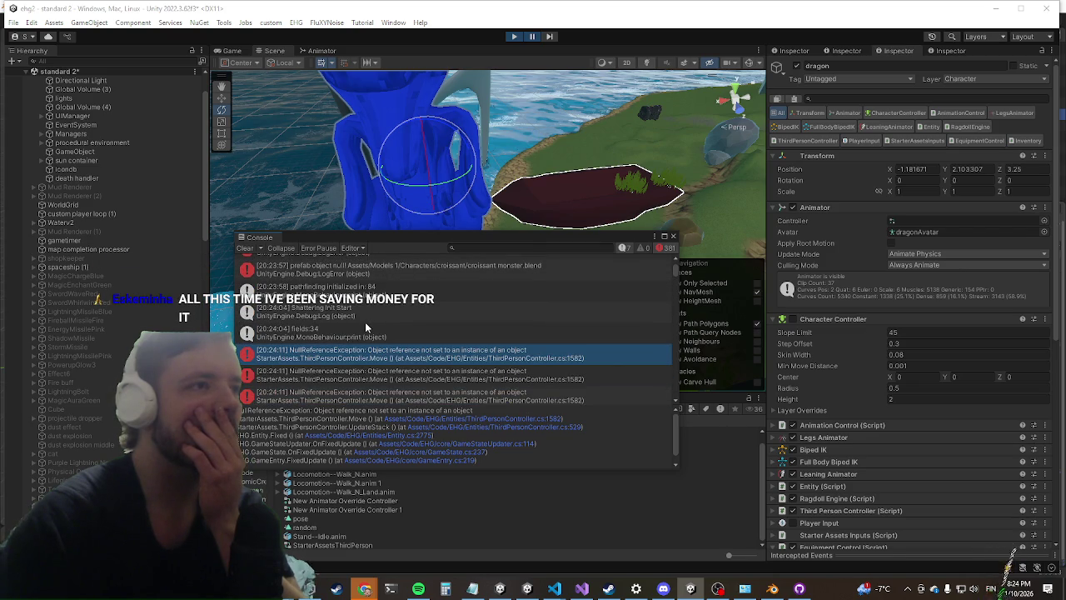
{"action": "left_click", "coordinate": [334, 356]}
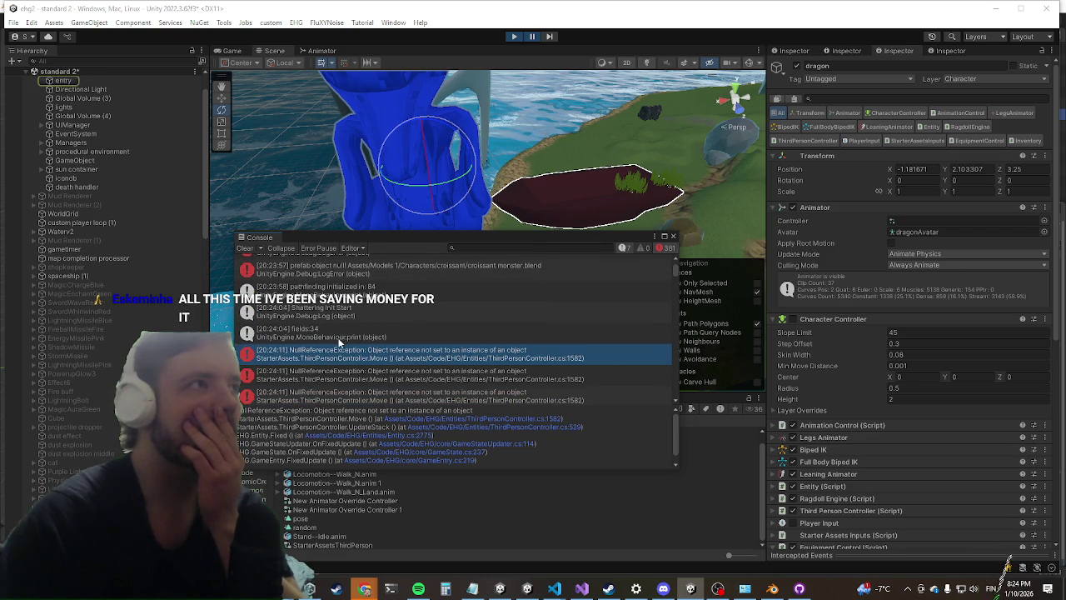
{"action": "scroll", "coordinate": [883, 381], "scroll_direction": "down", "scroll_amount": 2}
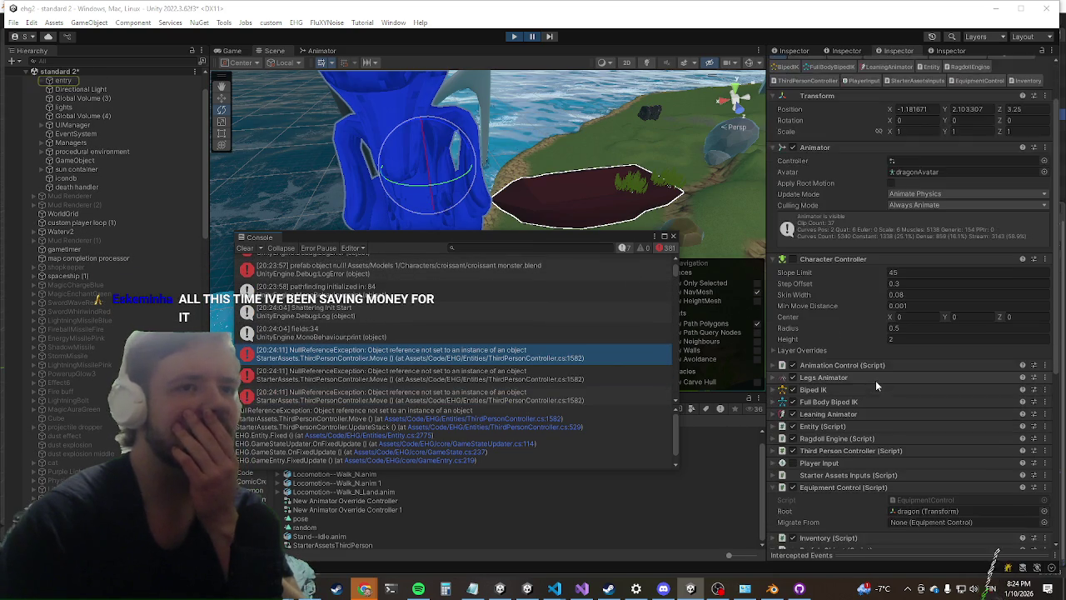
Step: Scroll through the dragon's Inspector components to reach the Third Person Controller
{"action": "scroll", "coordinate": [874, 380], "scroll_direction": "down", "scroll_amount": 5}
{"action": "scroll", "coordinate": [853, 367], "scroll_direction": "down", "scroll_amount": 5}
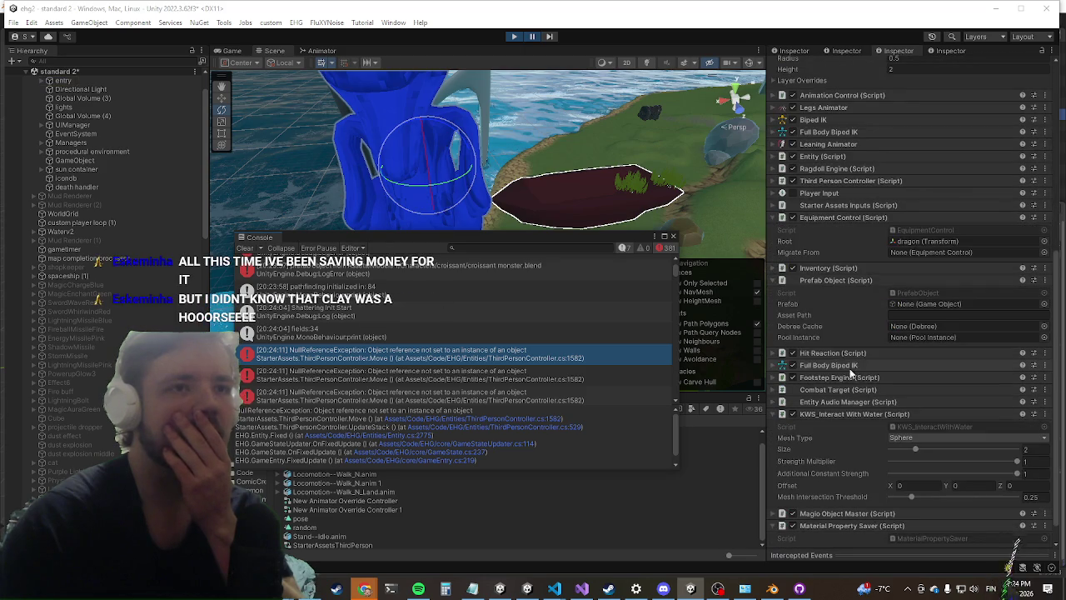
{"action": "scroll", "coordinate": [841, 362], "scroll_direction": "down", "scroll_amount": 1}
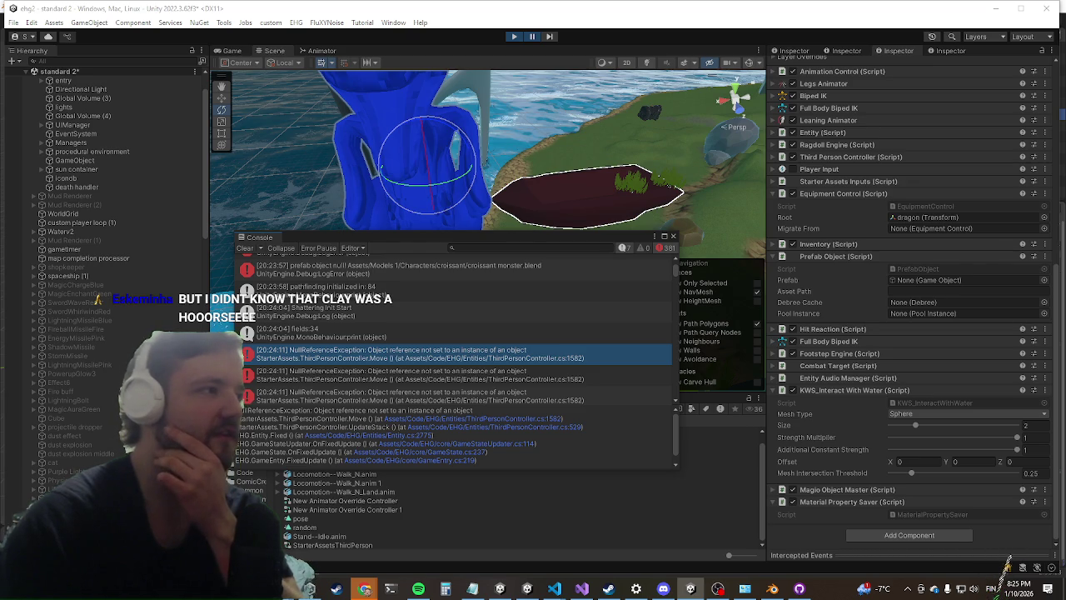
{"action": "scroll", "coordinate": [296, 367], "scroll_direction": "down", "scroll_amount": 2}
{"action": "scroll", "coordinate": [294, 366], "scroll_direction": "down", "scroll_amount": 4}
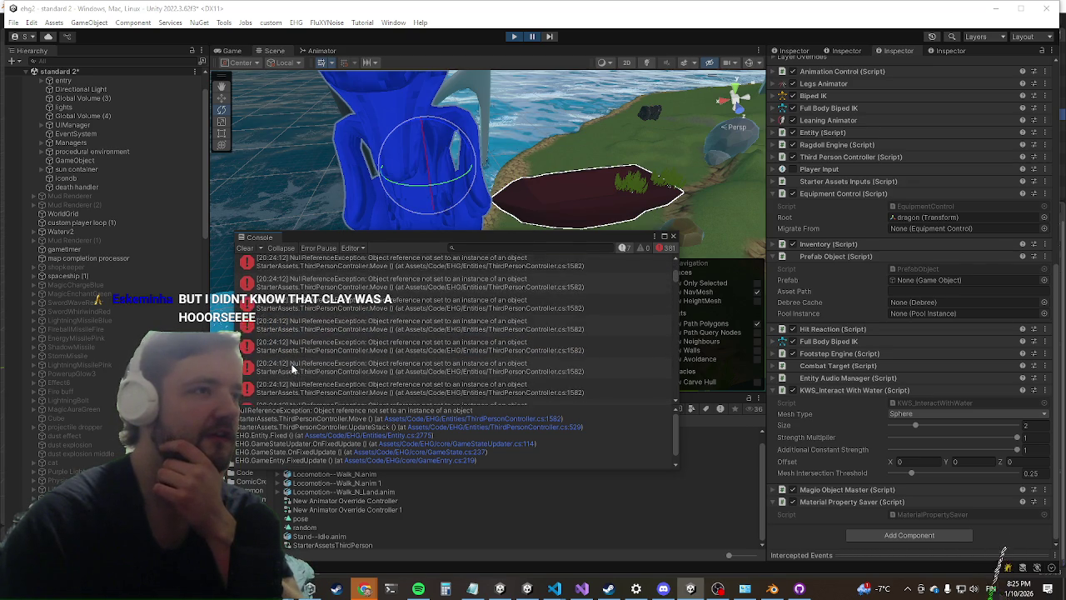
{"action": "scroll", "coordinate": [295, 357], "scroll_direction": "up", "scroll_amount": 3}
{"action": "scroll", "coordinate": [294, 358], "scroll_direction": "down", "scroll_amount": 3}
{"action": "scroll", "coordinate": [294, 361], "scroll_direction": "up", "scroll_amount": 3}
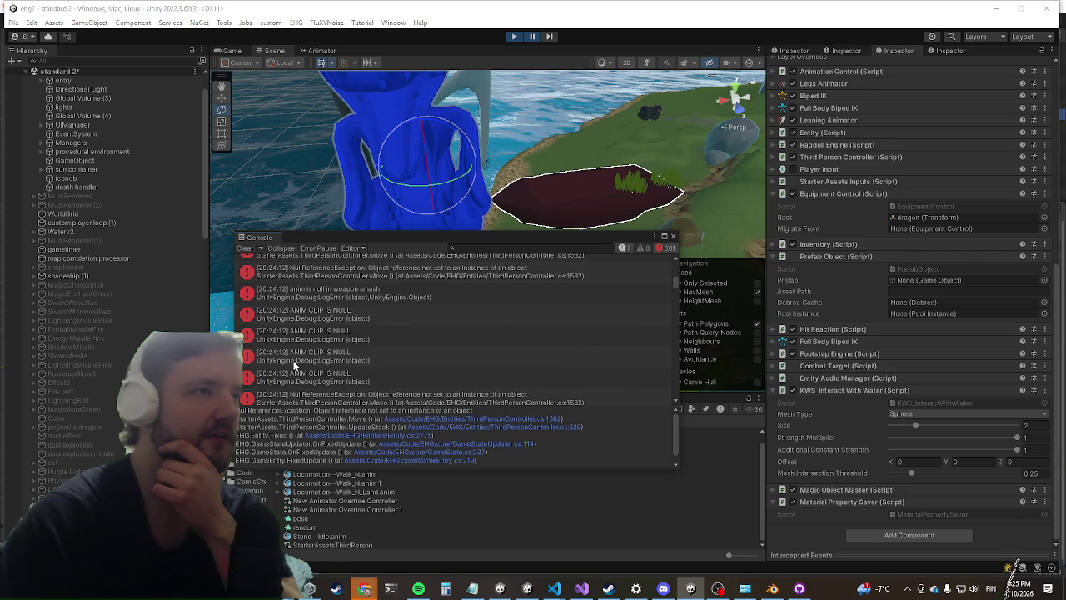
{"action": "scroll", "coordinate": [293, 366], "scroll_direction": "down", "scroll_amount": 5}
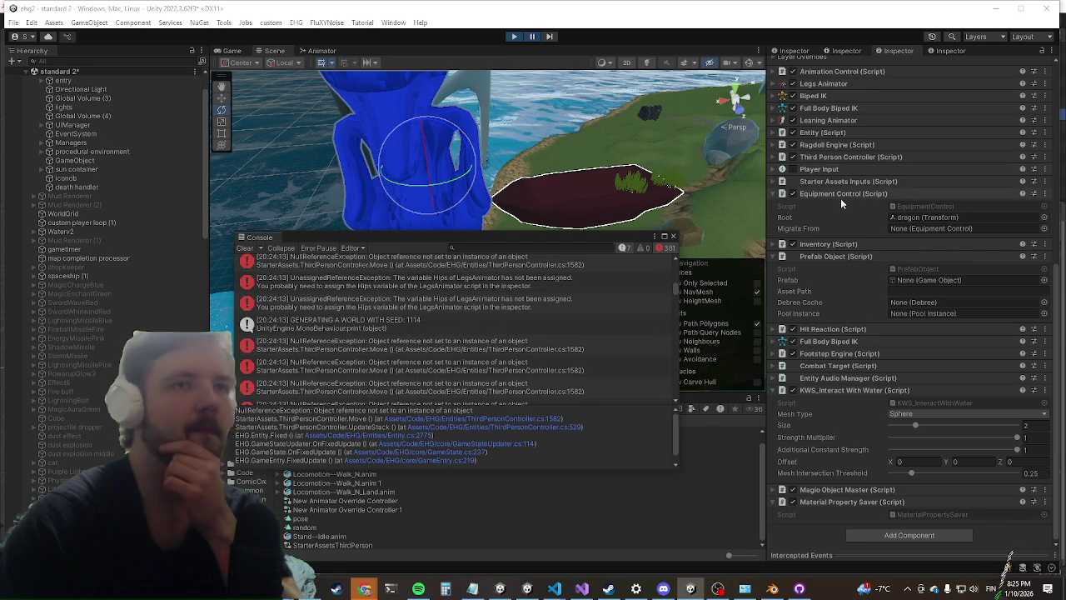
{"action": "scroll", "coordinate": [814, 262], "scroll_direction": "up", "scroll_amount": 5}
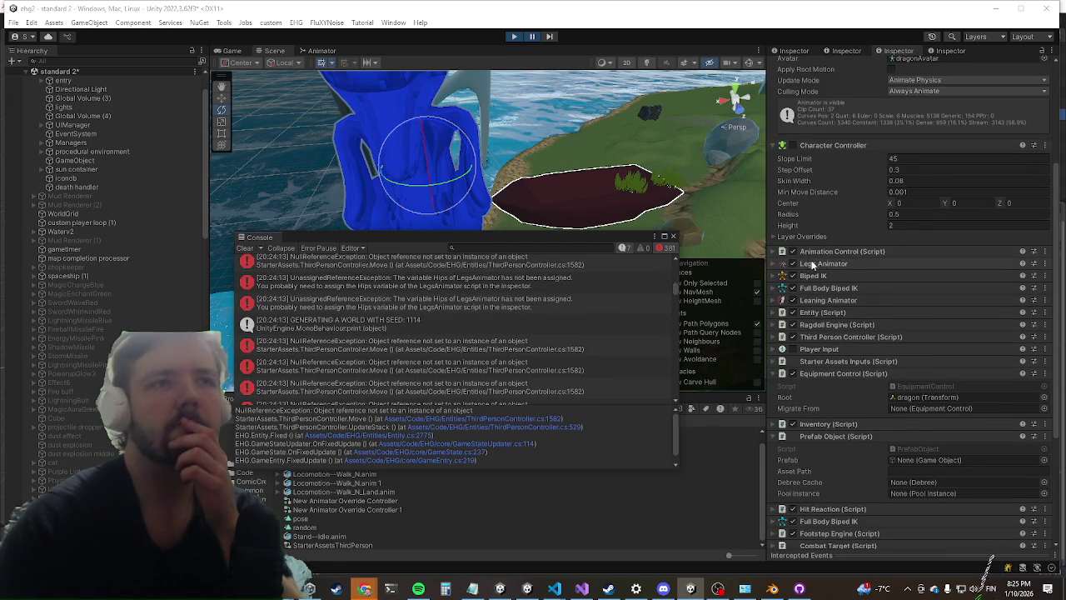
Step: Expand the Third Person Controller and review its Player, Grounded and Cinemachine fields, then switch to Visual Studio
{"action": "left_click", "coordinate": [848, 337]}
{"action": "scroll", "coordinate": [847, 333], "scroll_direction": "down", "scroll_amount": 5}
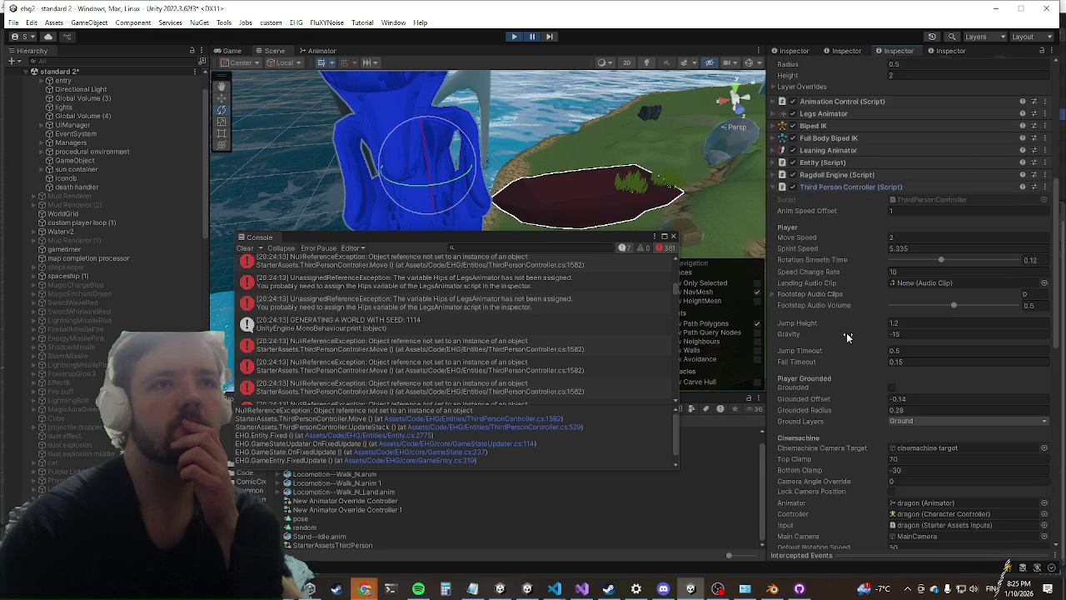
{"action": "scroll", "coordinate": [846, 332], "scroll_direction": "down", "scroll_amount": 4}
{"action": "scroll", "coordinate": [864, 248], "scroll_direction": "down", "scroll_amount": 3}
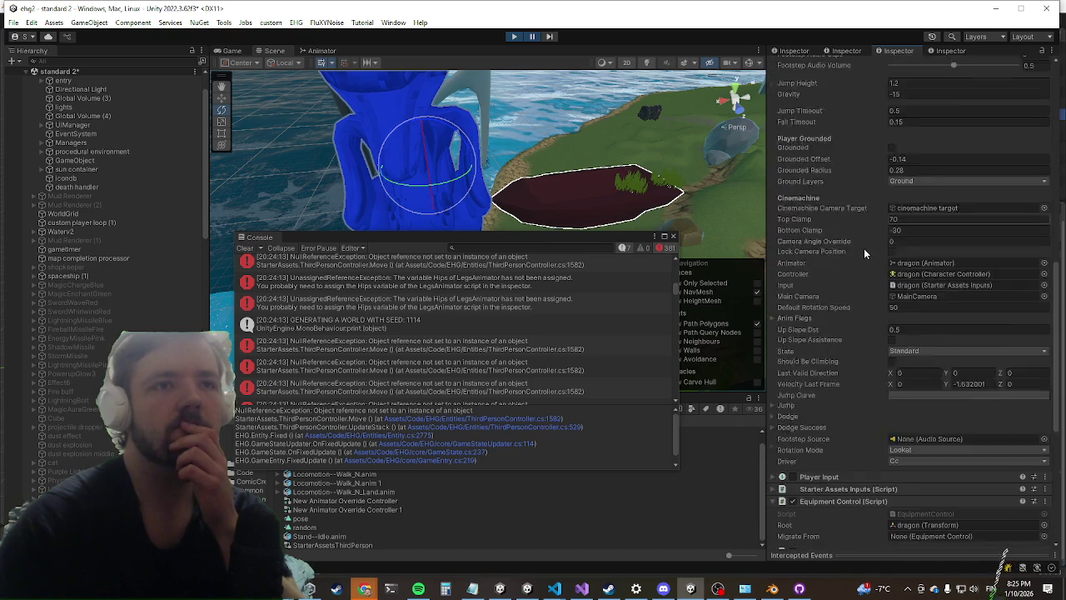
{"action": "scroll", "coordinate": [862, 251], "scroll_direction": "up", "scroll_amount": 2}
{"action": "scroll", "coordinate": [858, 248], "scroll_direction": "up", "scroll_amount": 5}
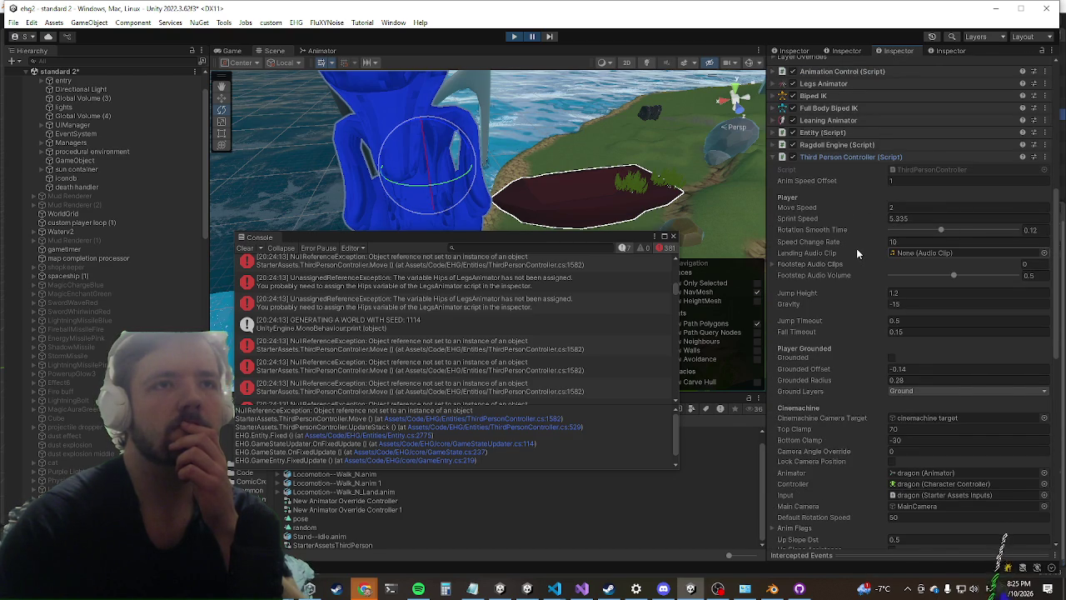
{"action": "key", "text": "alt+Tab"}
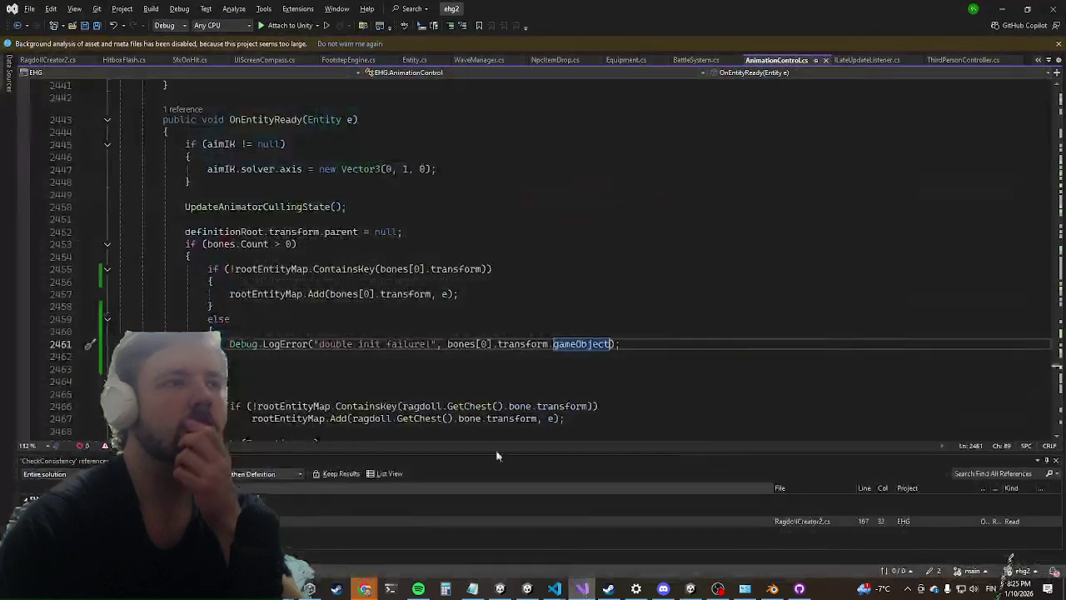
Step: Open the ThirdPersonController.cs:1582 console error in Visual Studio, then minimize it to return to Unity
{"action": "key", "text": "alt+Tab"}
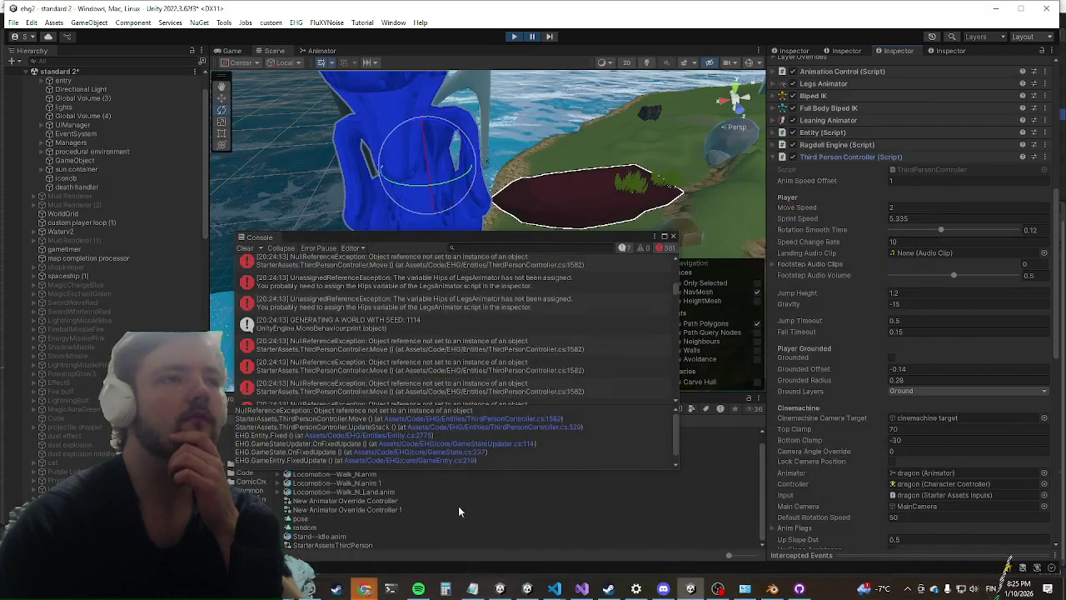
{"action": "left_click", "coordinate": [556, 389]}
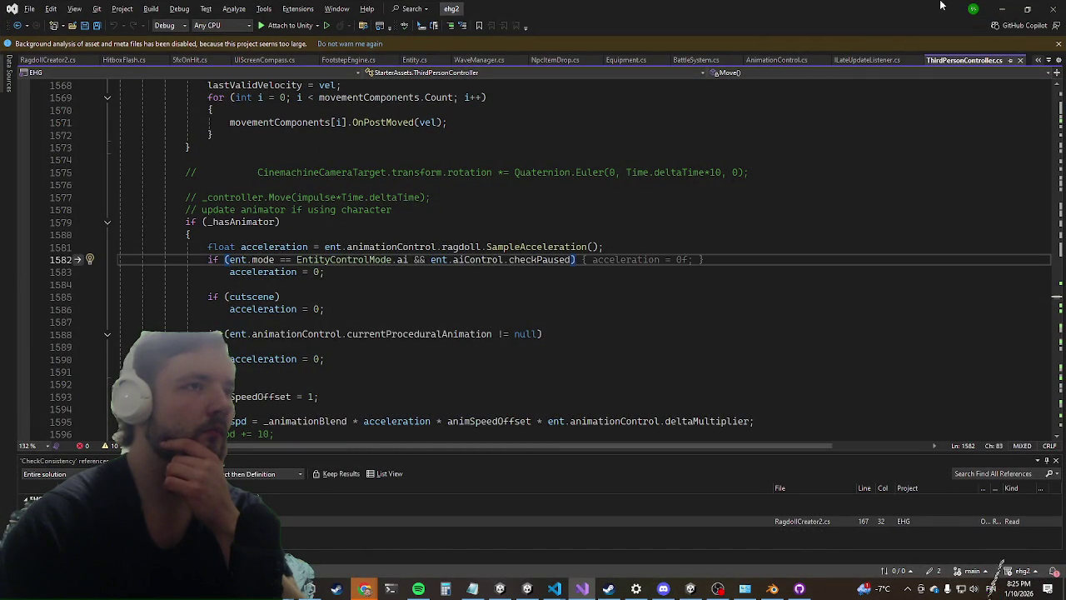
{"action": "left_click", "coordinate": [1003, 8]}
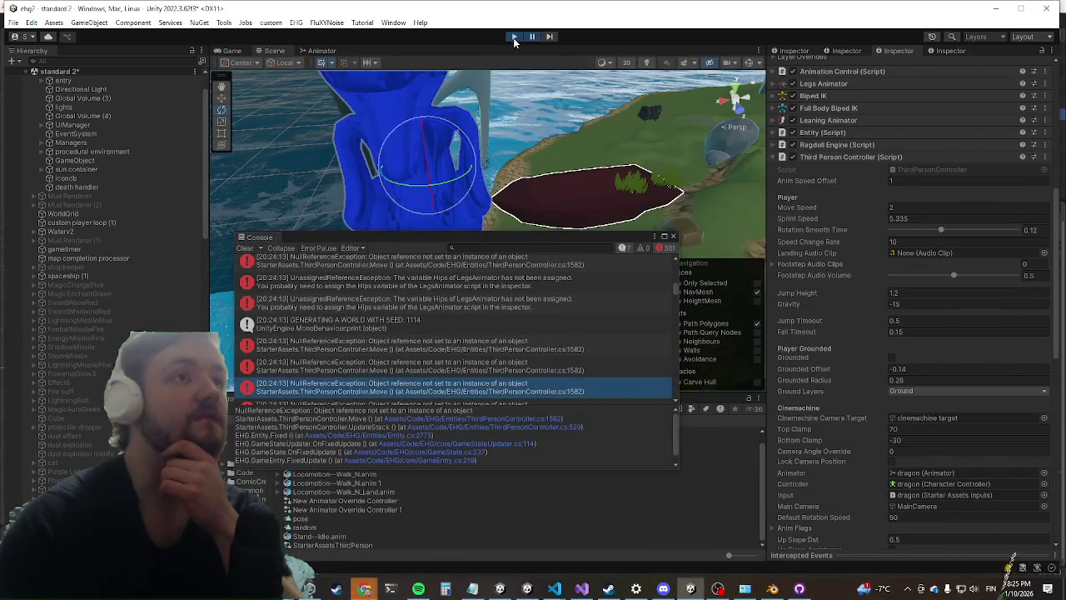
Step: Exit Play mode and collapse the Third Person Controller (Script) component
{"action": "left_click", "coordinate": [532, 37]}
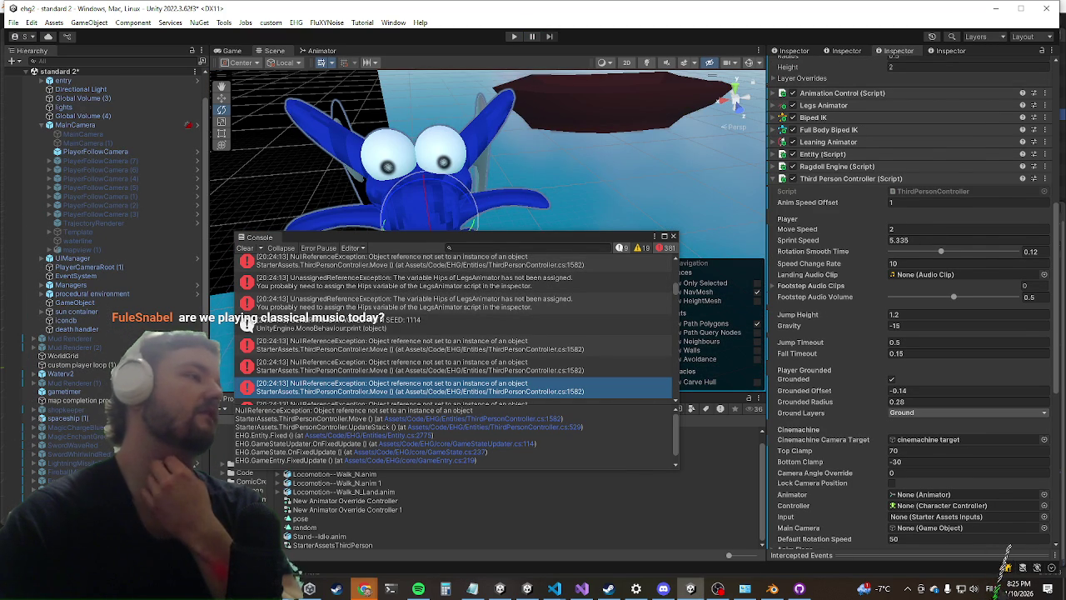
{"action": "left_click", "coordinate": [819, 180]}
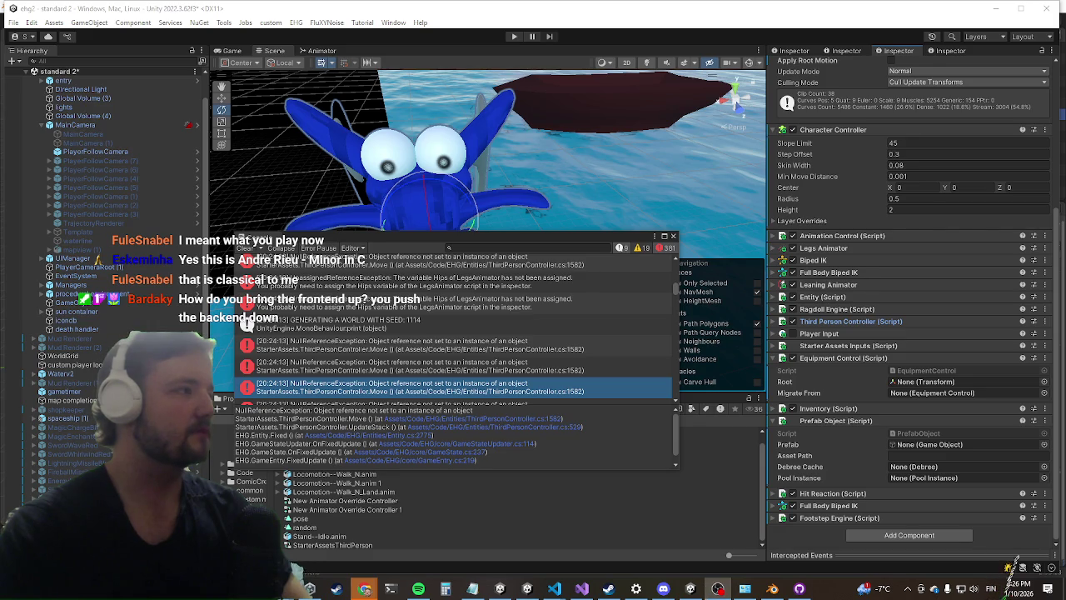
{"action": "right_click", "coordinate": [526, 590]}
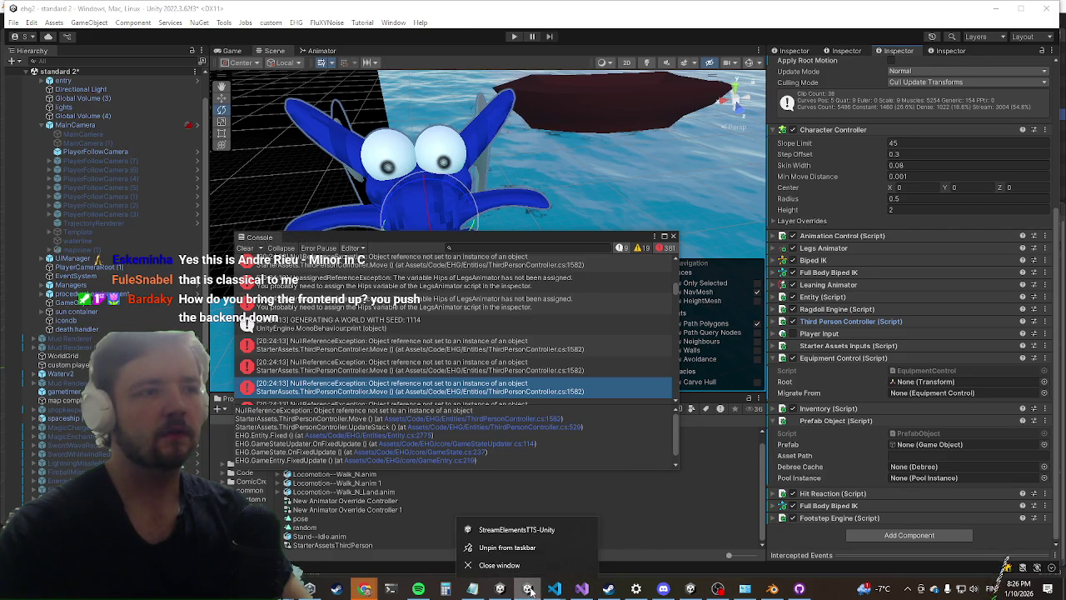
Step: Close the StreamElementsTTS-Unity window and relaunch the app from the taskbar
{"action": "left_click", "coordinate": [528, 566]}
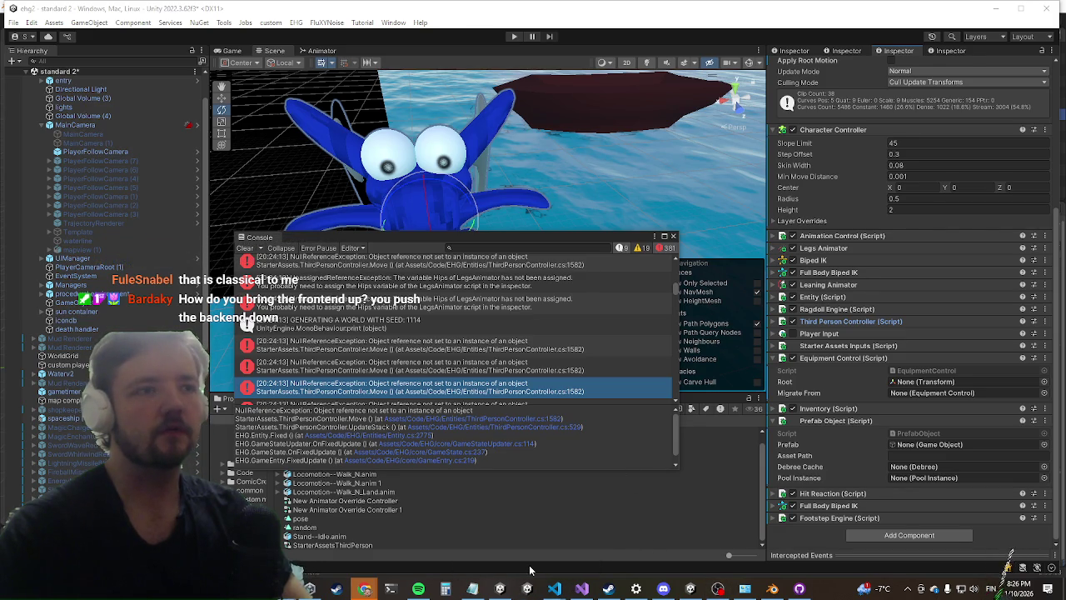
{"action": "left_click", "coordinate": [528, 589]}
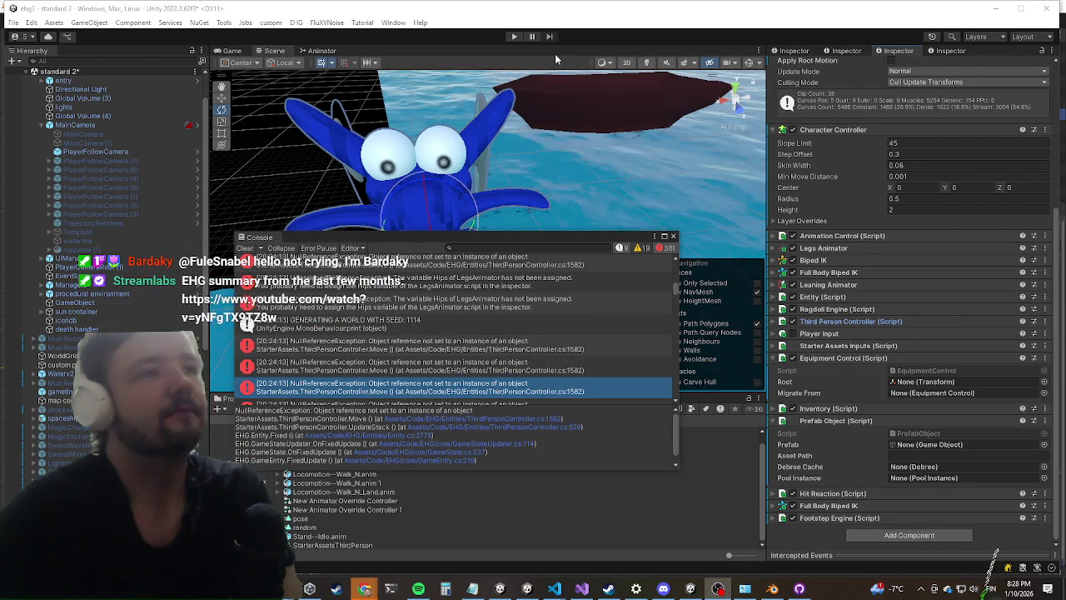
Step: Play the game, pause it, and show a NullReferenceException's stack trace in the Console
{"action": "left_click", "coordinate": [514, 37]}
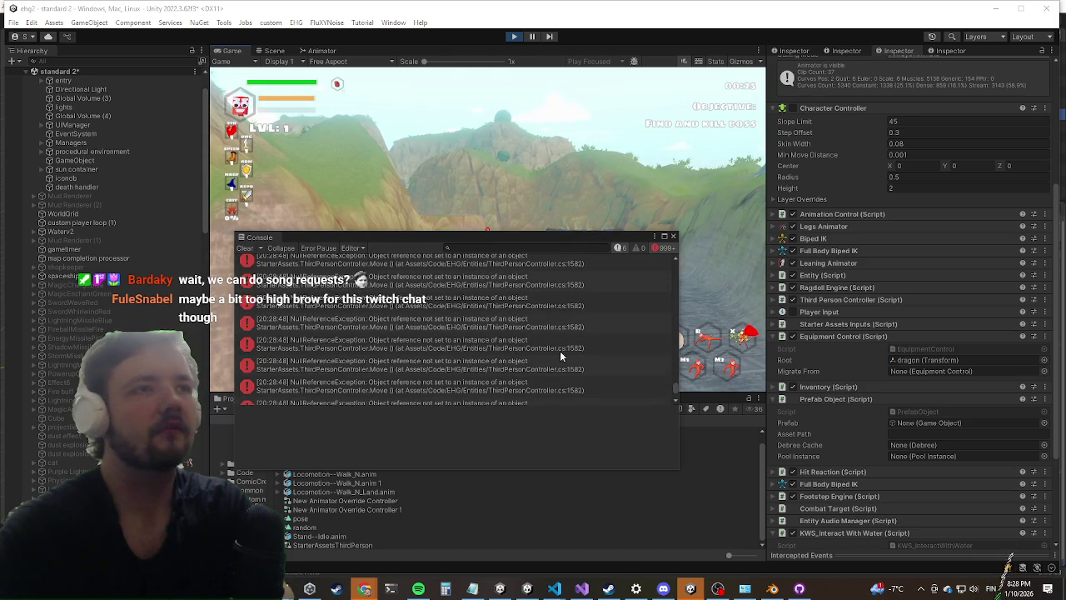
{"action": "left_click", "coordinate": [534, 40]}
{"action": "left_click", "coordinate": [620, 343]}
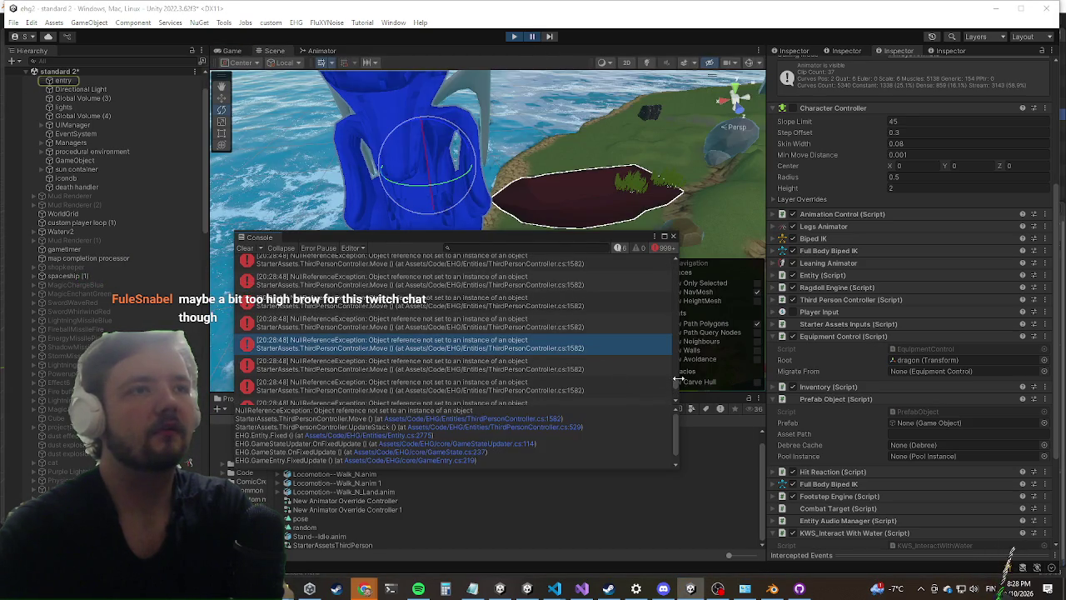
Step: Scroll back through the older Console errors, then exit Play mode with Ctrl+P
{"action": "left_click_drag", "start_coordinate": [678, 385], "coordinate": [681, 253]}
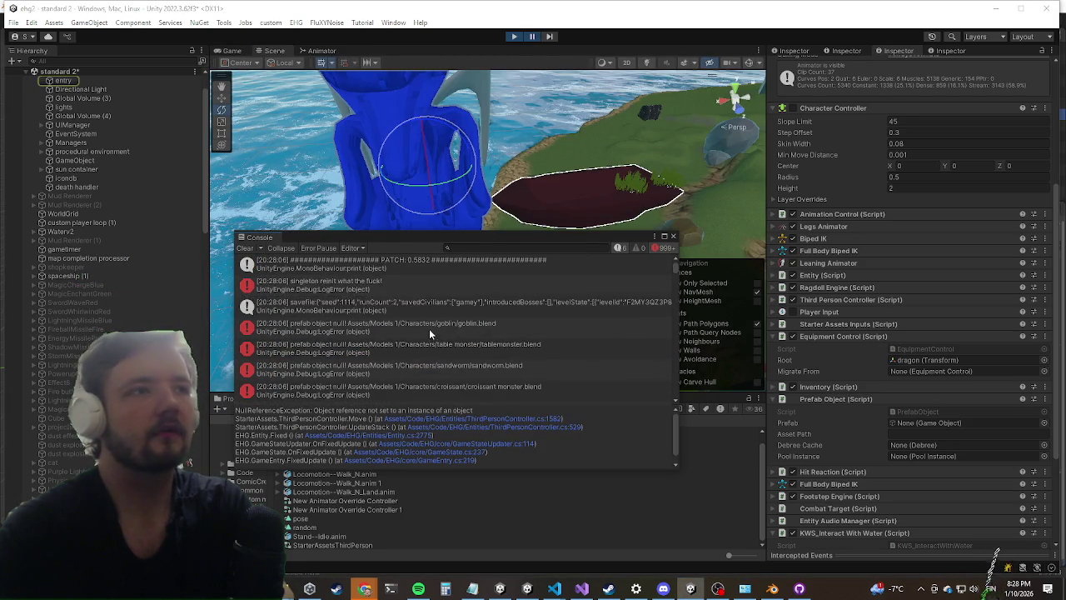
{"action": "scroll", "coordinate": [434, 330], "scroll_direction": "down", "scroll_amount": 1}
{"action": "scroll", "coordinate": [434, 329], "scroll_direction": "up", "scroll_amount": 3}
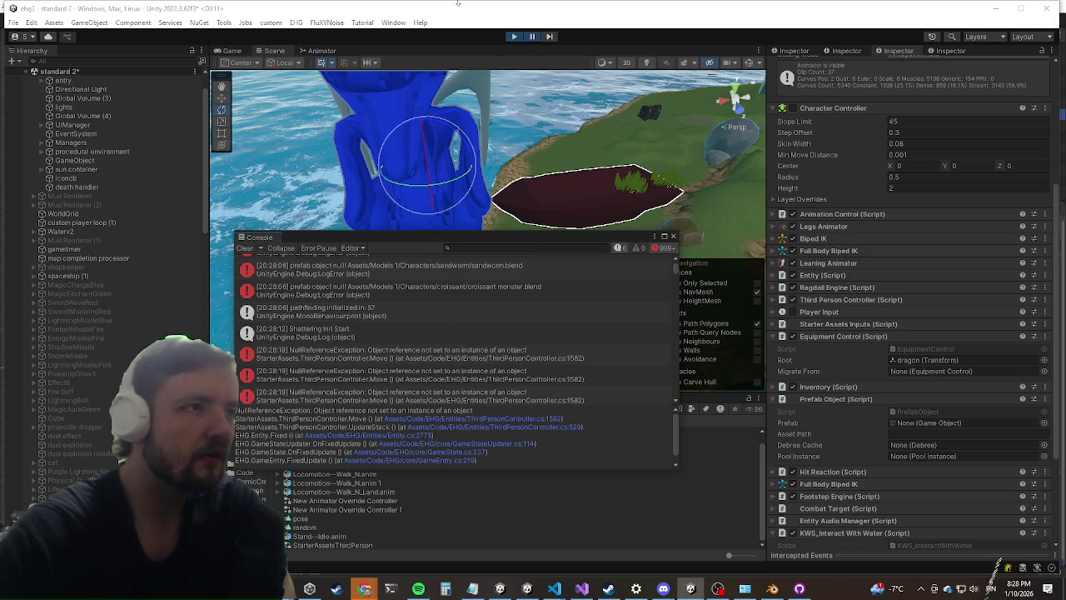
{"action": "left_click", "coordinate": [517, 37]}
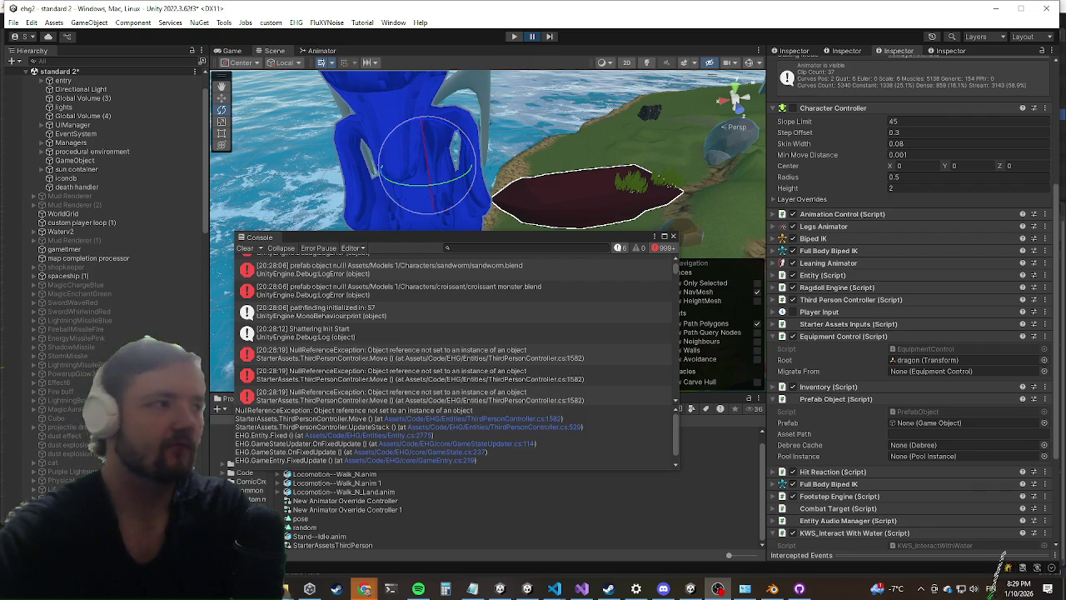
{"action": "key", "text": "ctrl+p"}
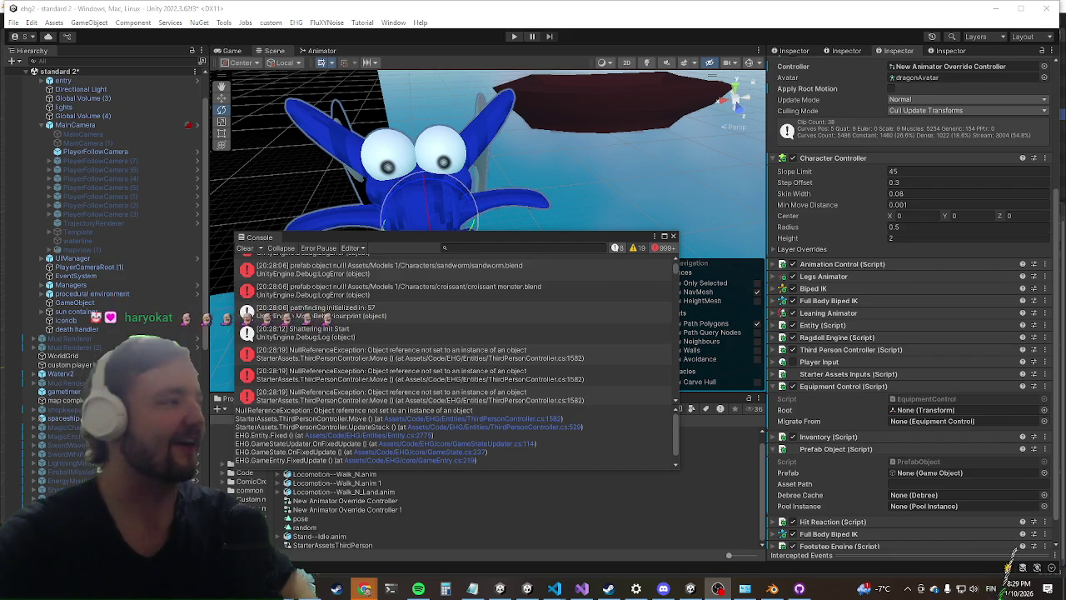
{"action": "scroll", "coordinate": [1028, 155], "scroll_direction": "down", "scroll_amount": 1}
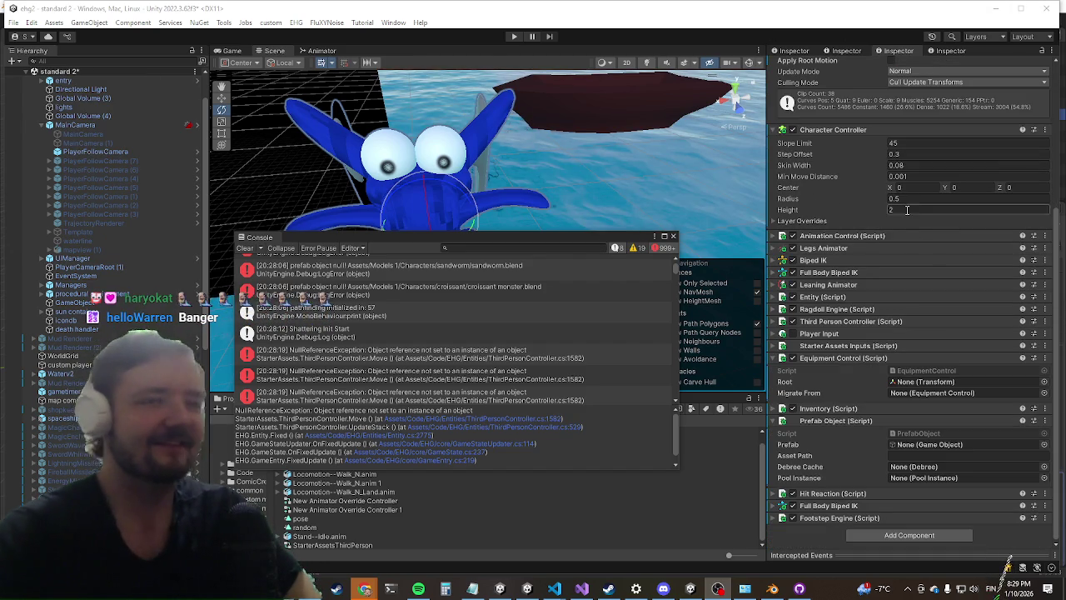
Step: Add an AI Control script to the dragon below its Footstep Engine, then enter Play mode
{"action": "left_click", "coordinate": [878, 535]}
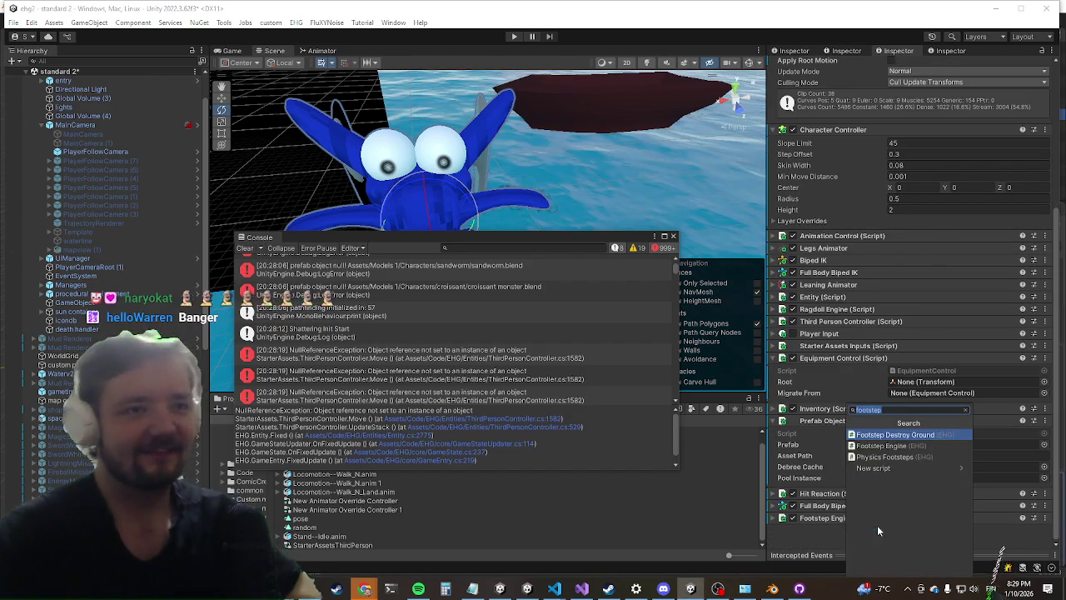
{"action": "type", "text": "aico"}
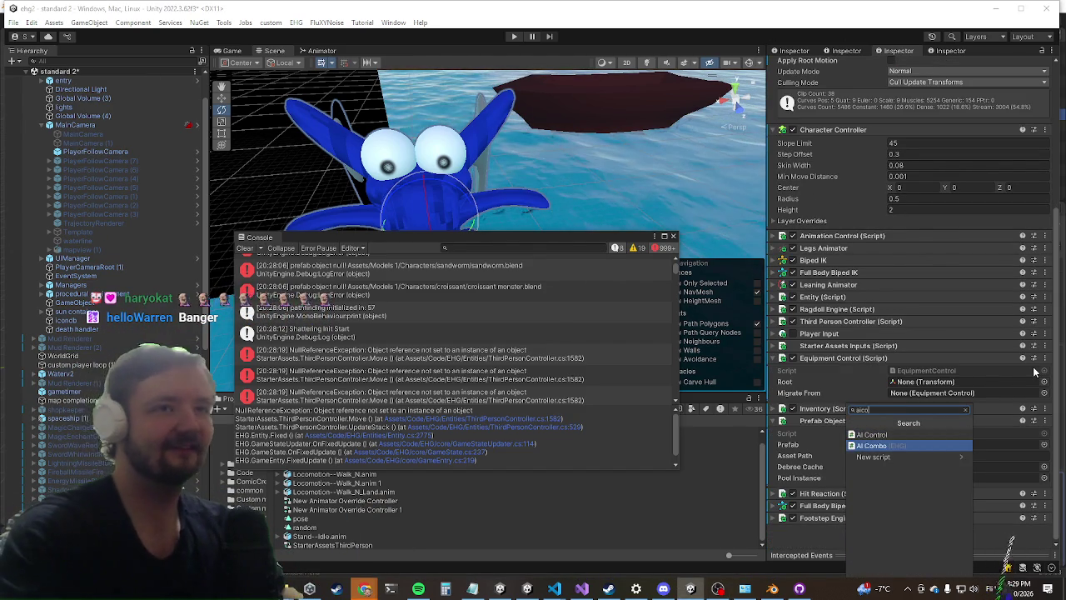
{"action": "key", "text": "Escape"}
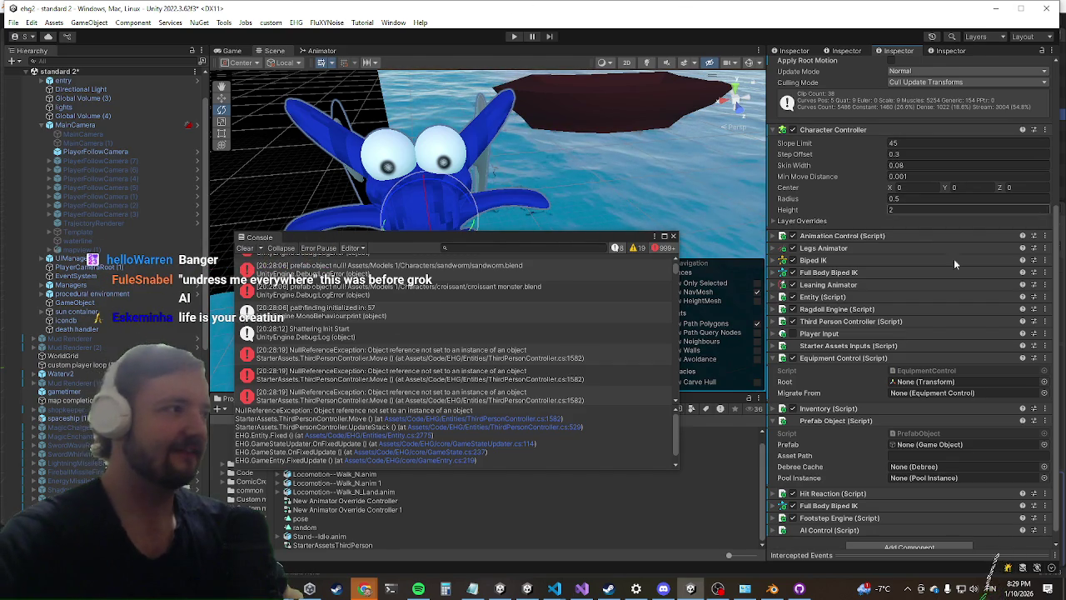
{"action": "scroll", "coordinate": [921, 273], "scroll_direction": "down", "scroll_amount": 1}
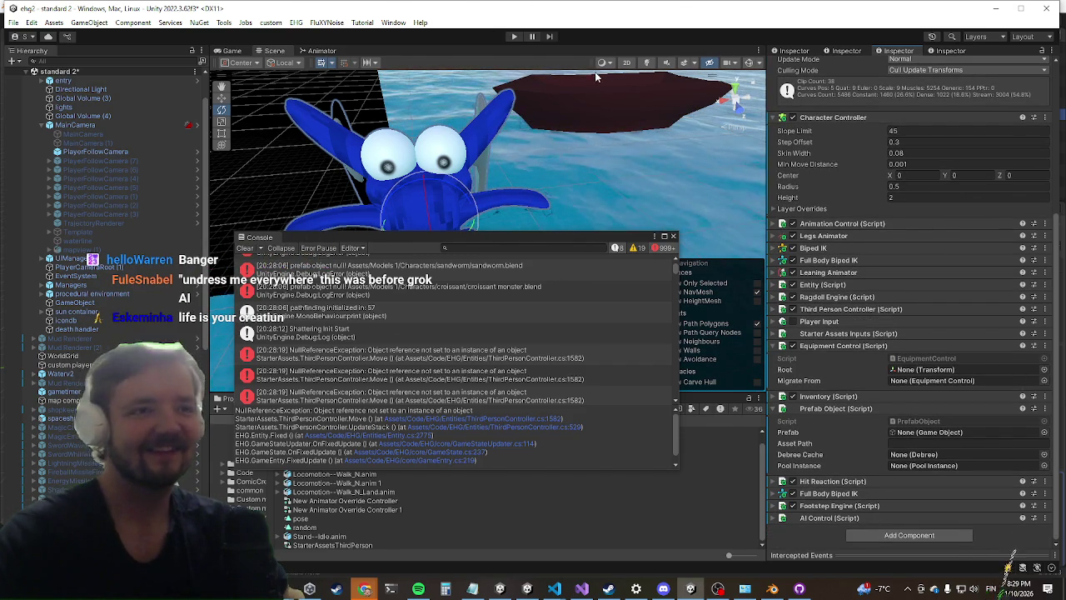
{"action": "left_click", "coordinate": [515, 37]}
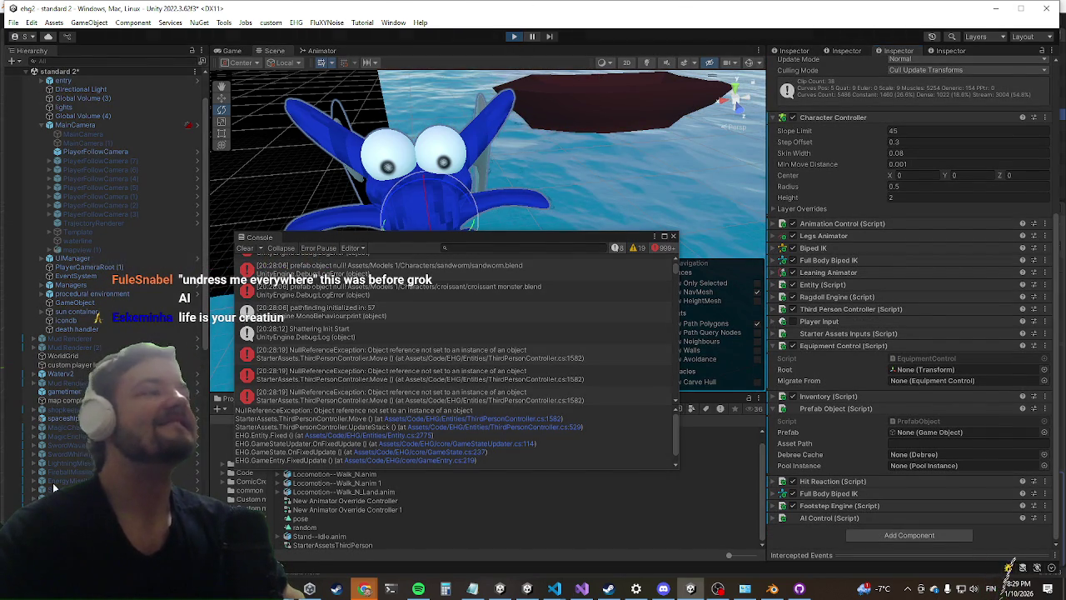
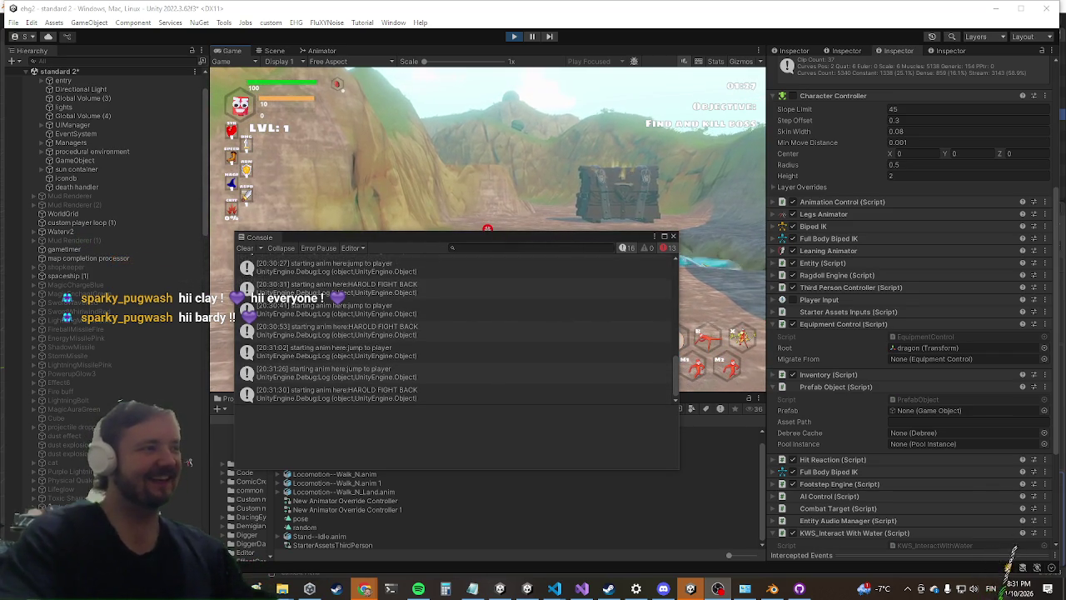
Step: Scroll the Console log and drag the floating Console window to the far left, clearing the Game view
{"action": "scroll", "coordinate": [466, 329], "scroll_direction": "up", "scroll_amount": 5}
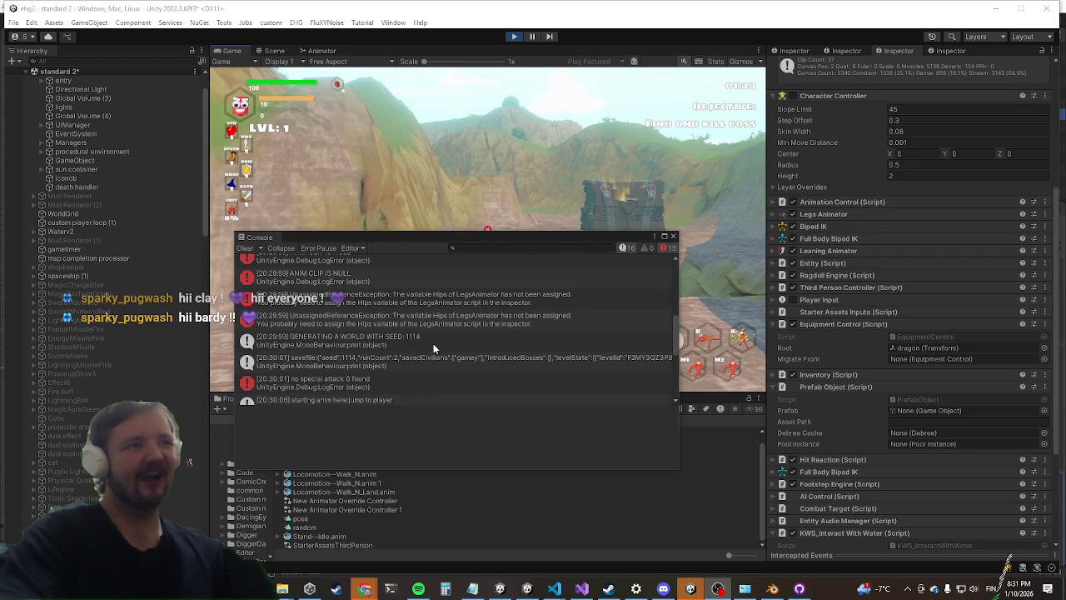
{"action": "left_click_drag", "start_coordinate": [347, 235], "coordinate": [0, 289]}
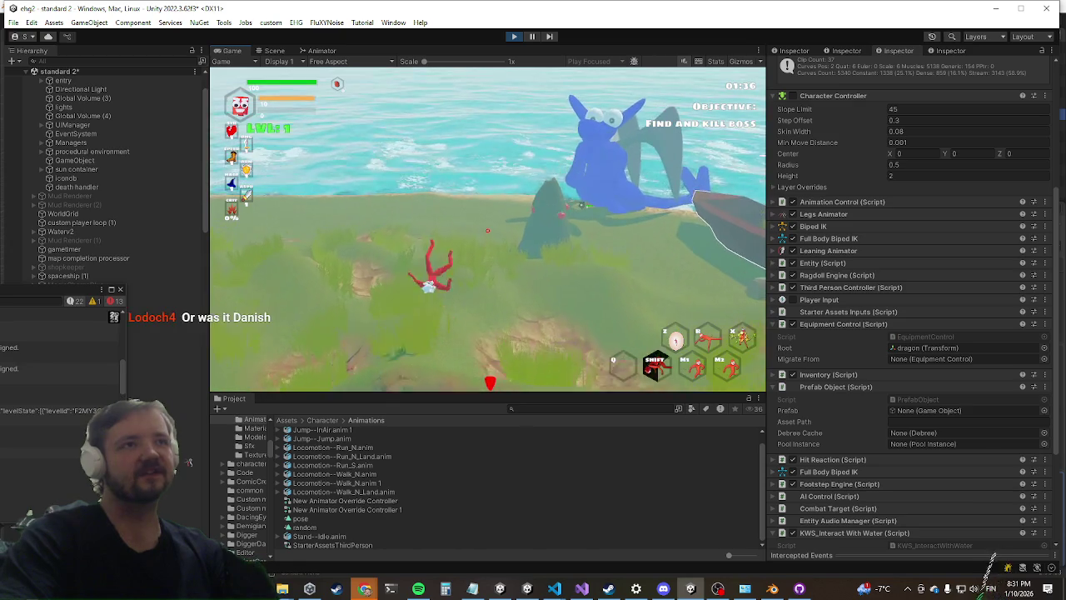
{"action": "key", "text": "shift+space"}
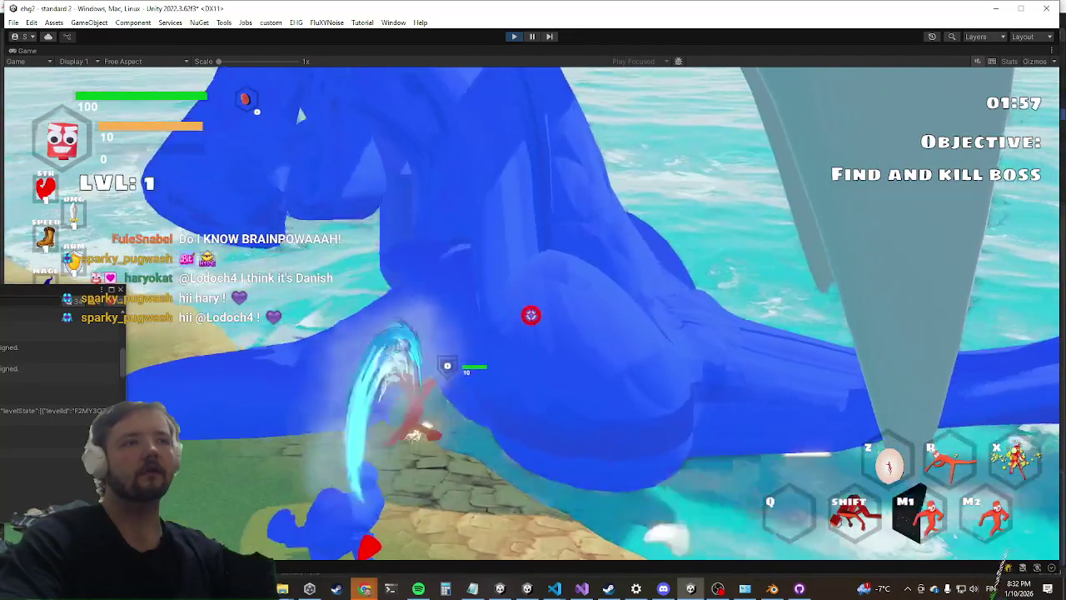
Step: Fight the blue dragon boss up close in the maximized game, then switch windows
{"action": "key", "text": "alt+Tab"}
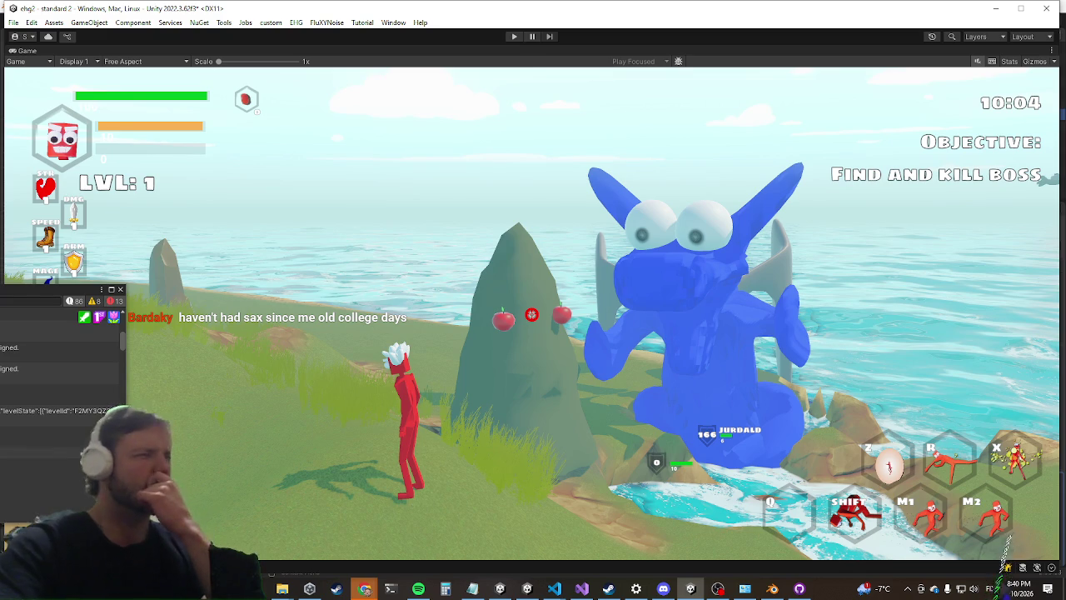
Step: Exit Play mode with Ctrl+P to end the dragon boss playtest
{"action": "key", "text": "ctrl+p"}
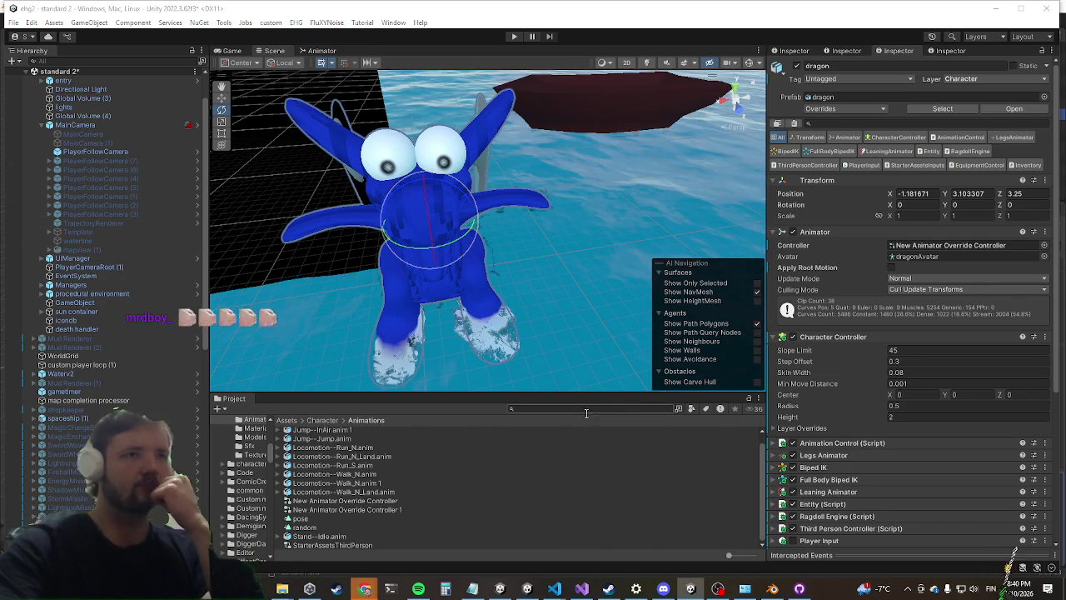
Step: Search 'harold' in the Project window and parent HAROLD FIGHT BACK and harold smash down under dragon
{"action": "type", "text": "h"}
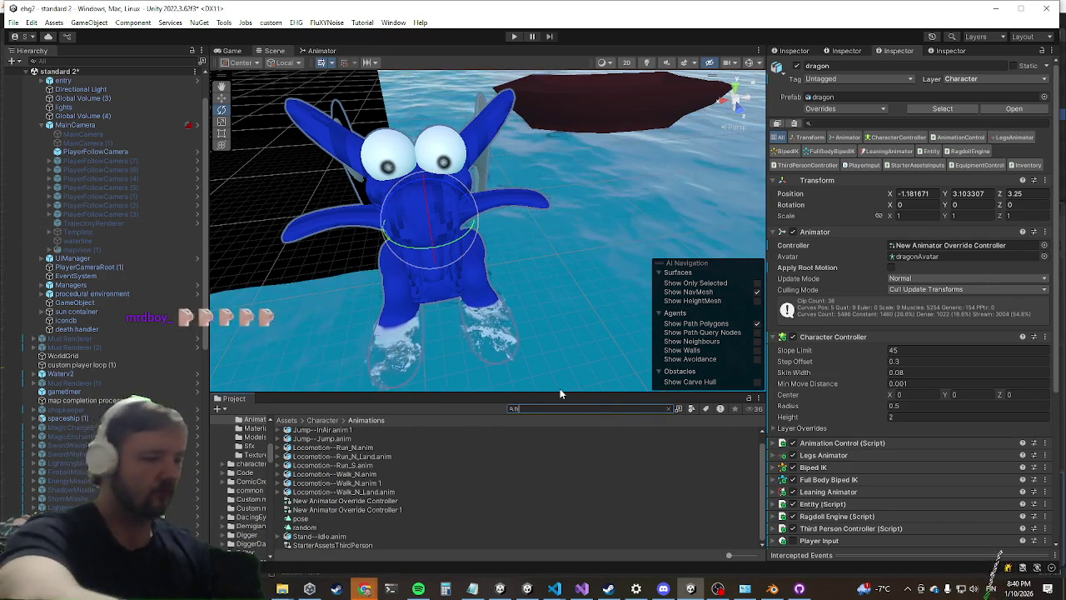
{"action": "type", "text": "arold"}
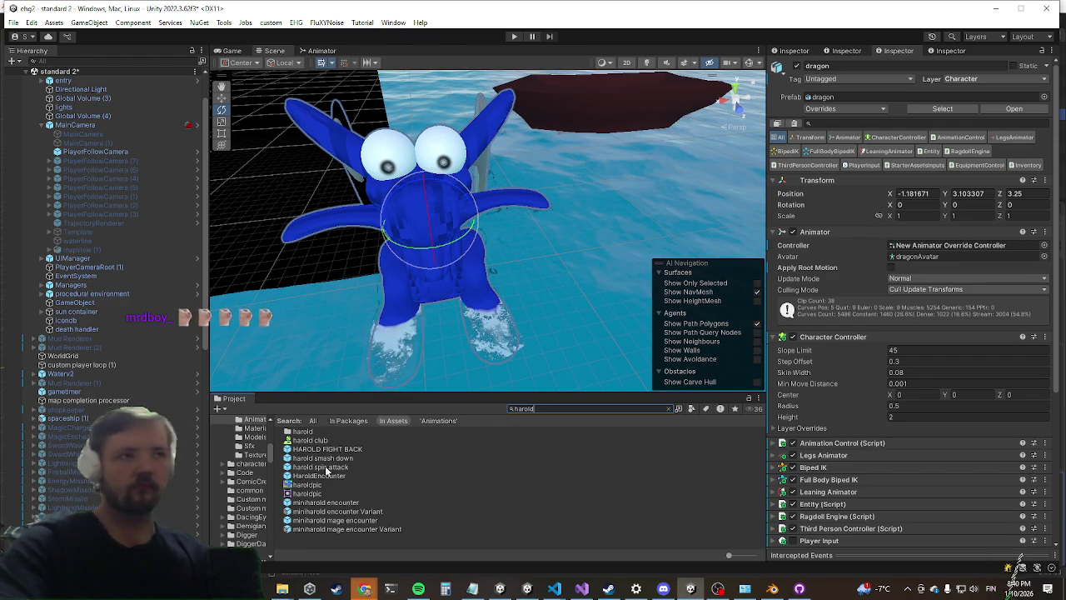
{"action": "scroll", "coordinate": [121, 383], "scroll_direction": "down", "scroll_amount": 5}
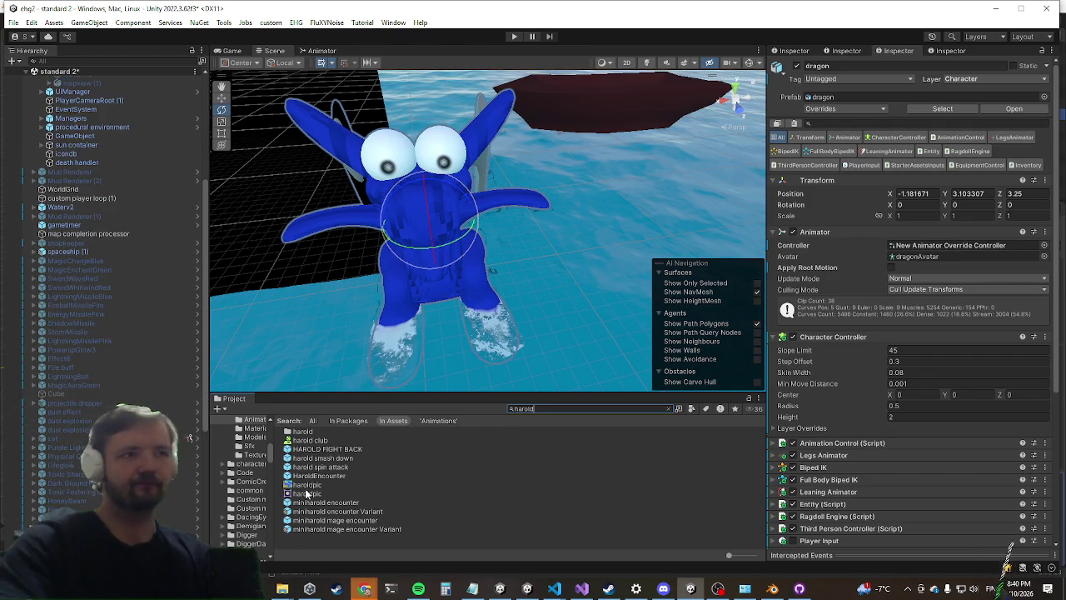
{"action": "scroll", "coordinate": [104, 292], "scroll_direction": "down", "scroll_amount": 7}
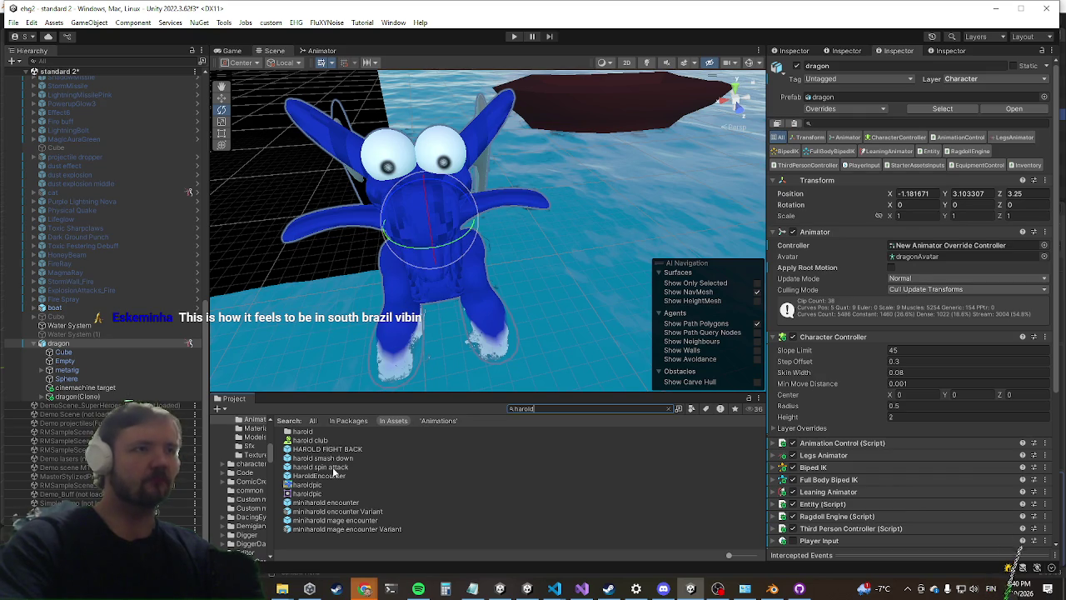
{"action": "mouse_move", "coordinate": [331, 451]}
{"action": "left_mouse_down"}
{"action": "mouse_move", "coordinate": [83, 423]}
{"action": "mouse_move", "coordinate": [118, 390]}
{"action": "left_mouse_up"}
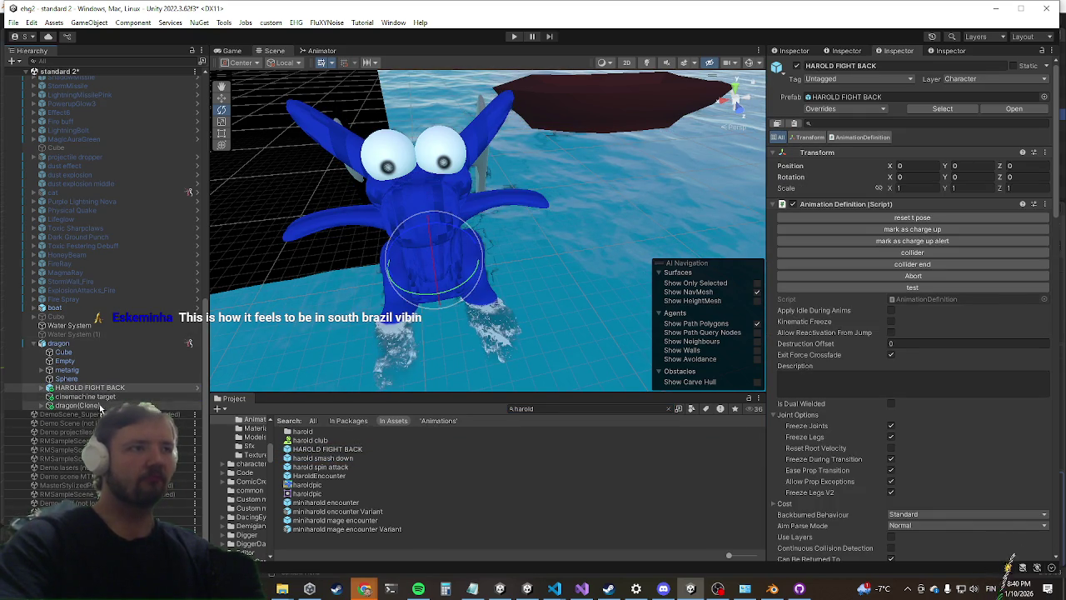
{"action": "mouse_move", "coordinate": [322, 458]}
{"action": "left_mouse_down"}
{"action": "mouse_move", "coordinate": [50, 319]}
{"action": "mouse_move", "coordinate": [58, 344]}
{"action": "left_mouse_up"}
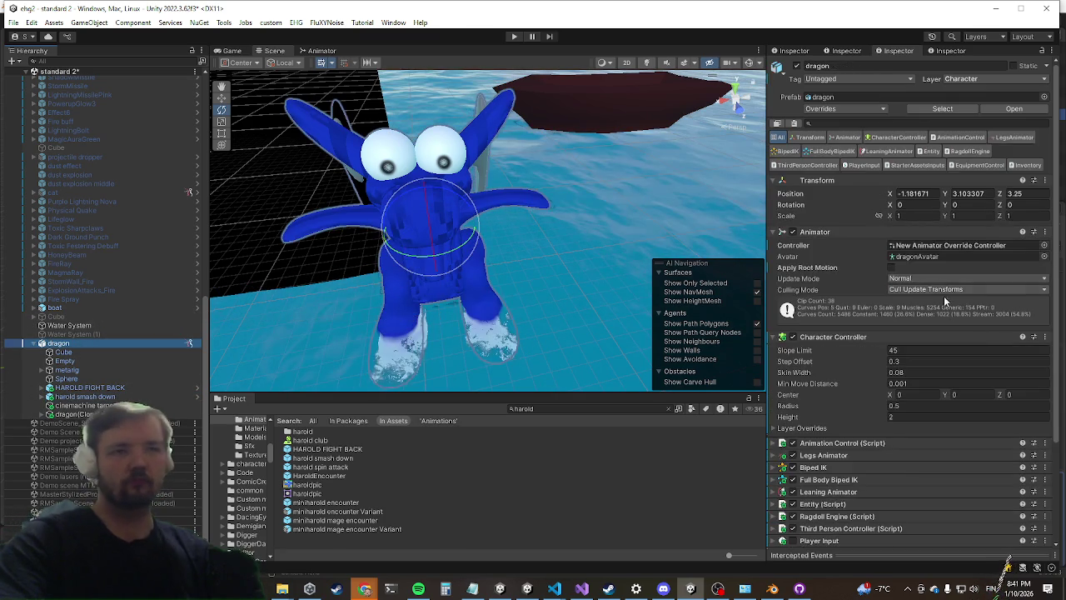
Step: Add a second phase to the dragon's AI Control Phases list
{"action": "scroll", "coordinate": [974, 227], "scroll_direction": "down", "scroll_amount": 10}
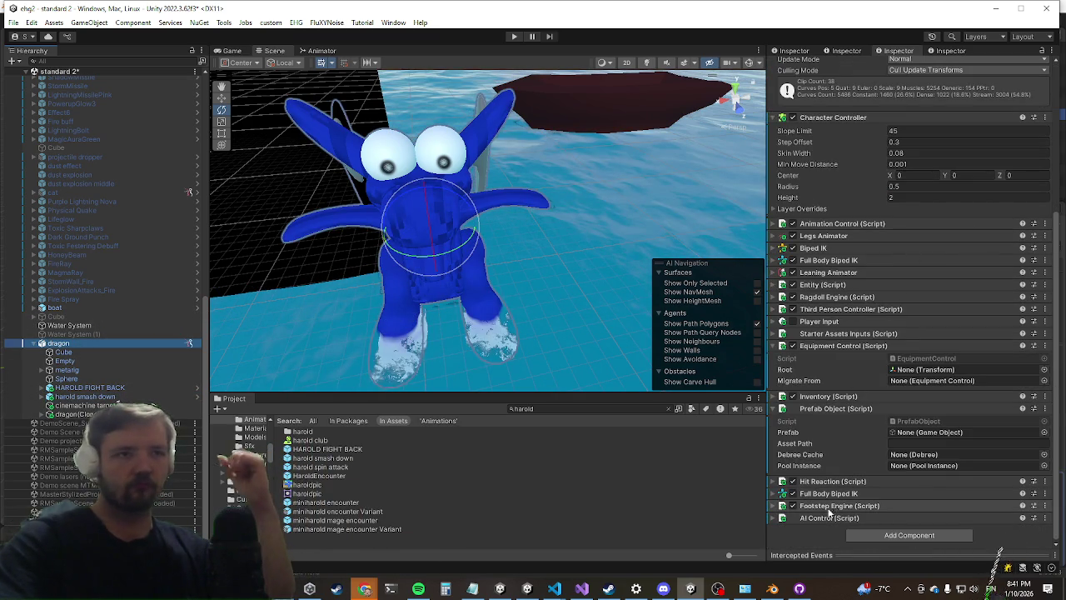
{"action": "scroll", "coordinate": [855, 428], "scroll_direction": "down", "scroll_amount": 2}
{"action": "scroll", "coordinate": [855, 427], "scroll_direction": "down", "scroll_amount": 5}
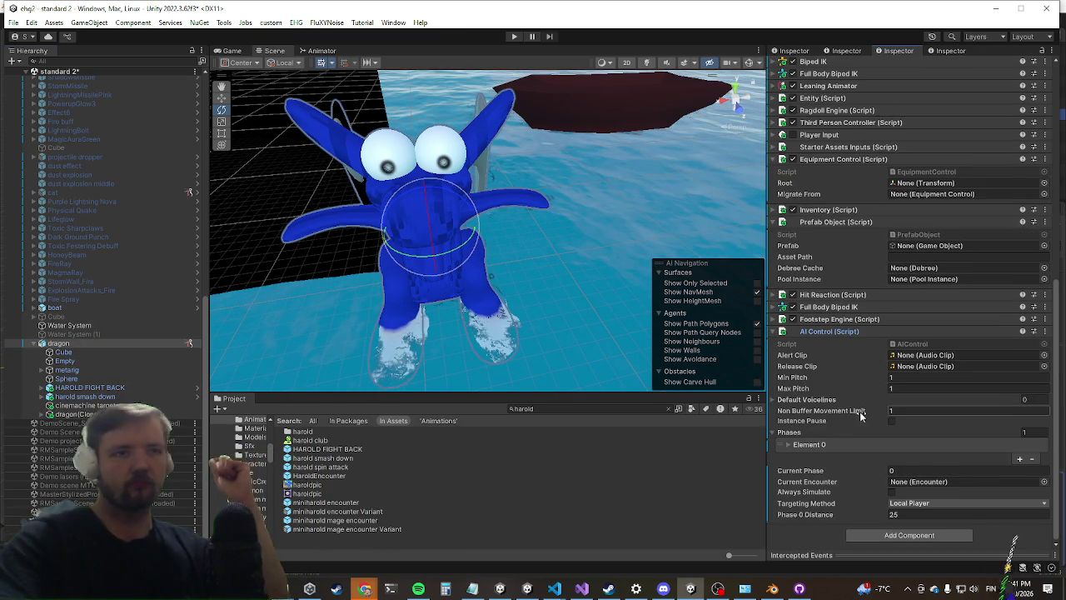
{"action": "left_click", "coordinate": [835, 447]}
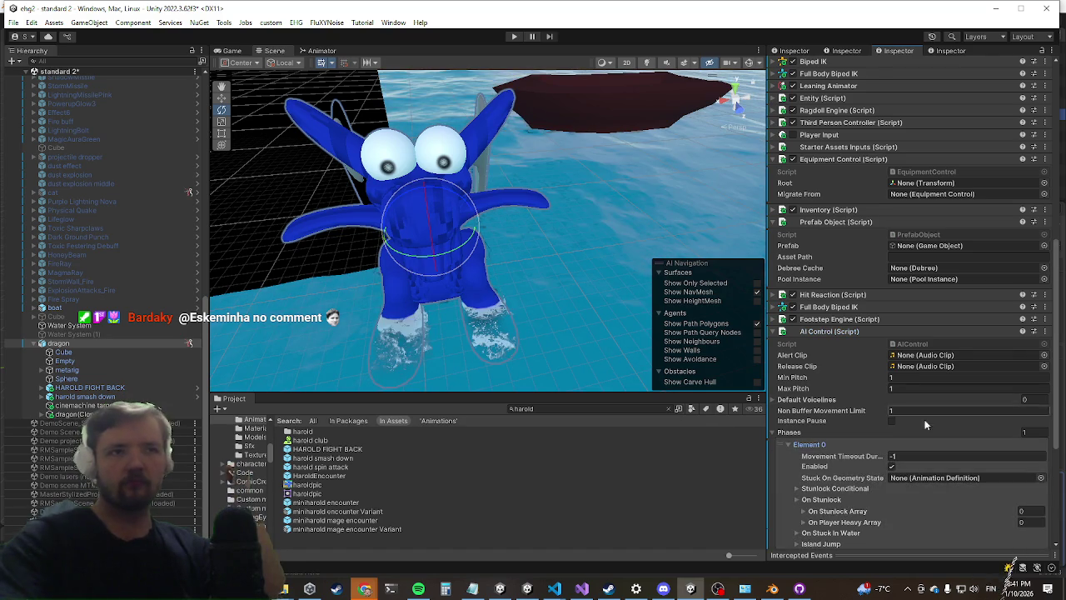
{"action": "left_click", "coordinate": [829, 447]}
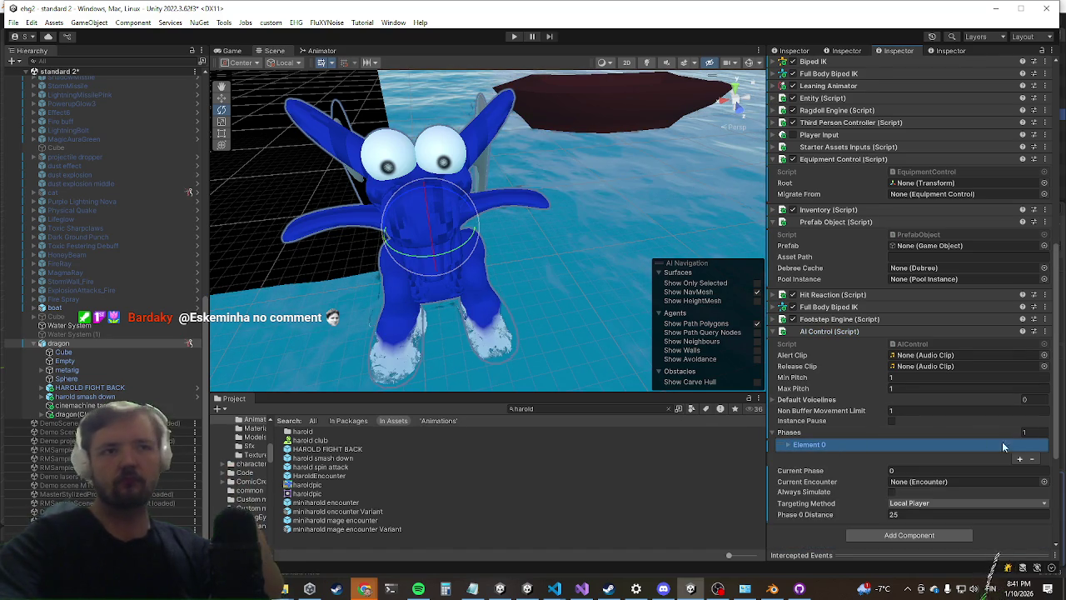
{"action": "left_click", "coordinate": [1024, 457]}
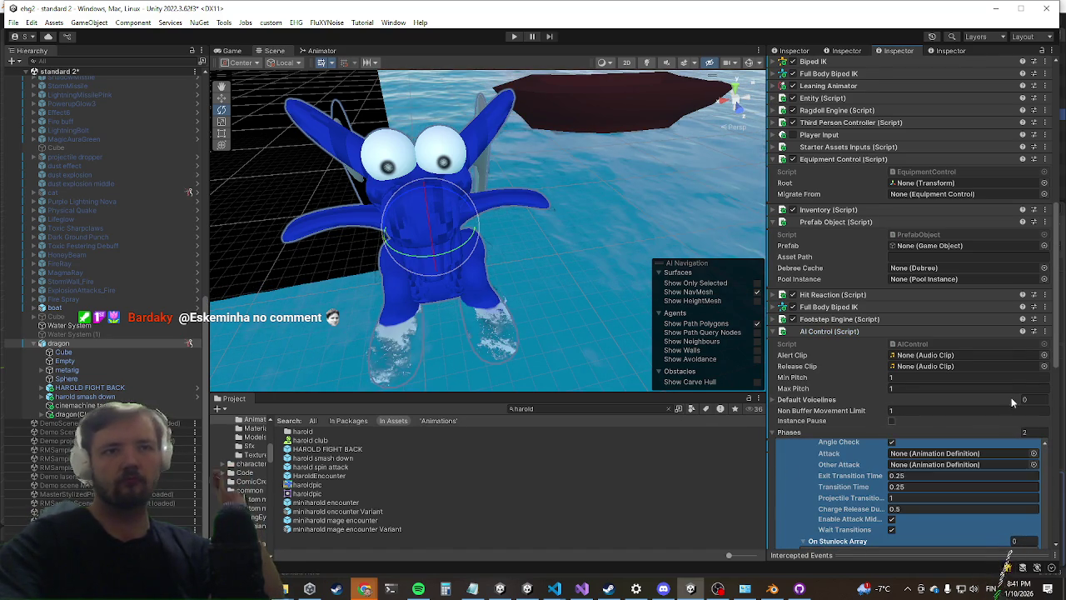
Step: Set the second phase's attack to harold smash down
{"action": "scroll", "coordinate": [982, 205], "scroll_direction": "down", "scroll_amount": 3}
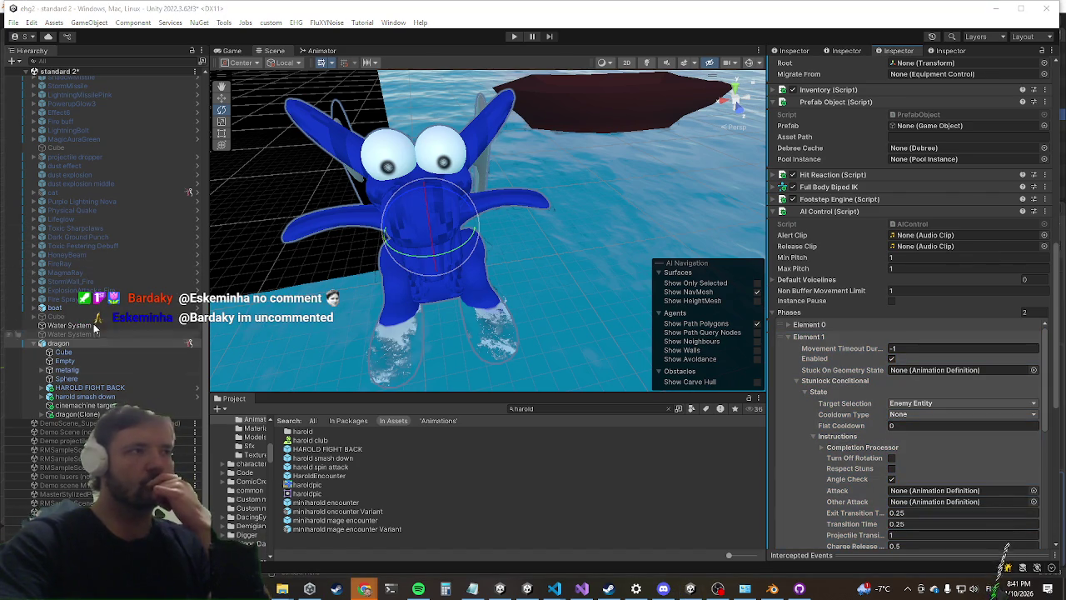
{"action": "left_click", "coordinate": [992, 353]}
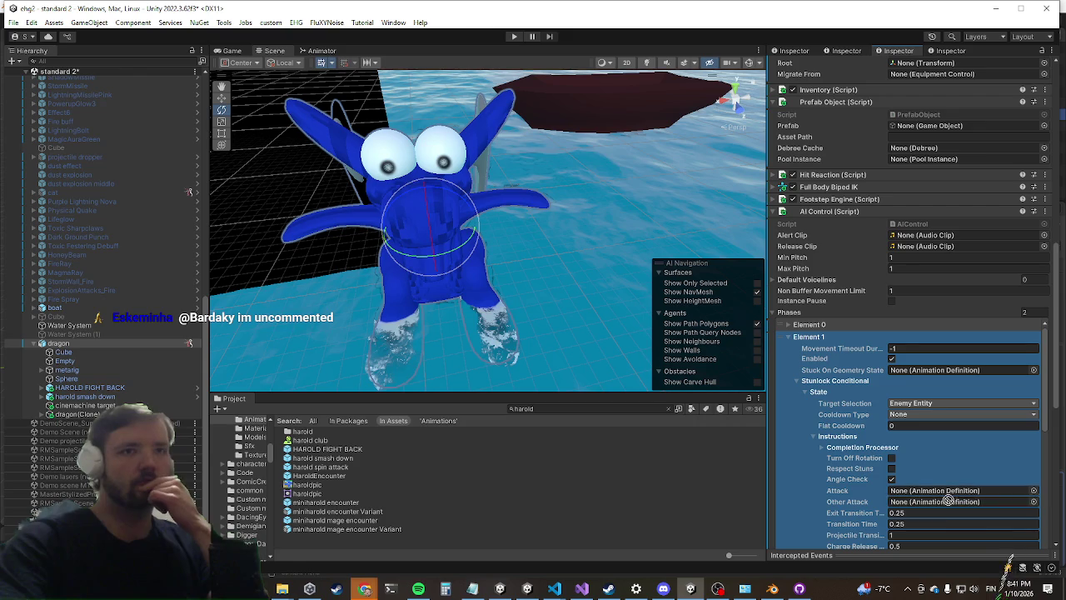
{"action": "left_click_drag", "start_coordinate": [959, 493], "coordinate": [958, 491]}
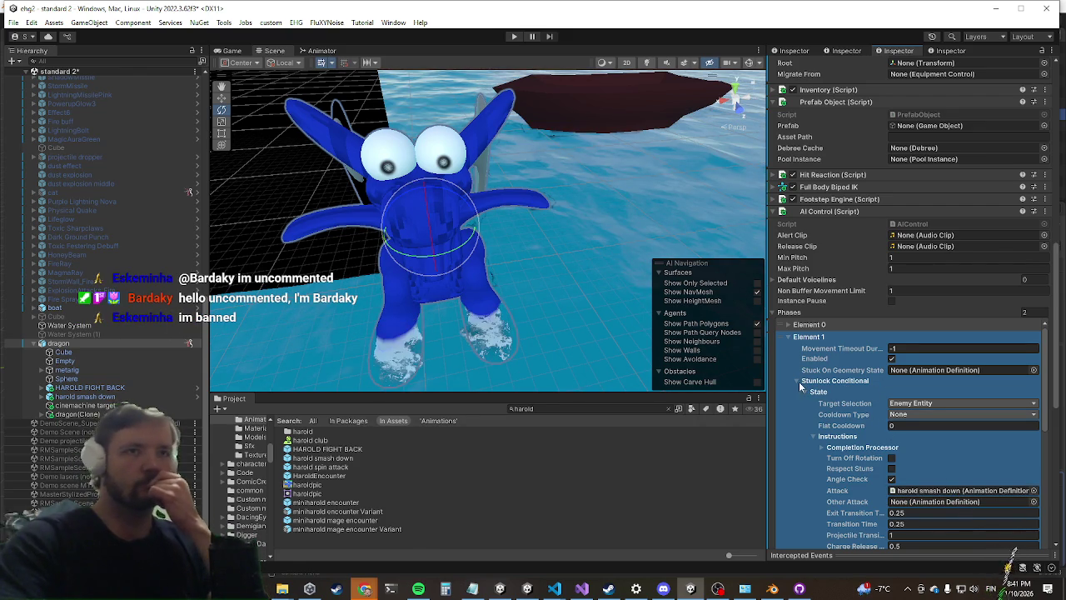
{"action": "scroll", "coordinate": [869, 364], "scroll_direction": "down", "scroll_amount": 3}
{"action": "scroll", "coordinate": [832, 428], "scroll_direction": "up", "scroll_amount": 3}
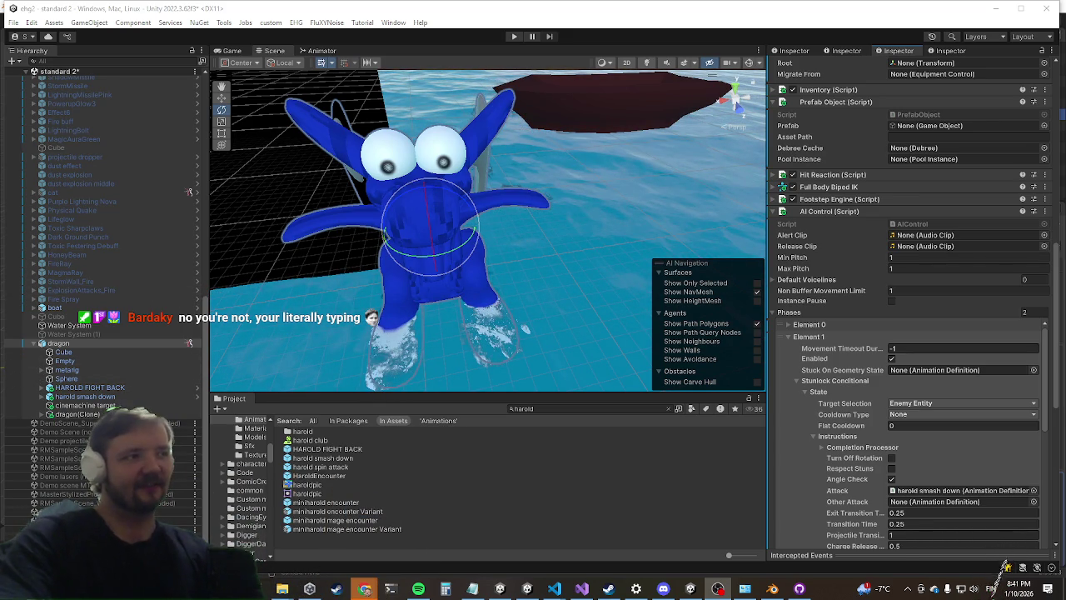
Step: Configure Element 1's Stunlock Conditional with Target Selection set to Enemy Entity, then start Play mode
{"action": "left_click", "coordinate": [853, 334]}
{"action": "scroll", "coordinate": [943, 473], "scroll_direction": "down", "scroll_amount": 2}
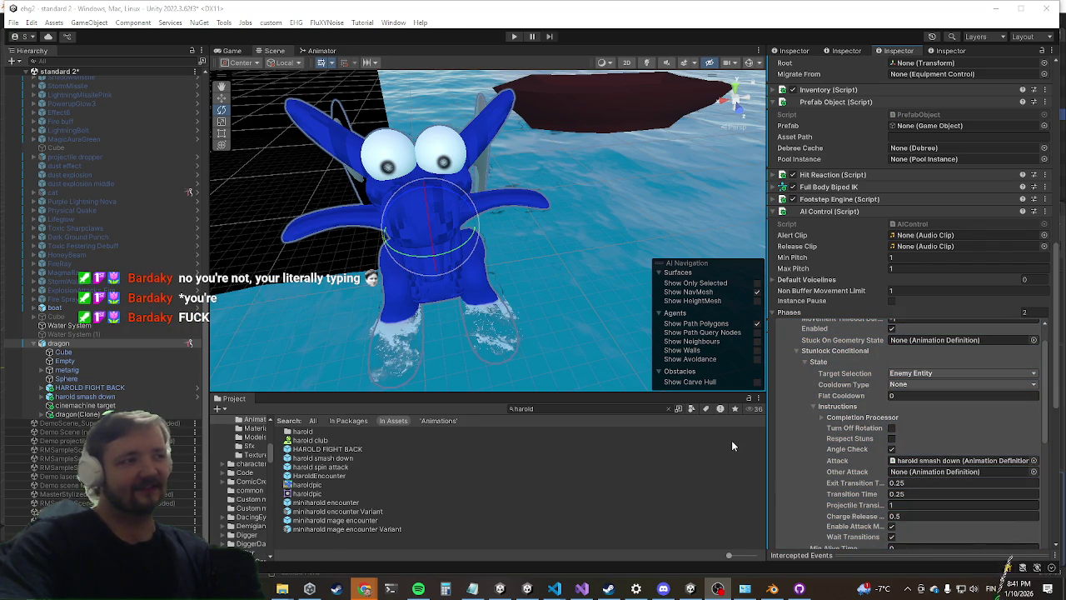
{"action": "left_click", "coordinate": [840, 408]}
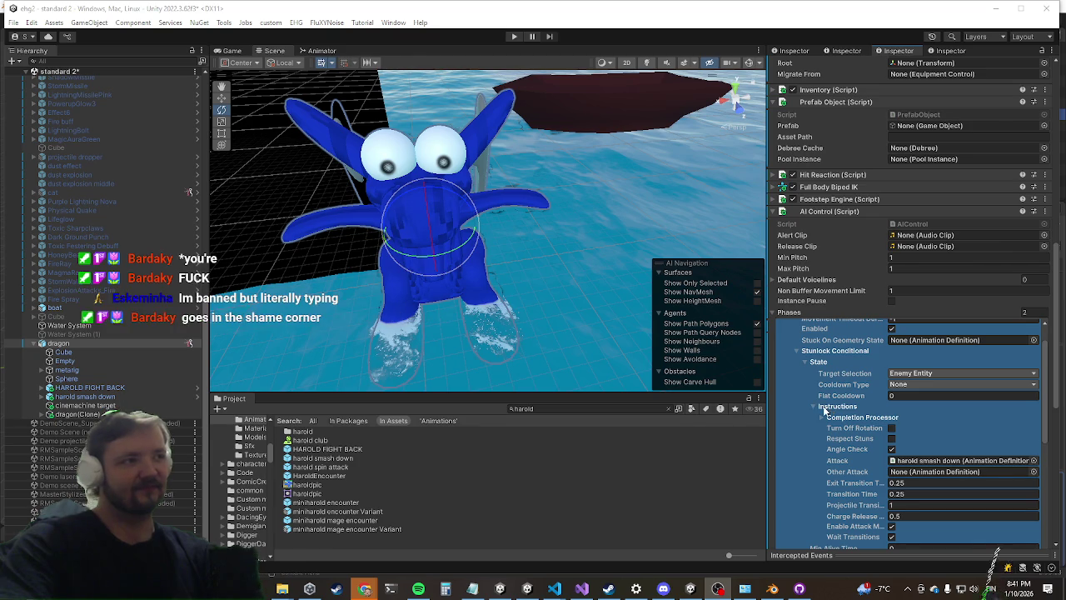
{"action": "scroll", "coordinate": [871, 384], "scroll_direction": "down", "scroll_amount": 3}
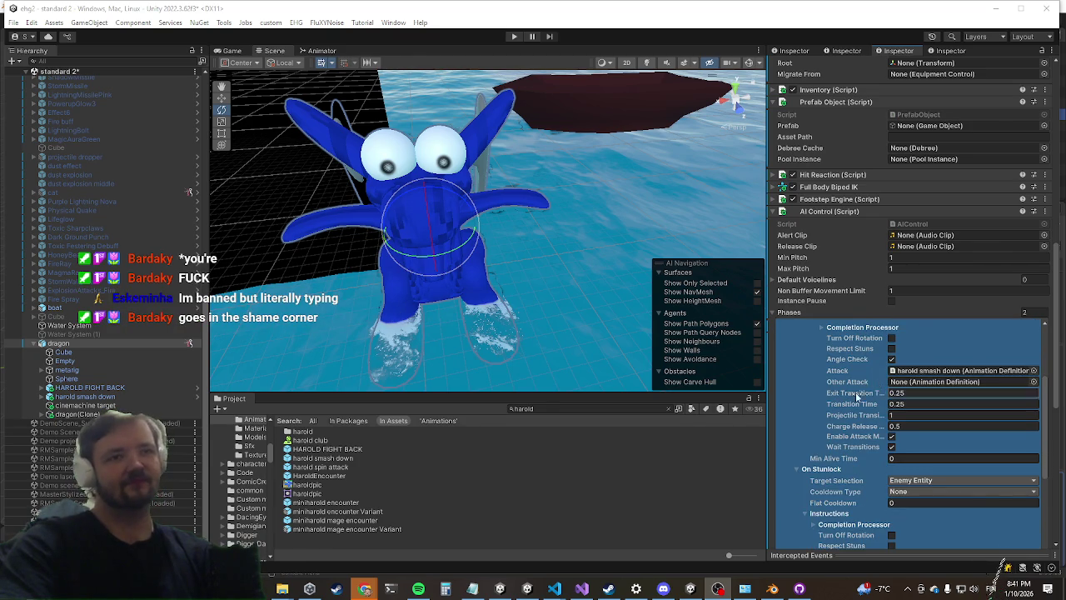
{"action": "scroll", "coordinate": [908, 399], "scroll_direction": "down", "scroll_amount": 3}
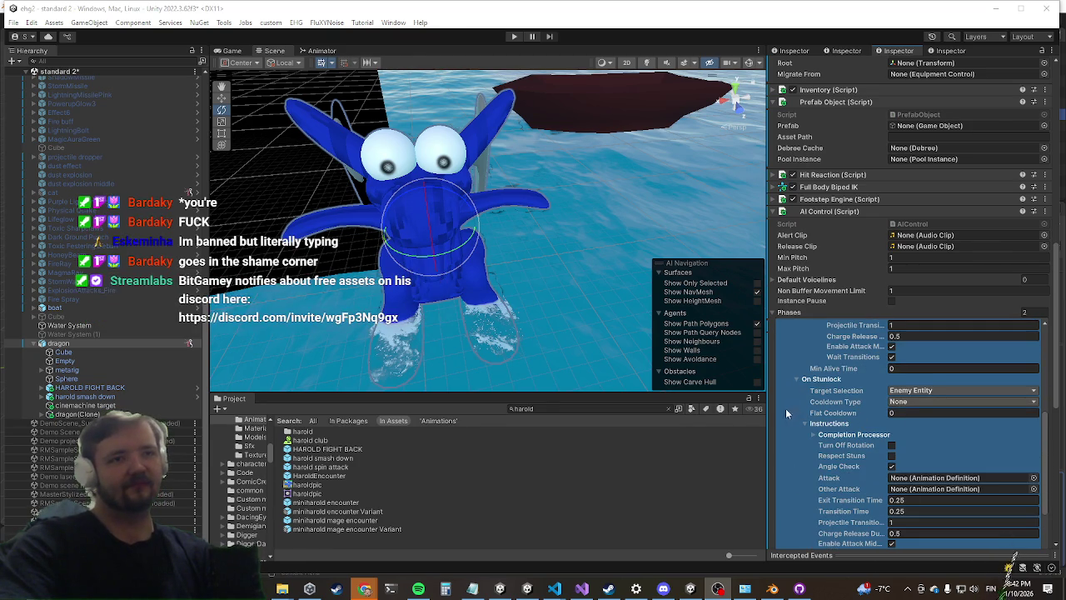
{"action": "left_click", "coordinate": [797, 379]}
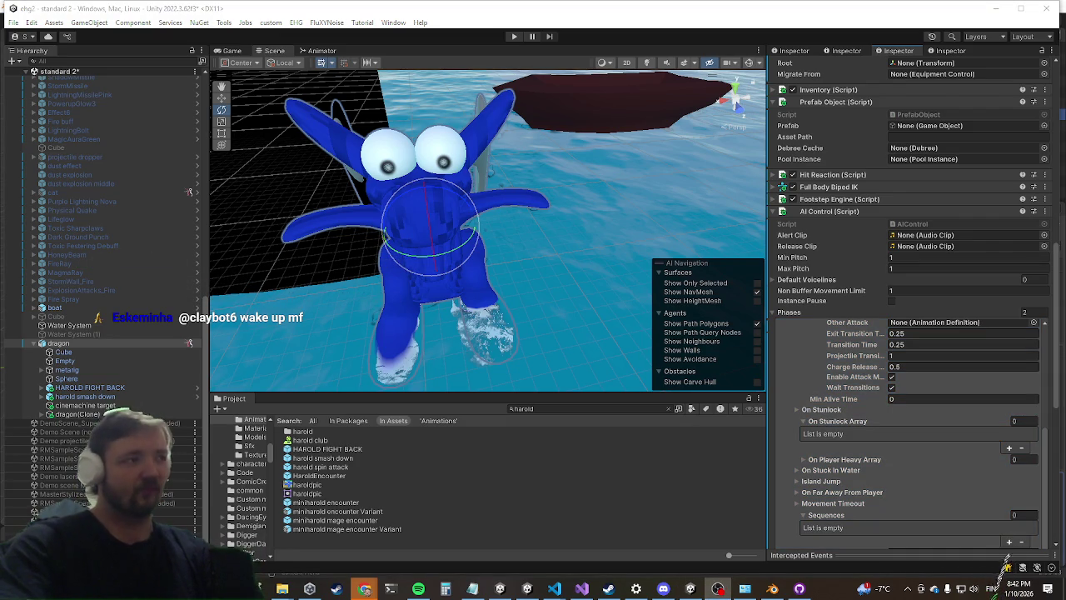
{"action": "scroll", "coordinate": [919, 384], "scroll_direction": "up", "scroll_amount": 3}
{"action": "scroll", "coordinate": [827, 441], "scroll_direction": "down", "scroll_amount": 5}
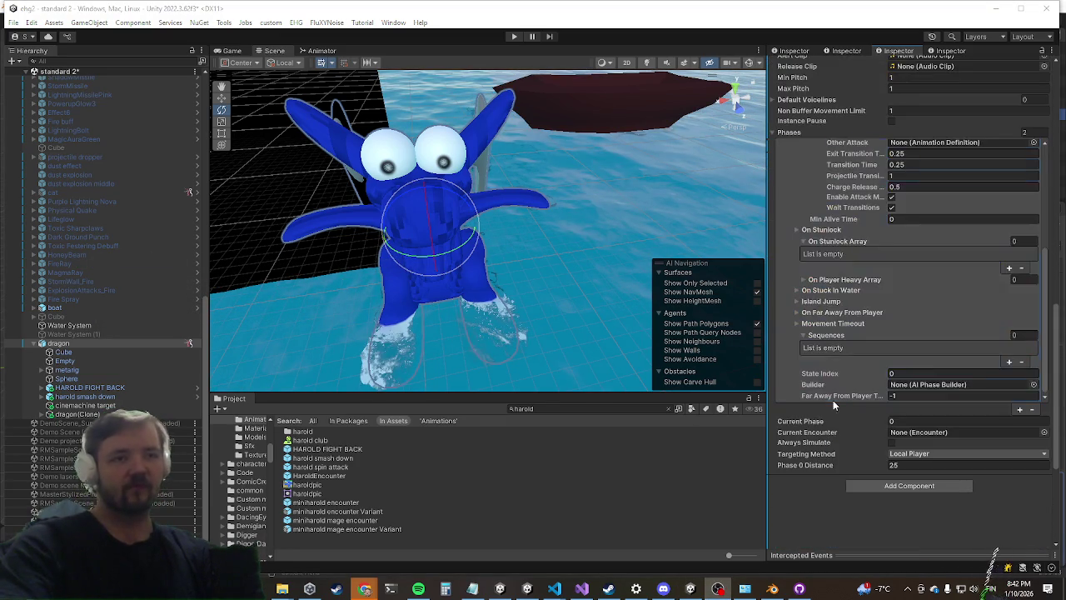
{"action": "scroll", "coordinate": [833, 400], "scroll_direction": "up", "scroll_amount": 2}
{"action": "scroll", "coordinate": [783, 479], "scroll_direction": "up", "scroll_amount": 4}
{"action": "left_click", "coordinate": [793, 483]}
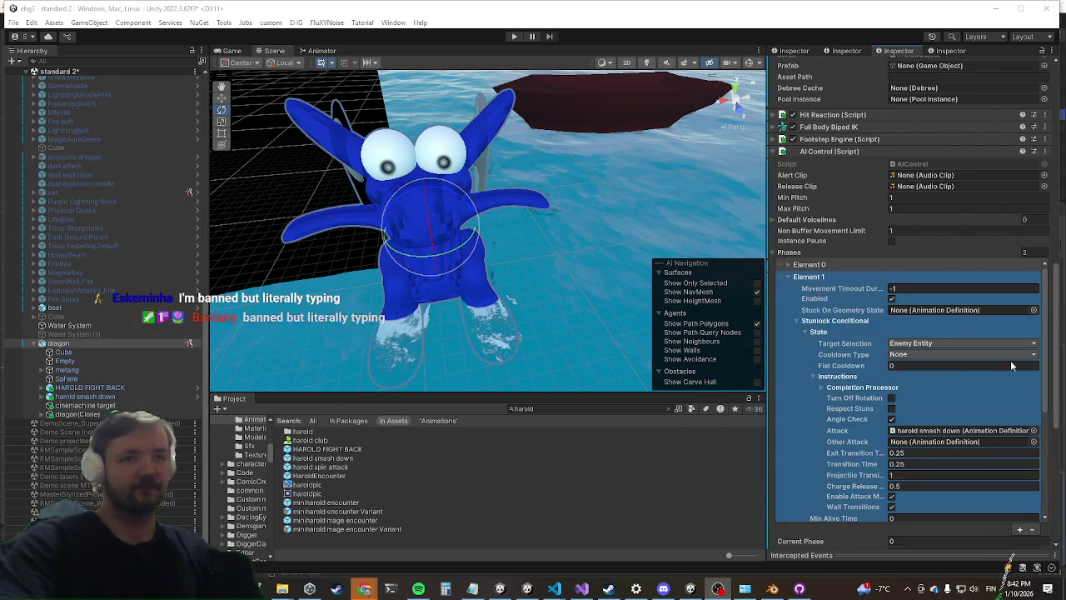
{"action": "scroll", "coordinate": [1021, 347], "scroll_direction": "up", "scroll_amount": 3}
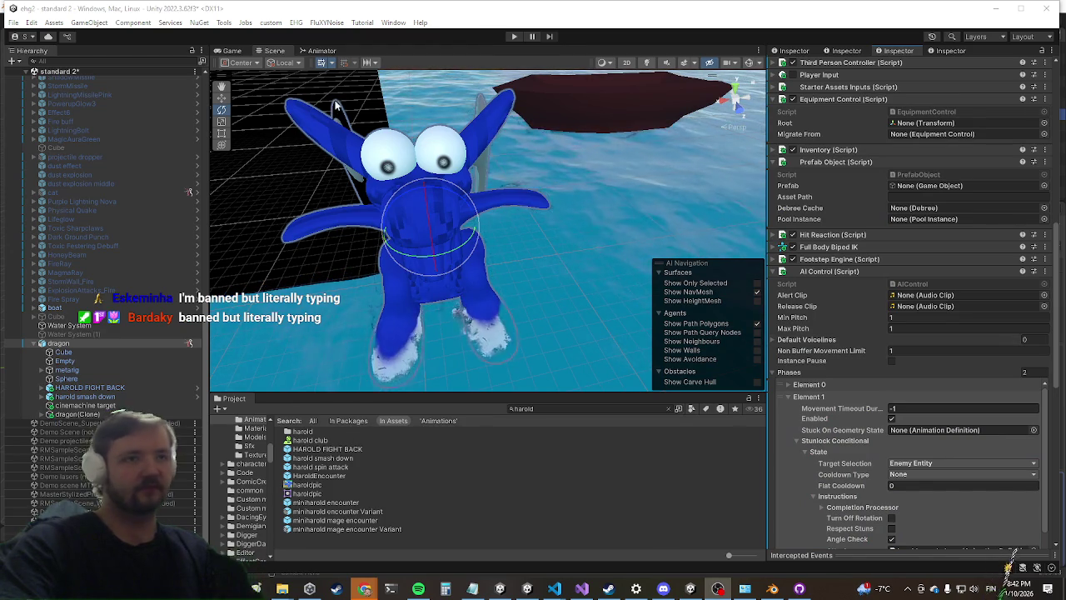
{"action": "left_click", "coordinate": [514, 37]}
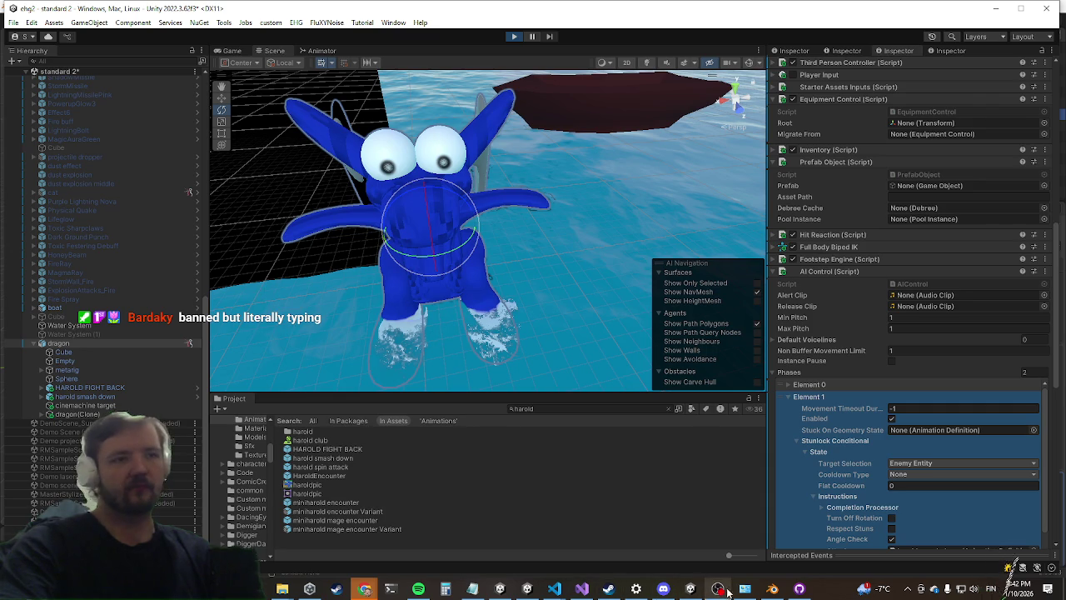
Step: Commit AnimationControl.cs and RagdollCreator2.cs to main in GitHub Desktop, then close it
{"action": "left_click", "coordinate": [798, 589]}
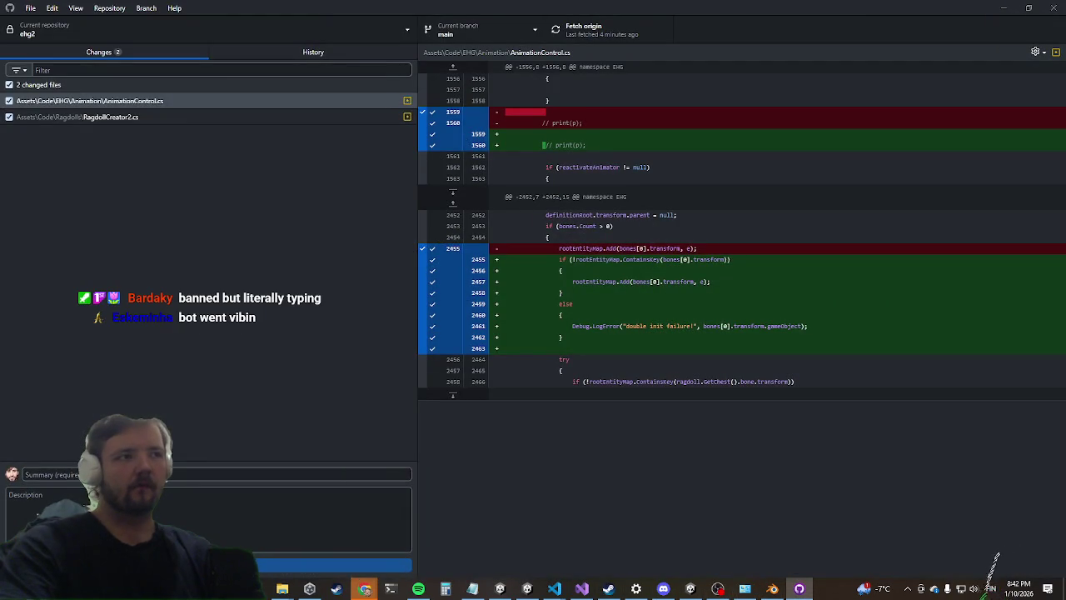
{"action": "key", "text": "super+shift+s"}
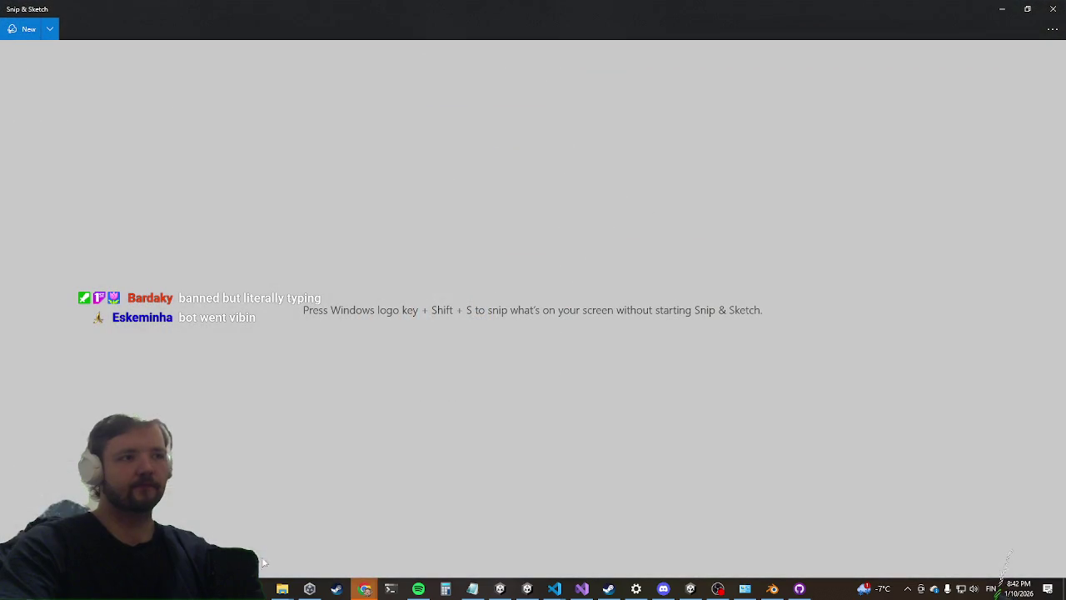
{"action": "left_click", "coordinate": [1054, 8]}
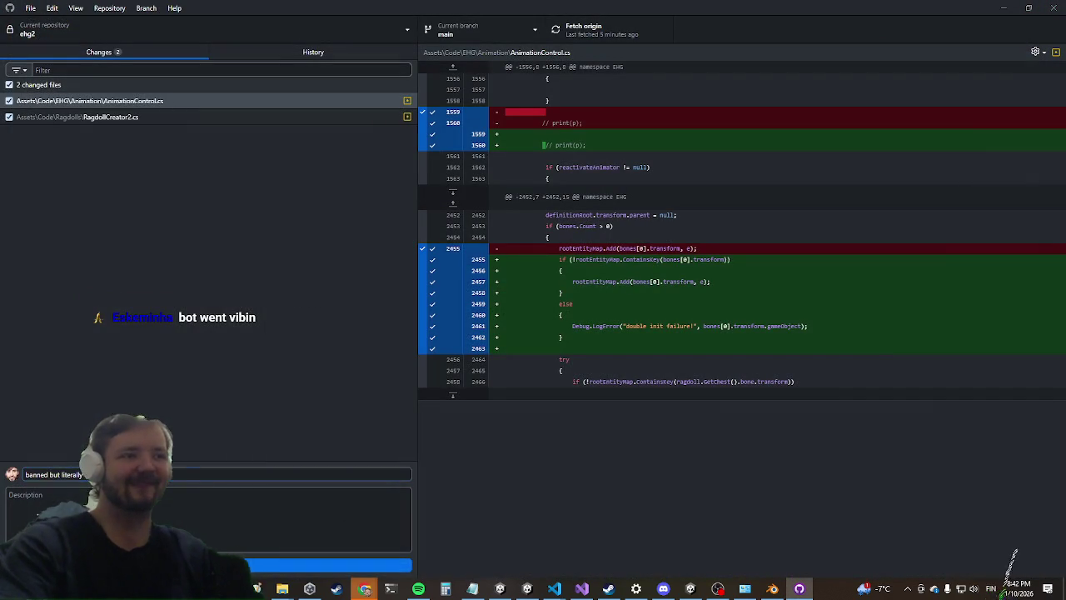
{"action": "left_click", "coordinate": [125, 565]}
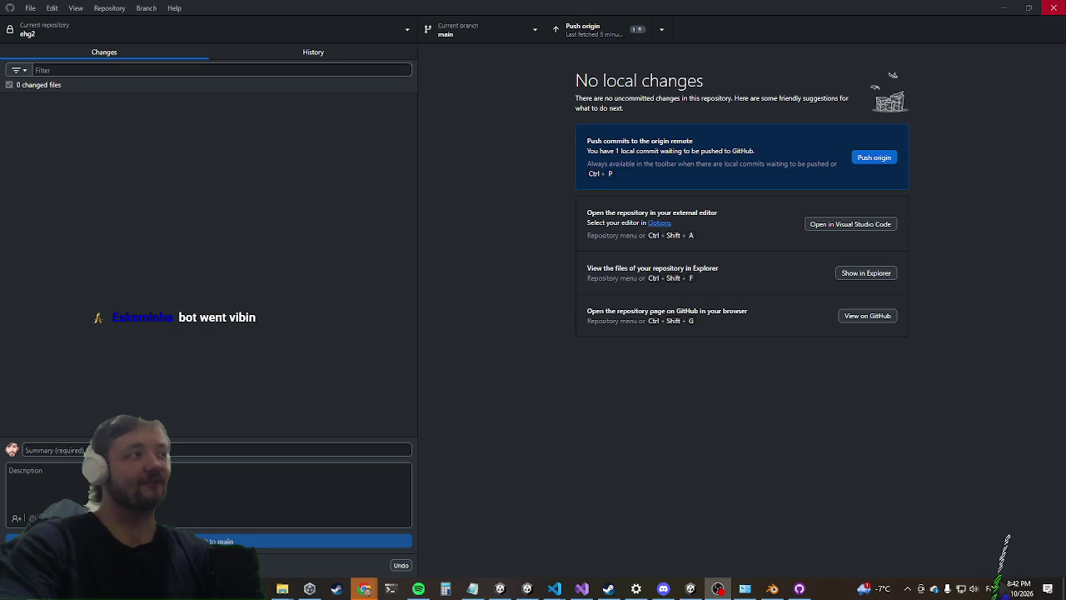
{"action": "left_click", "coordinate": [1058, 6]}
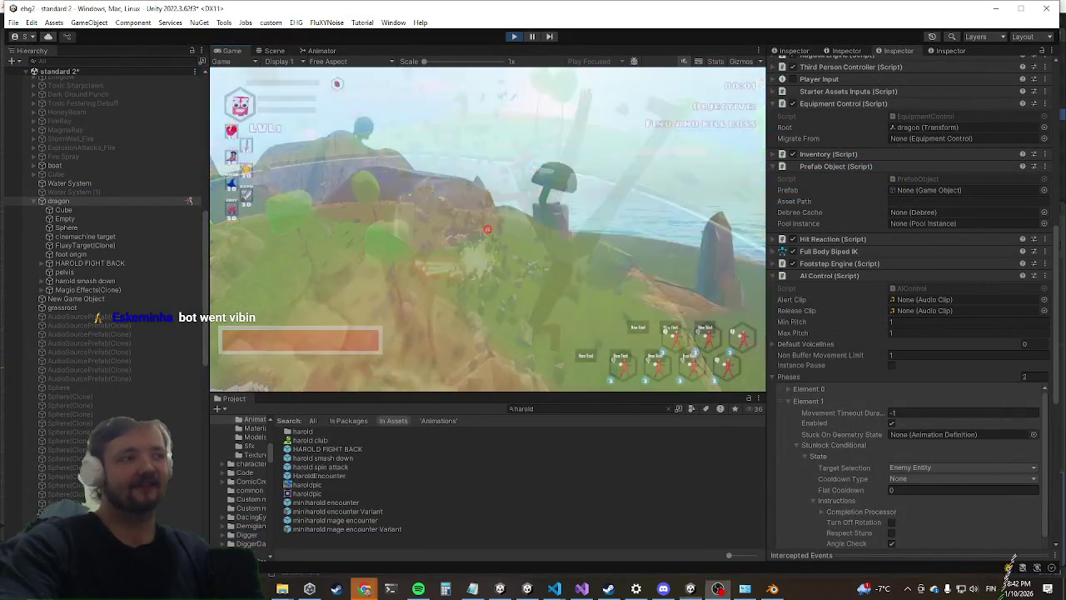
Step: Playtest the dragon boss fight in a maximized Game view, then exit Play mode
{"action": "key", "text": "shift+space"}
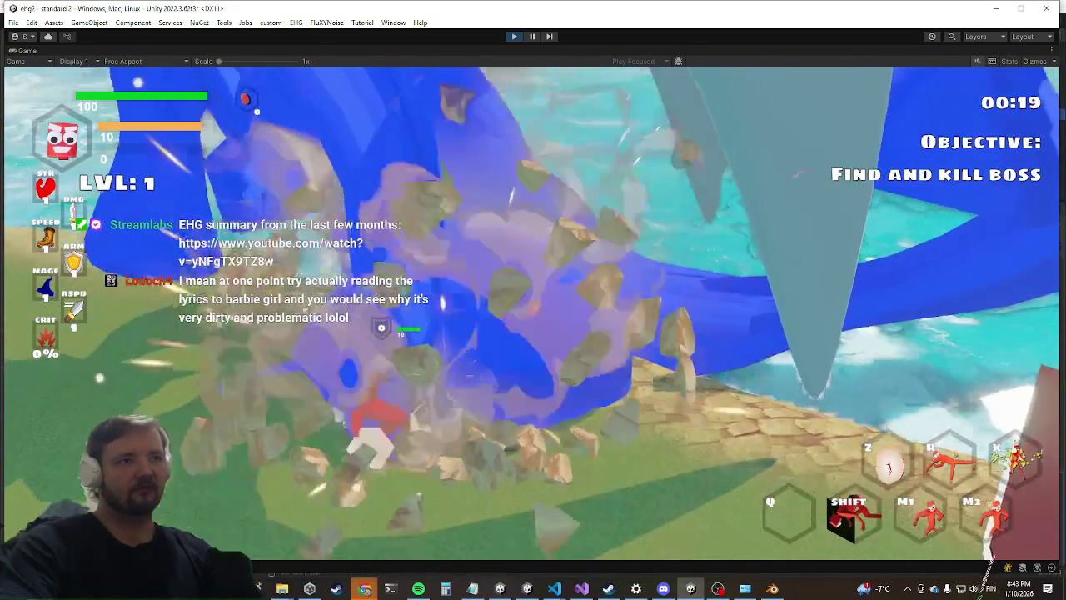
{"action": "key", "text": "super"}
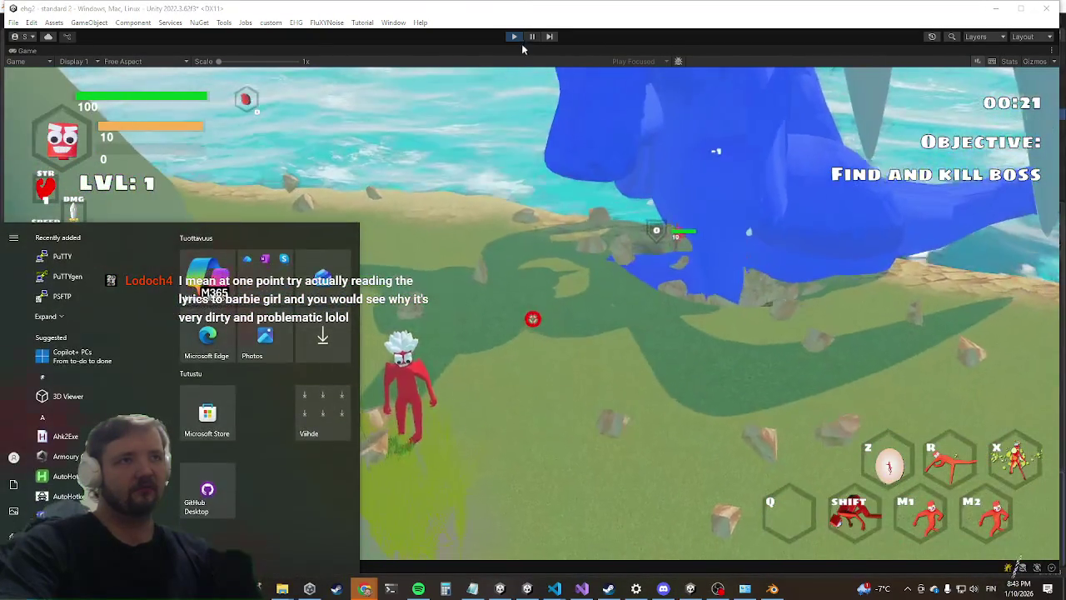
{"action": "key", "text": "super"}
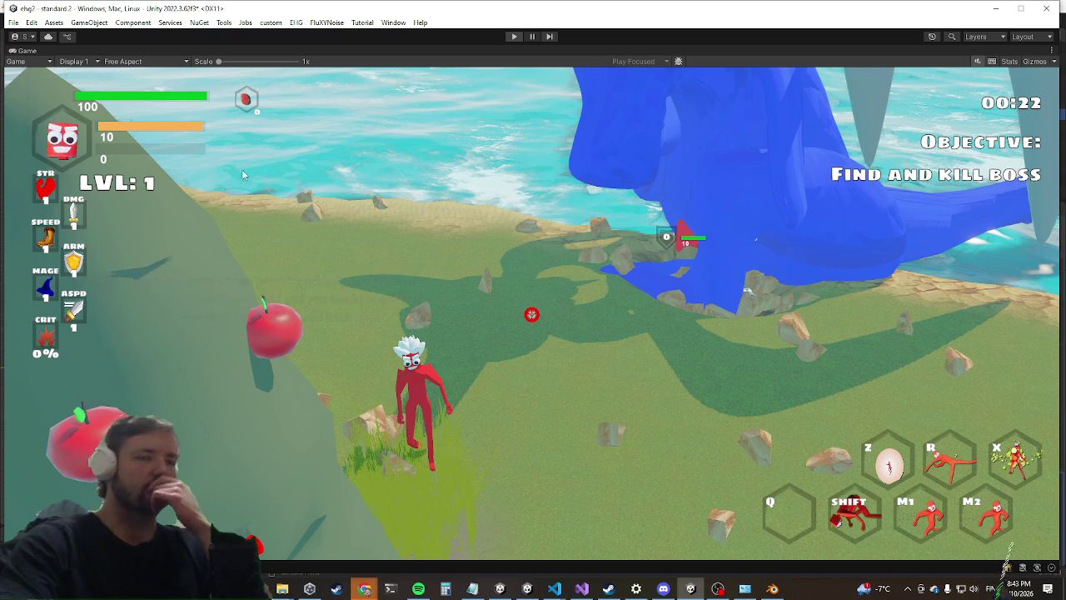
{"action": "key", "text": "ctrl+p"}
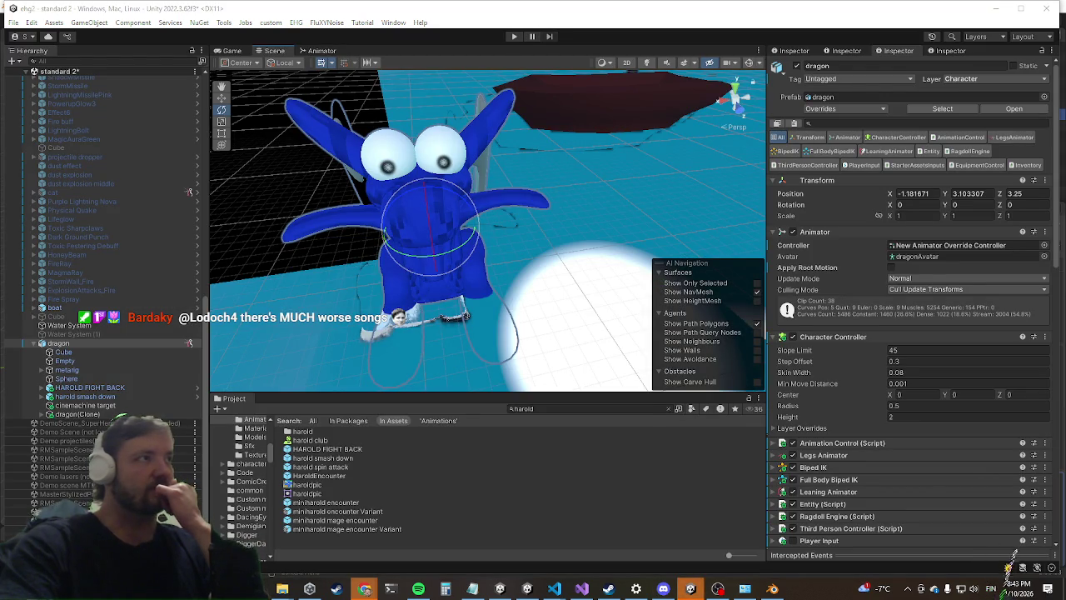
Step: Bring the YouTube 'The original Technoviking video.' window forward, then refocus Unity's Inspector
{"action": "key", "text": "alt+Tab"}
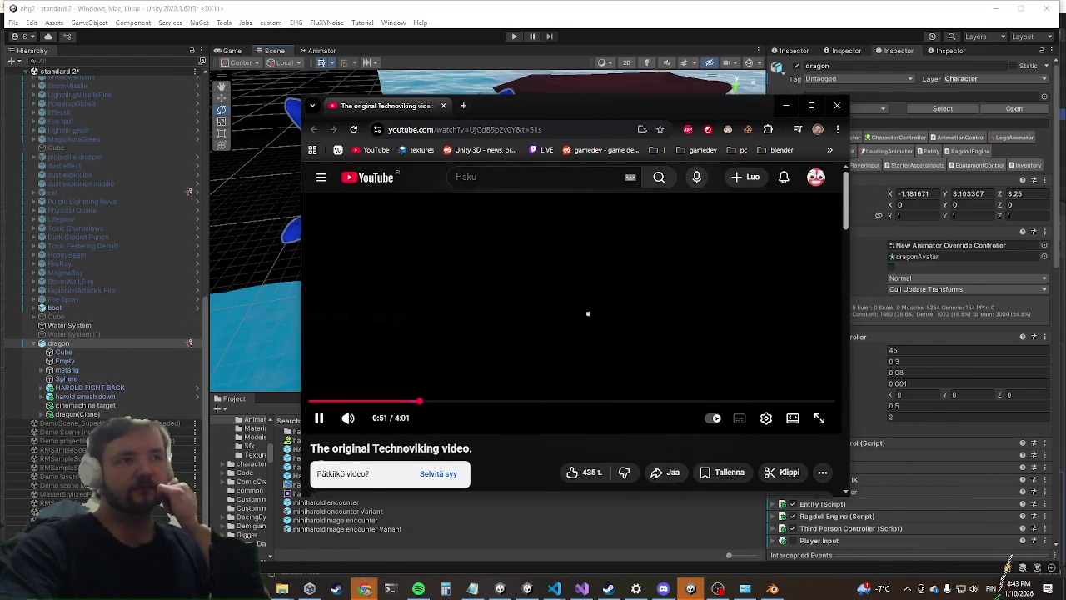
{"action": "left_click", "coordinate": [1010, 553]}
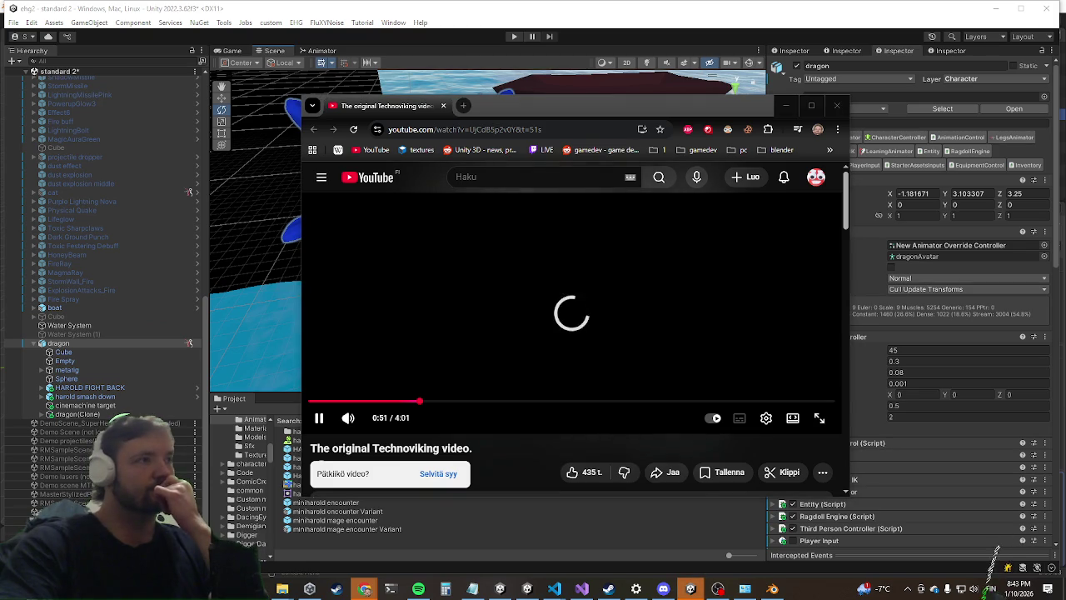